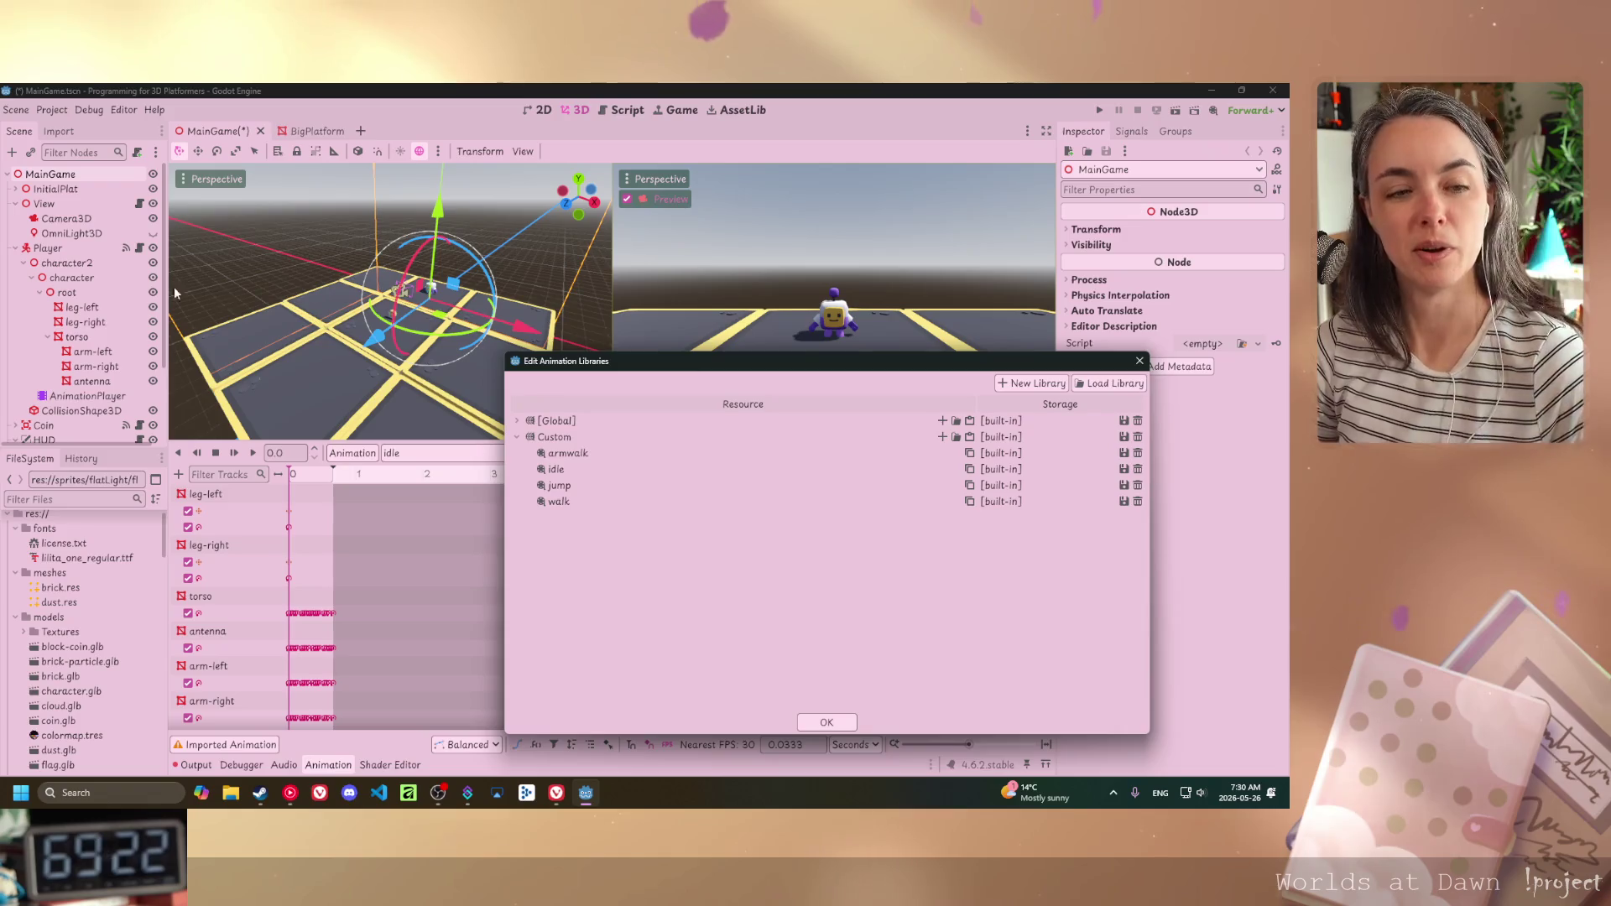
# - Dismiss the animation libraries dialog listing the armwalk, idle, jump and walk animations
pyautogui.hotkey('alt', 'Tab')
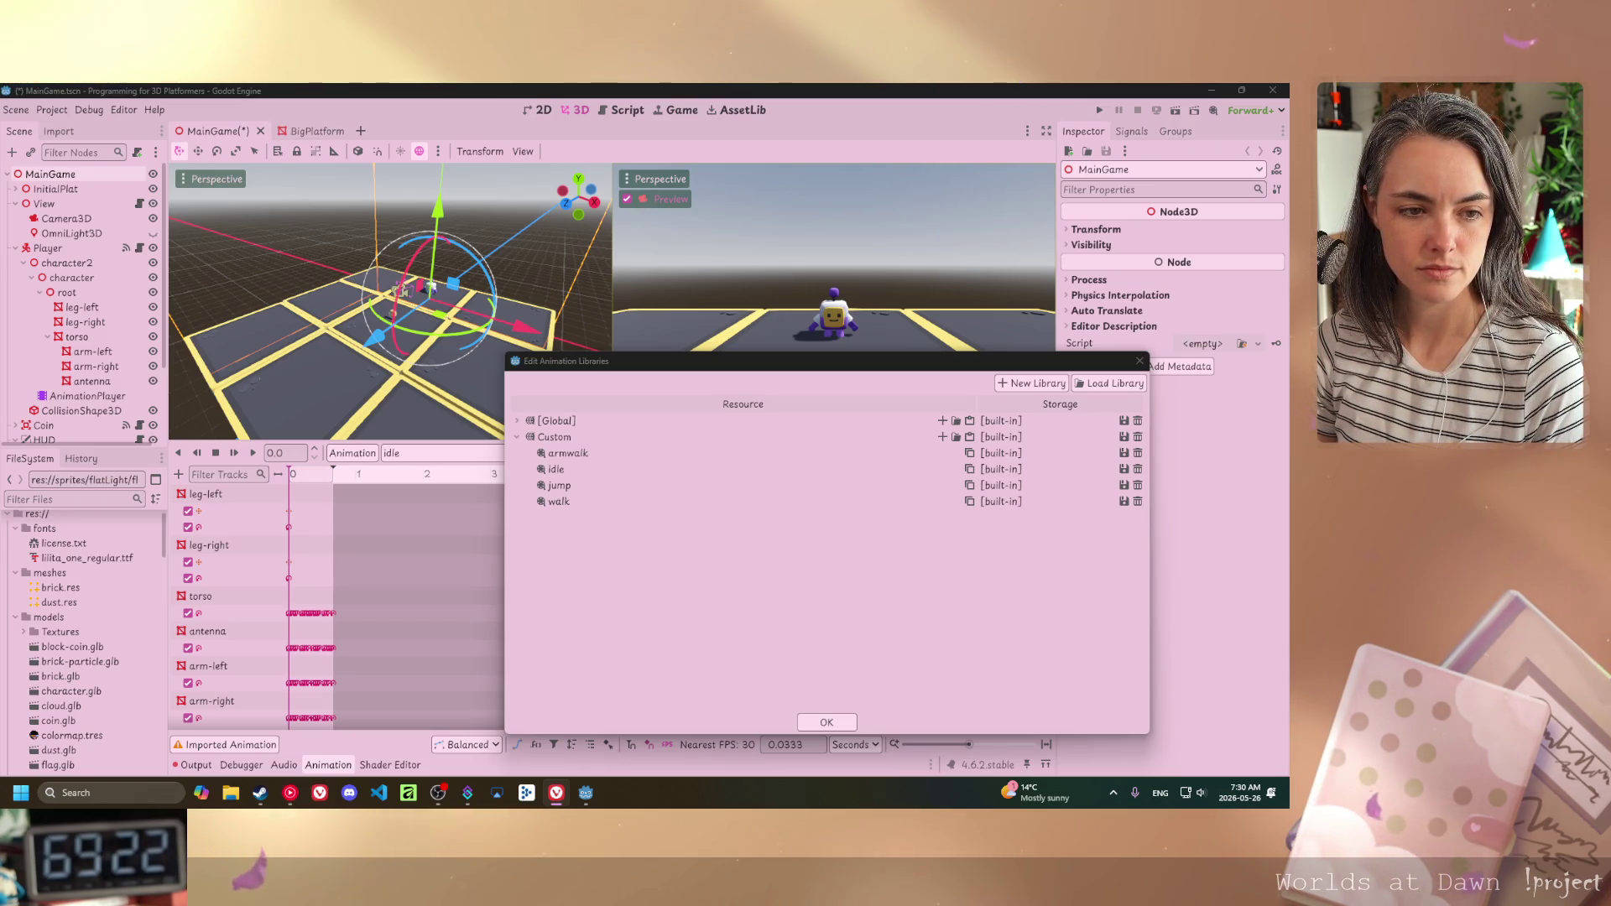
pyautogui.click(827, 722)
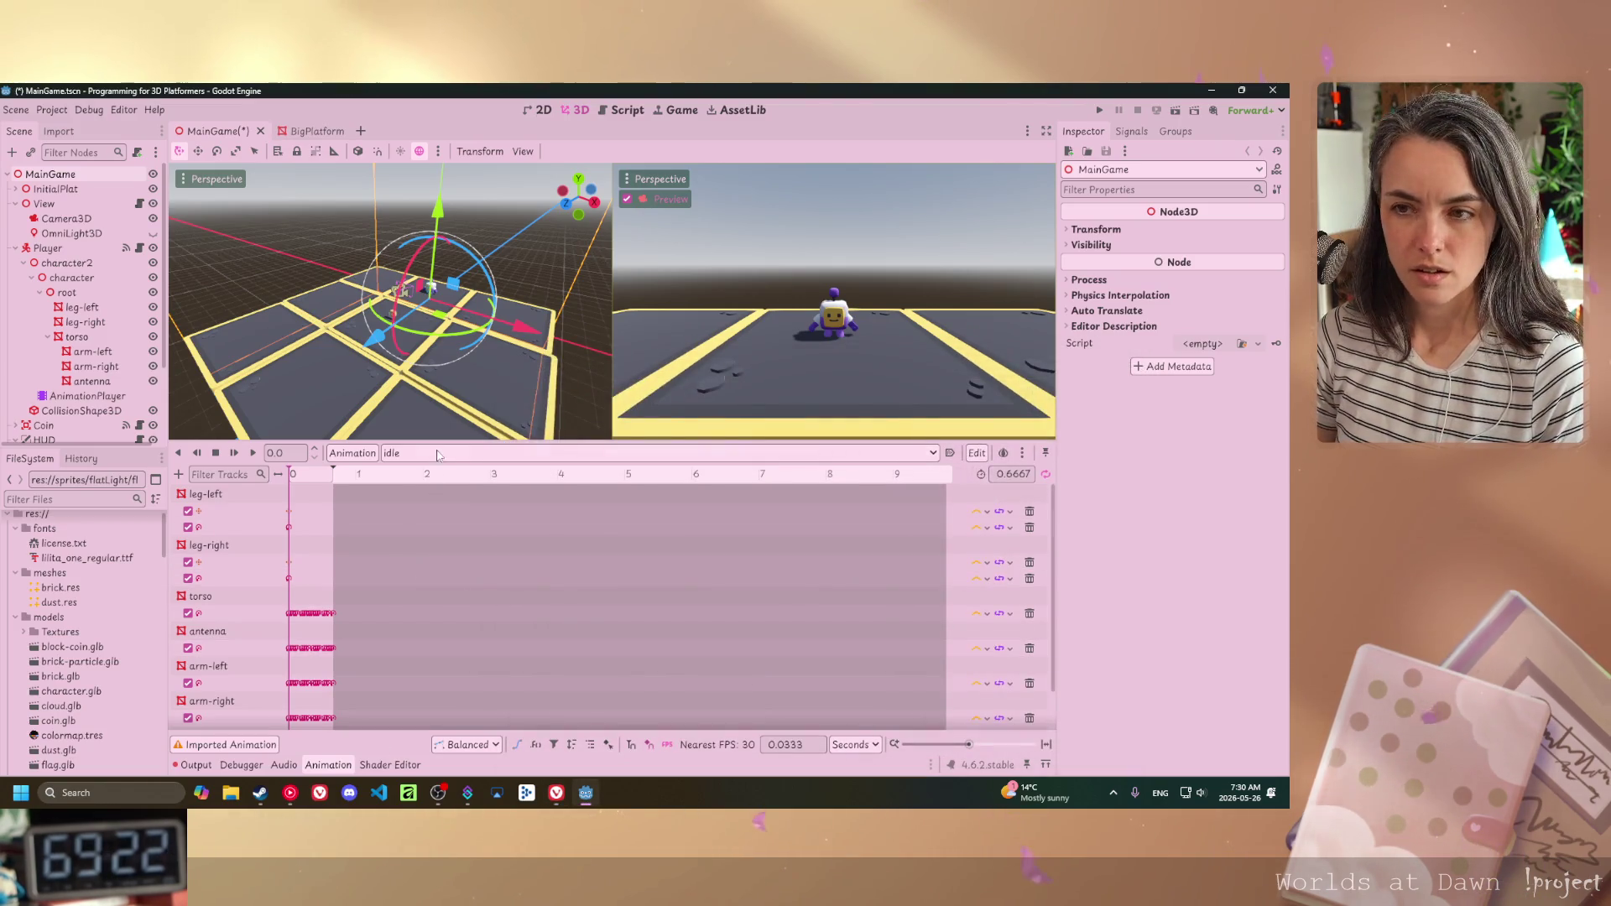
# - Load Custom/idle in the animation editor, zoom in on the robot and select its left arm
pyautogui.click(403, 453)
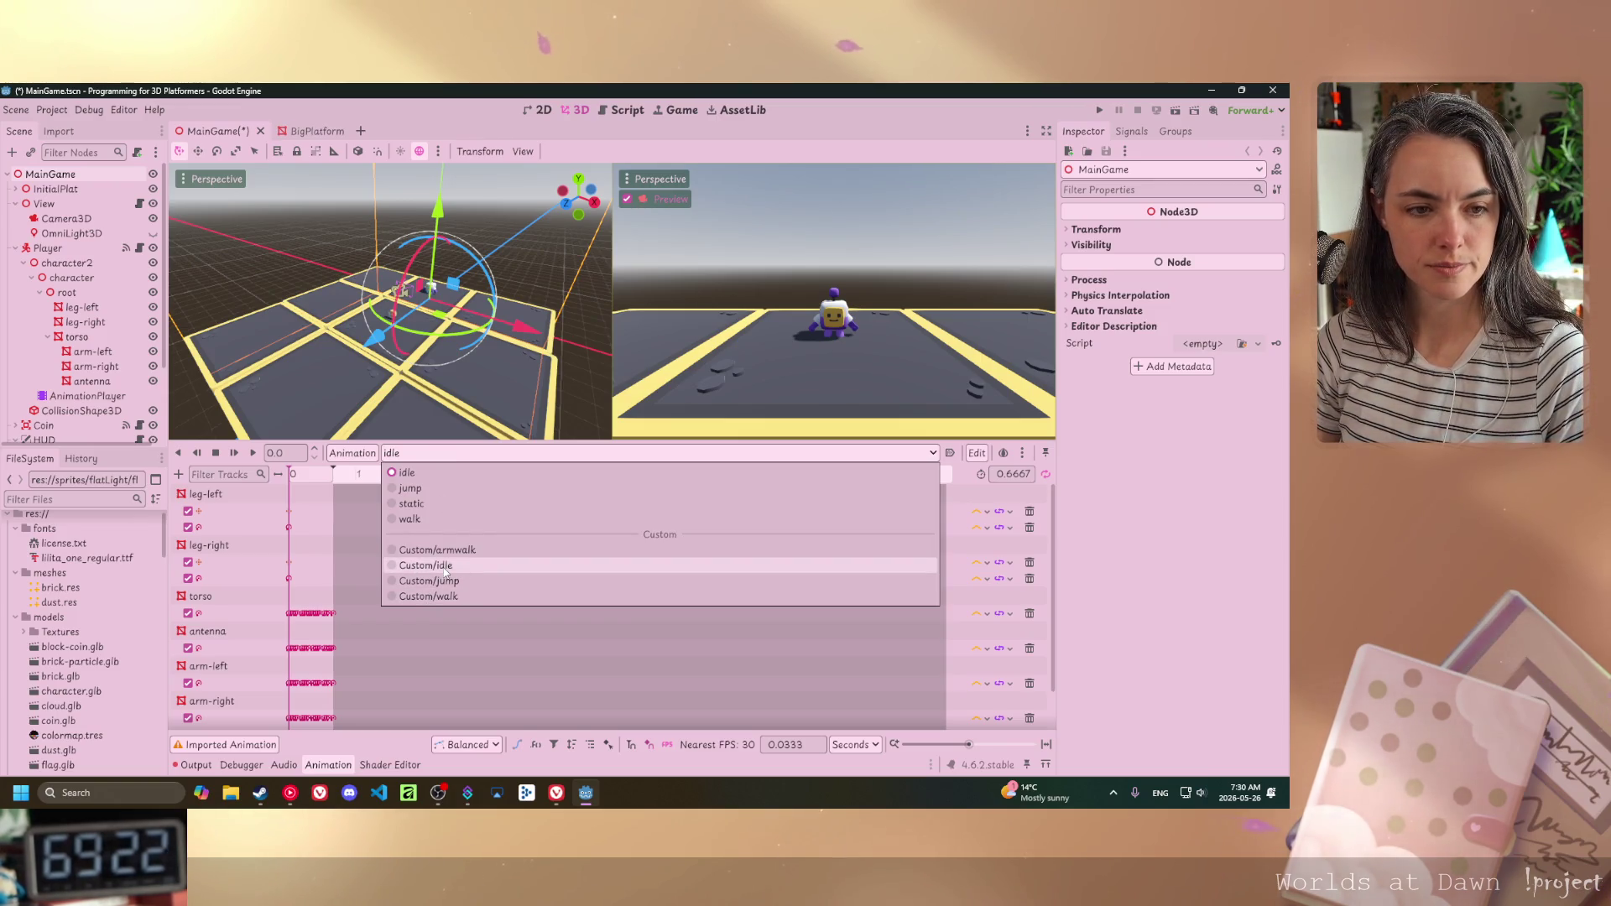
pyautogui.click(446, 568)
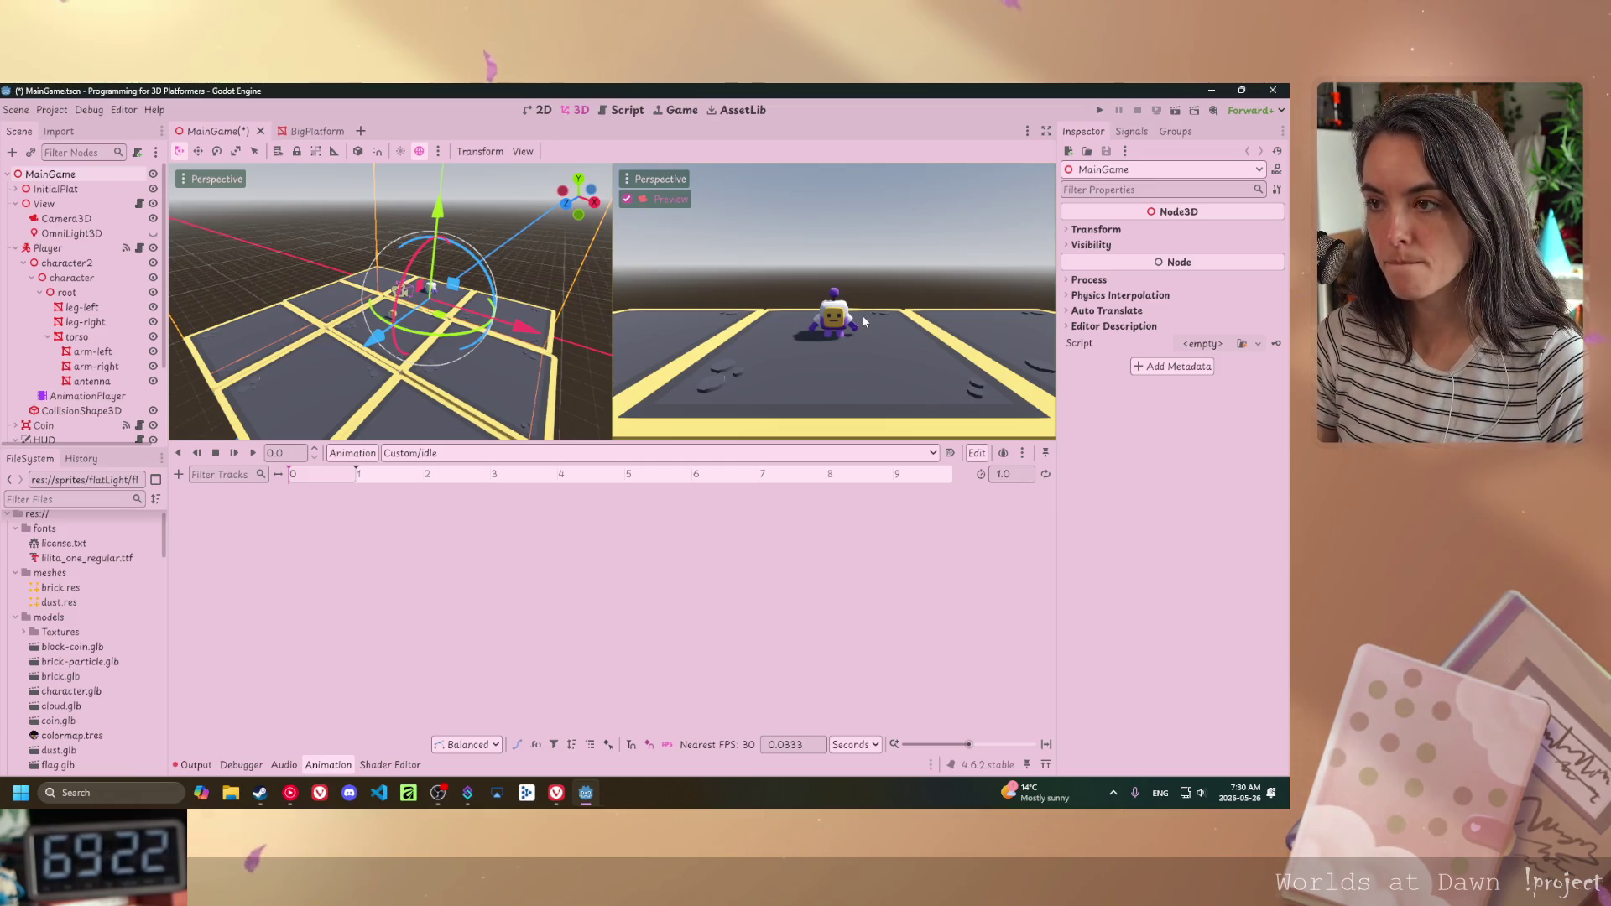
pyautogui.scroll(5, 316, 384)
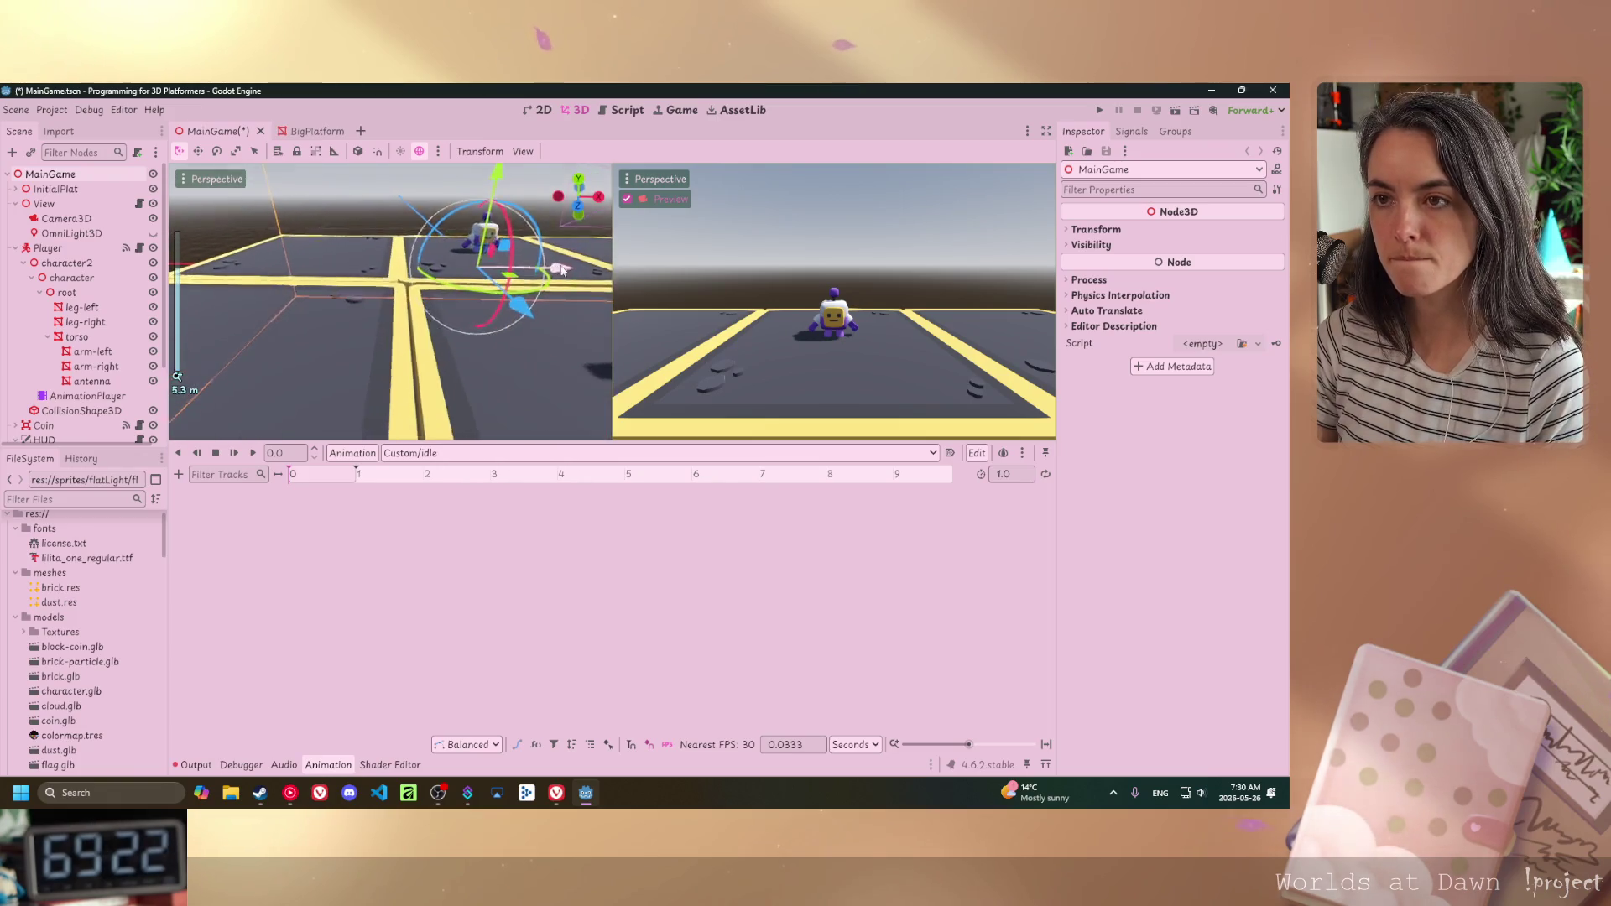
pyautogui.scroll(8, 317, 384)
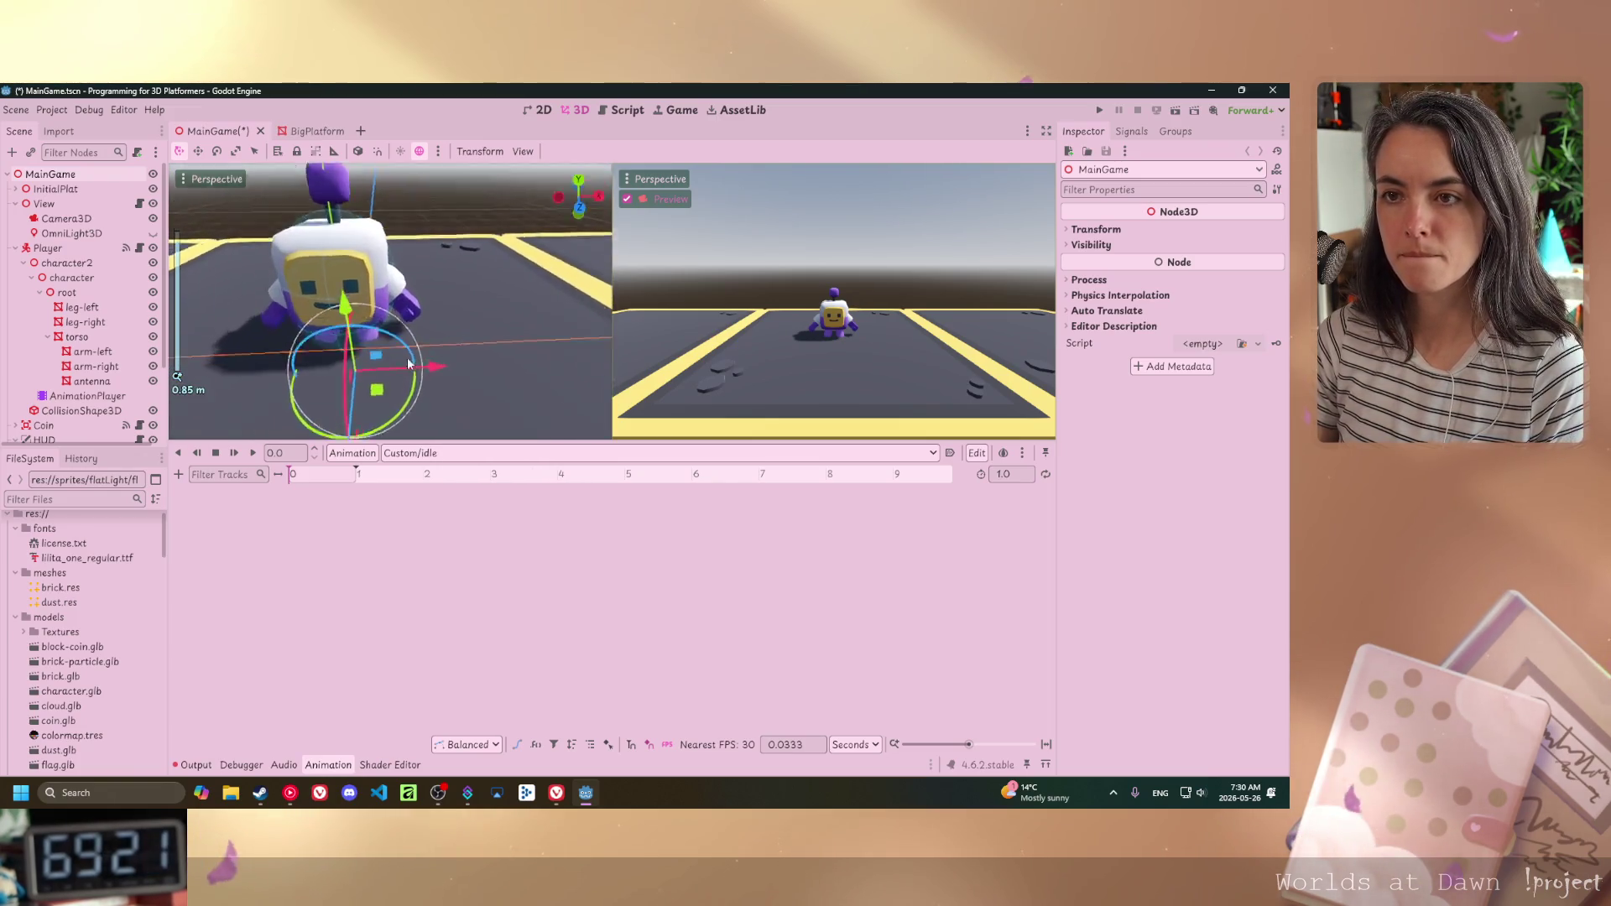
pyautogui.click(432, 332)
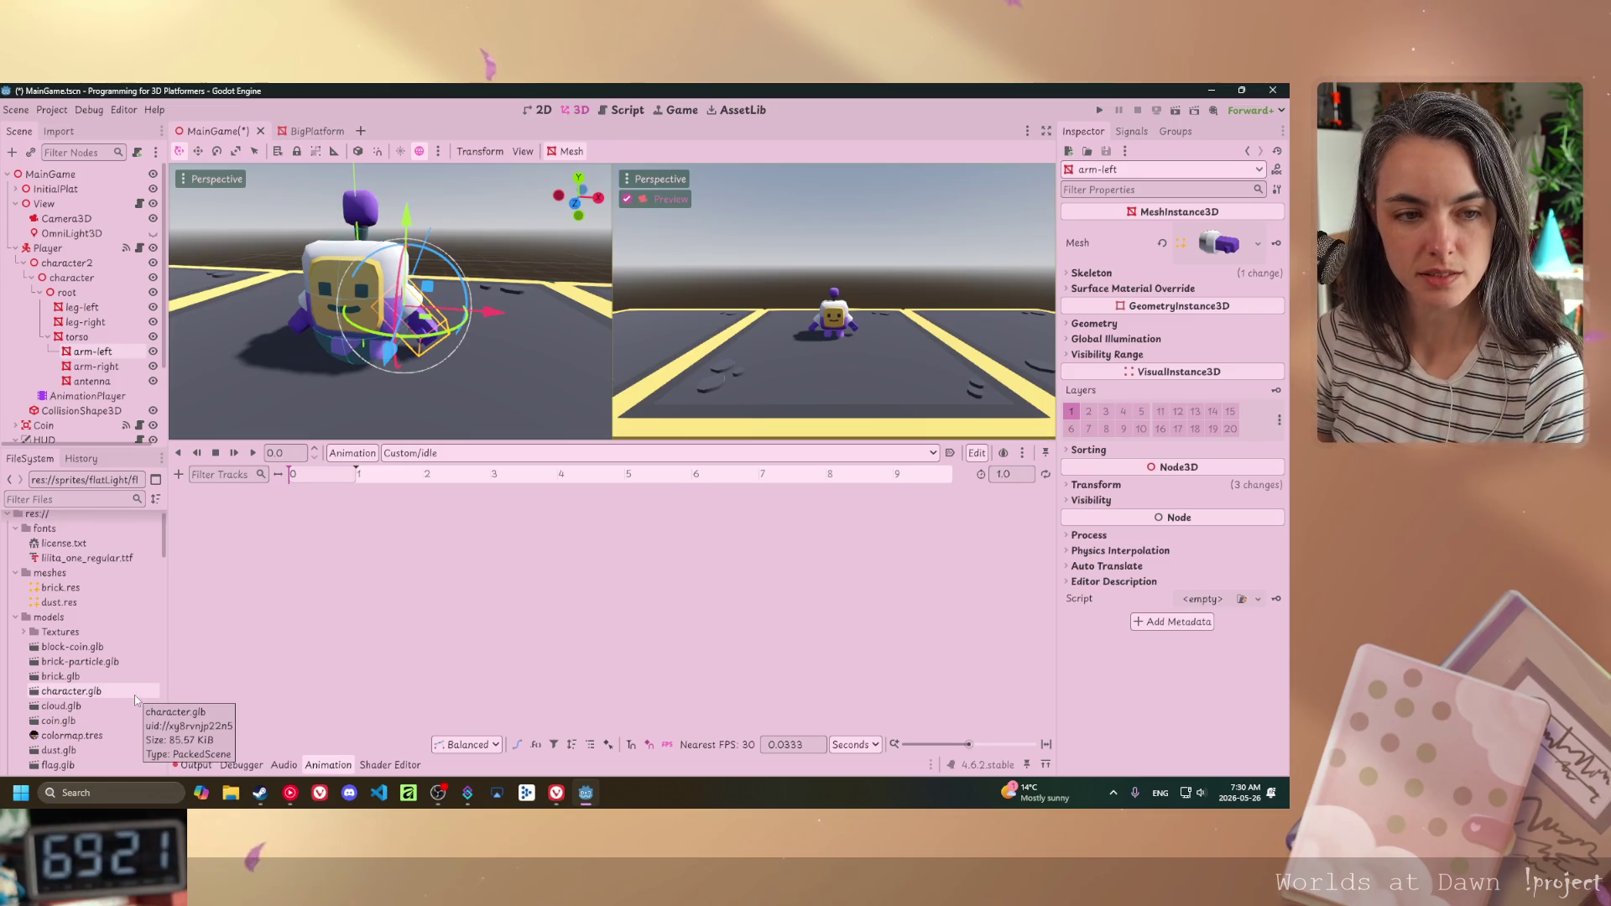
# - Expand the left arm's Transform section, showing its -45° z rotation
pyautogui.hotkey('alt', 'Tab')
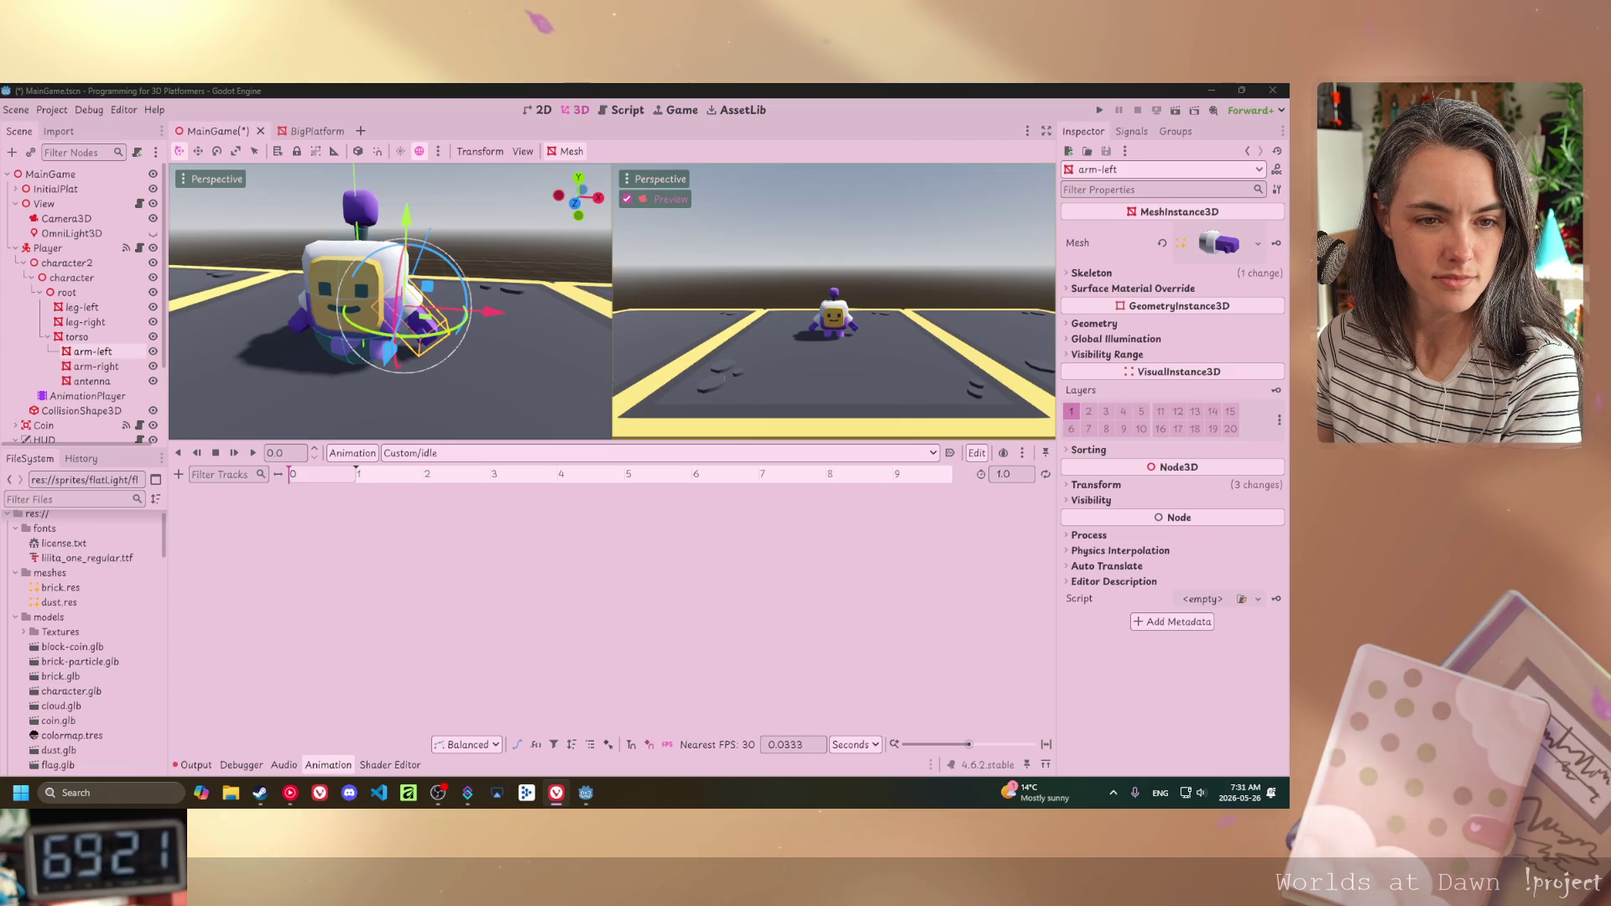
pyautogui.click(1072, 486)
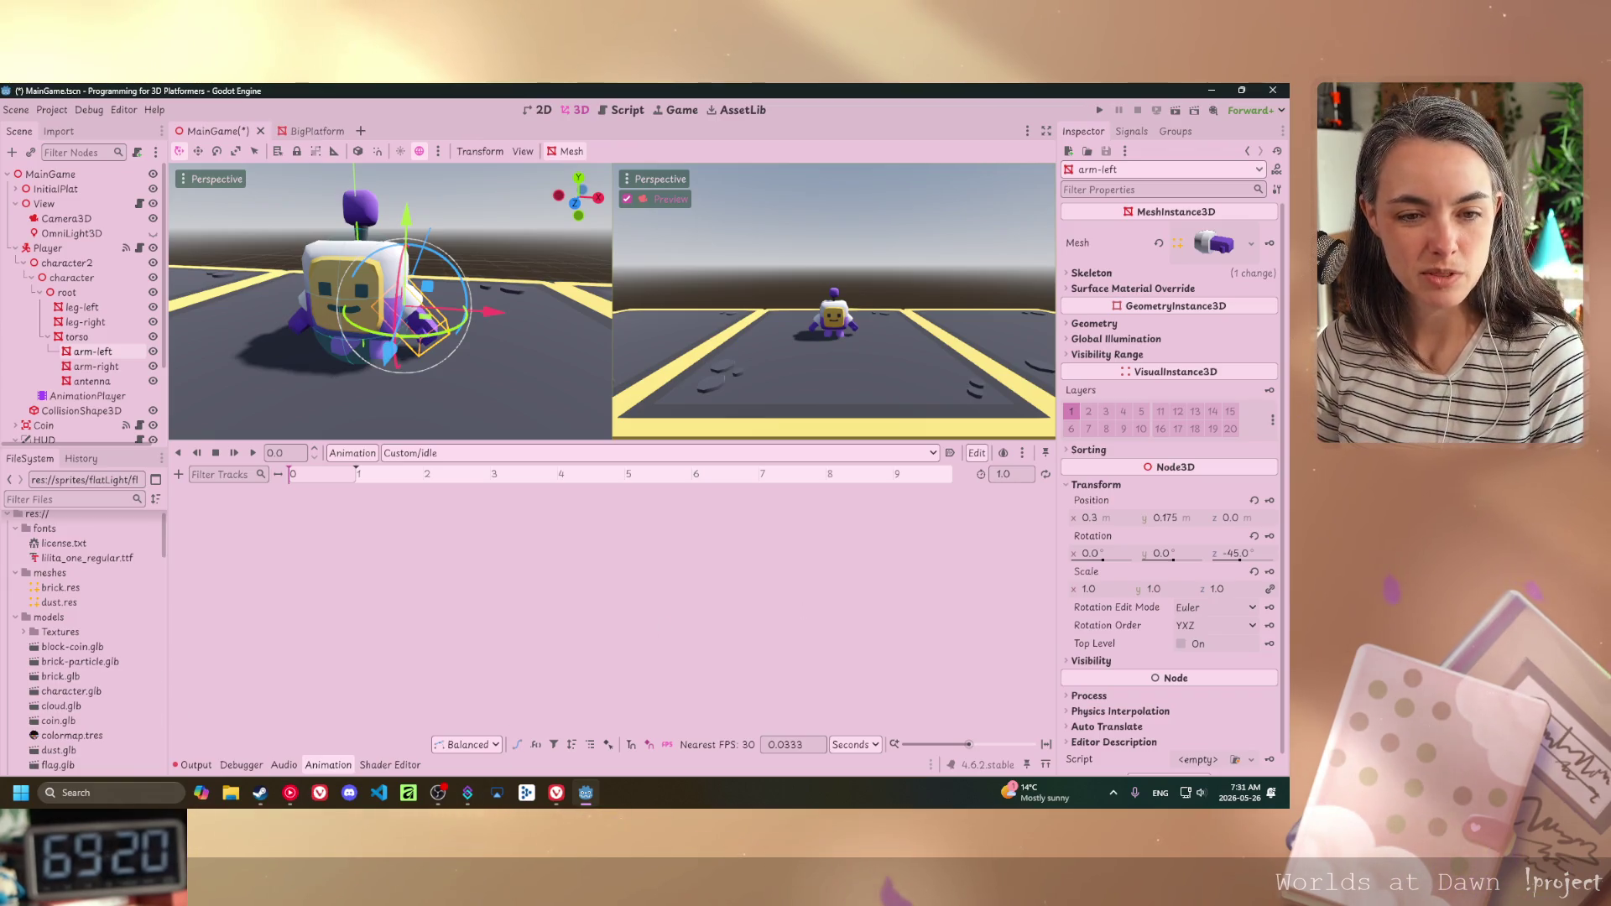
# - Key arm-left's current rotation at 0 seconds, creating its rotation track
pyautogui.click(1269, 536)
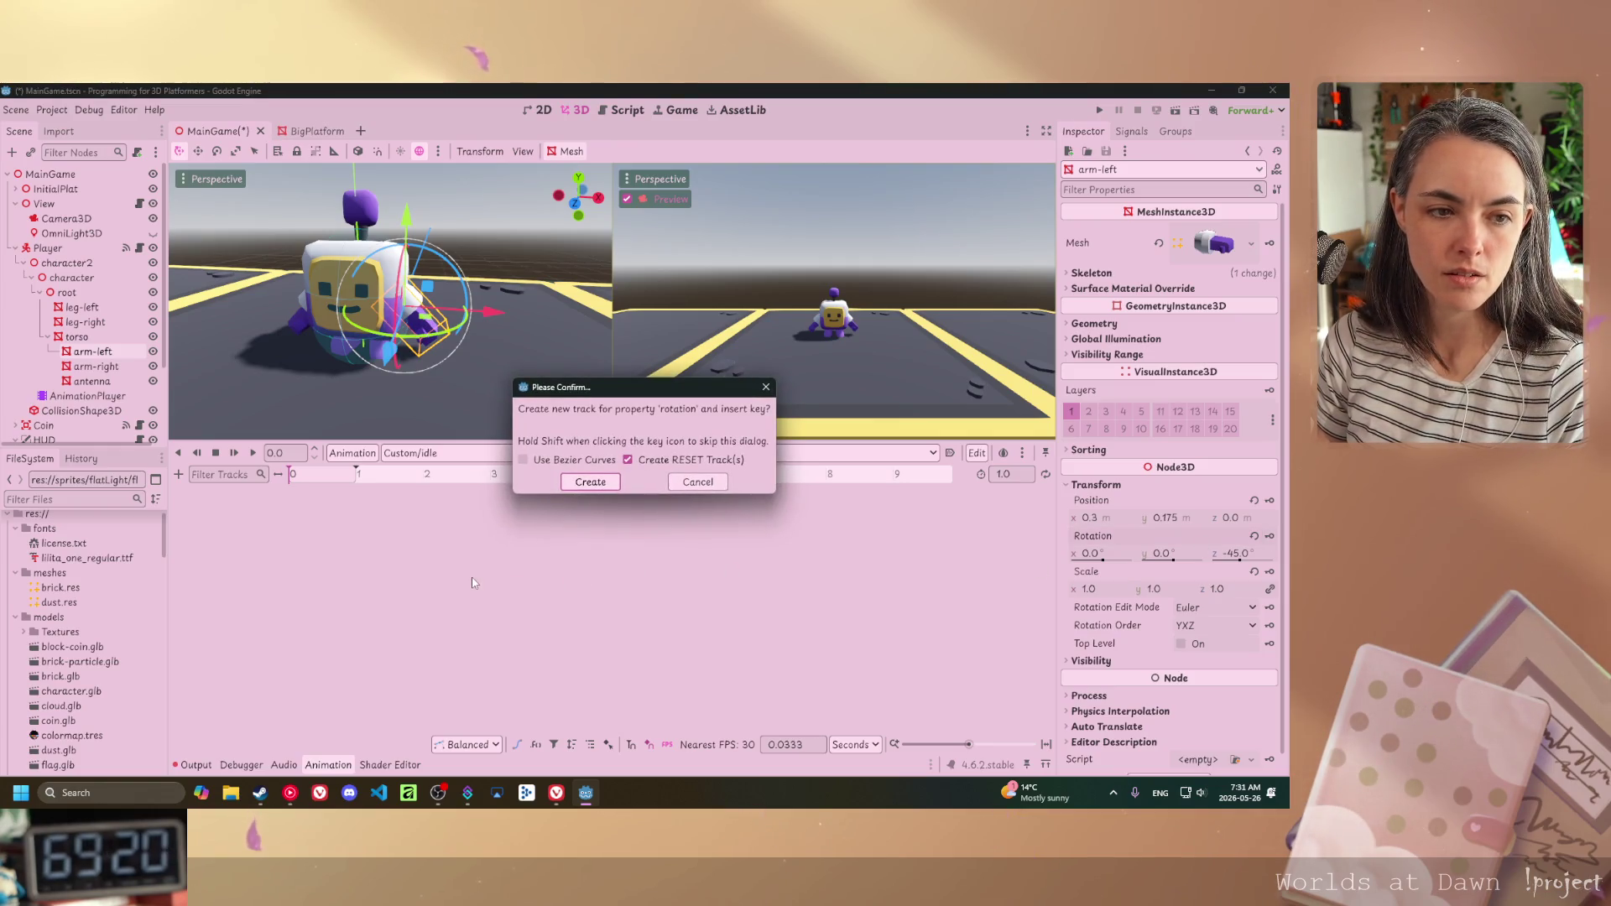
pyautogui.press('Return')
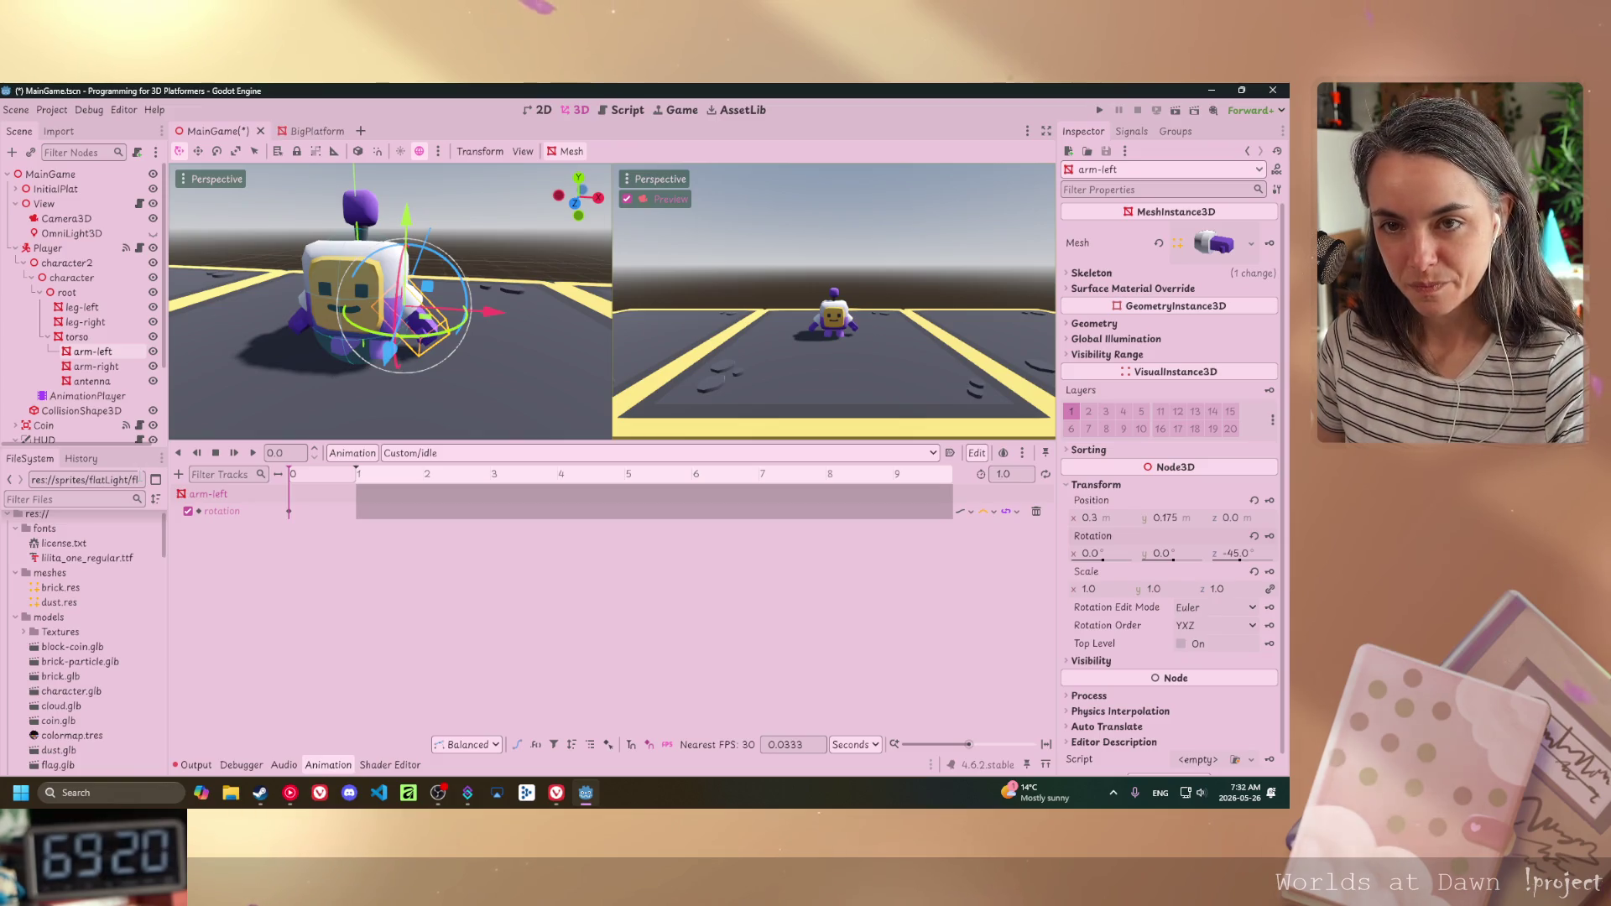
# - Focus the view on the torso, view the robot from the side, and reselect the left arm
pyautogui.click(328, 295)
pyautogui.press('f')
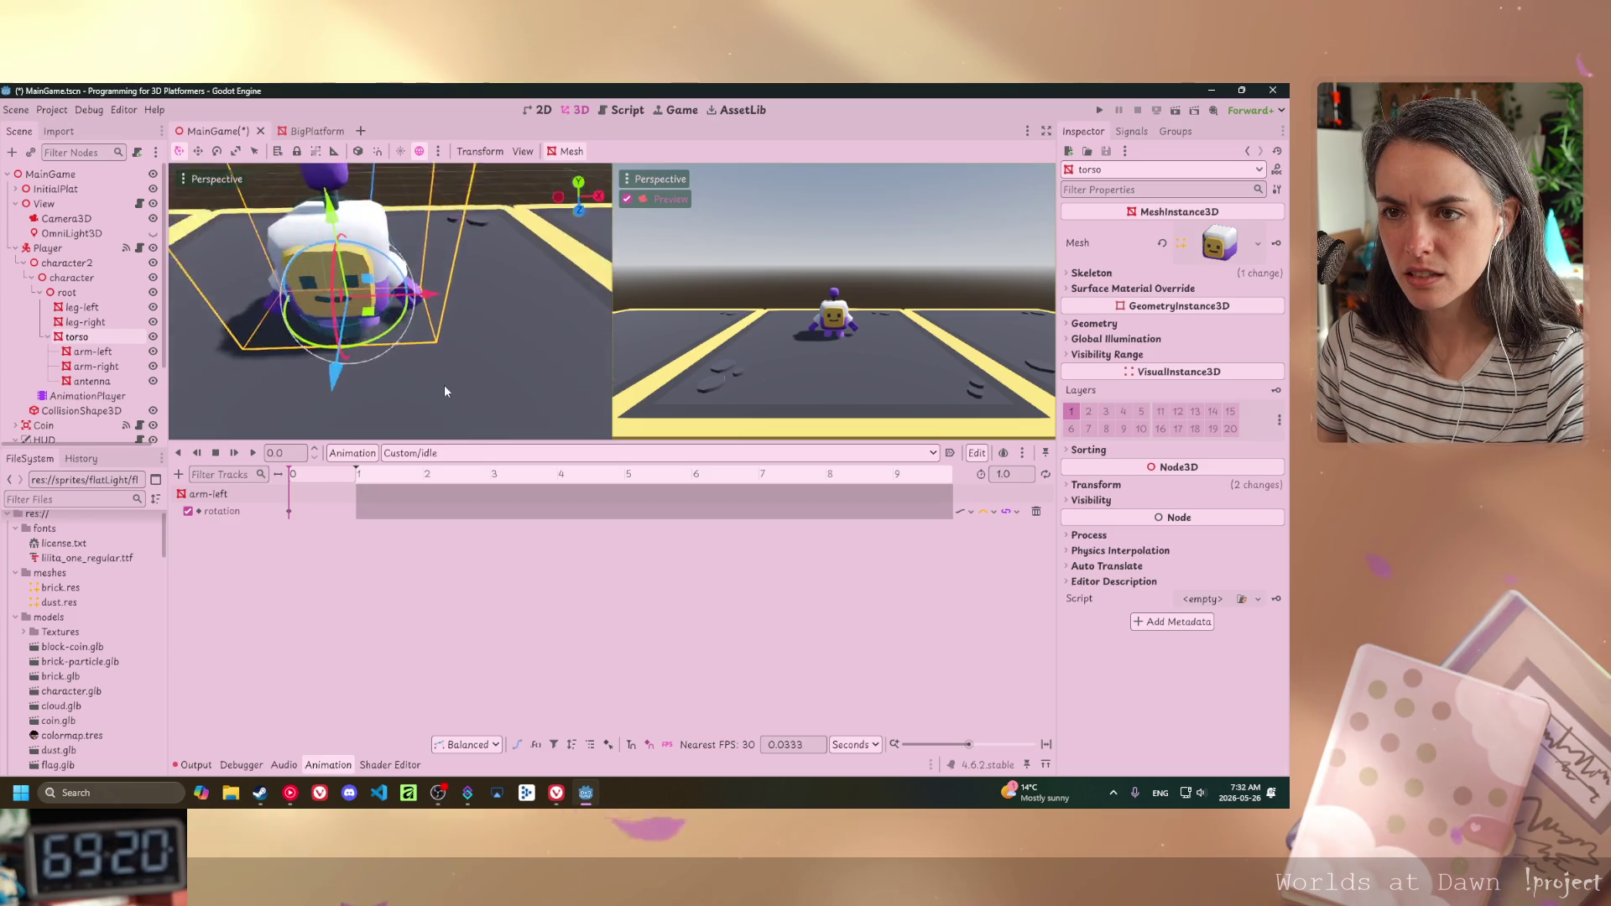
pyautogui.moveTo(445, 385)
pyautogui.mouseDown()
pyautogui.moveTo(515, 344)
pyautogui.moveTo(305, 325)
pyautogui.mouseUp()
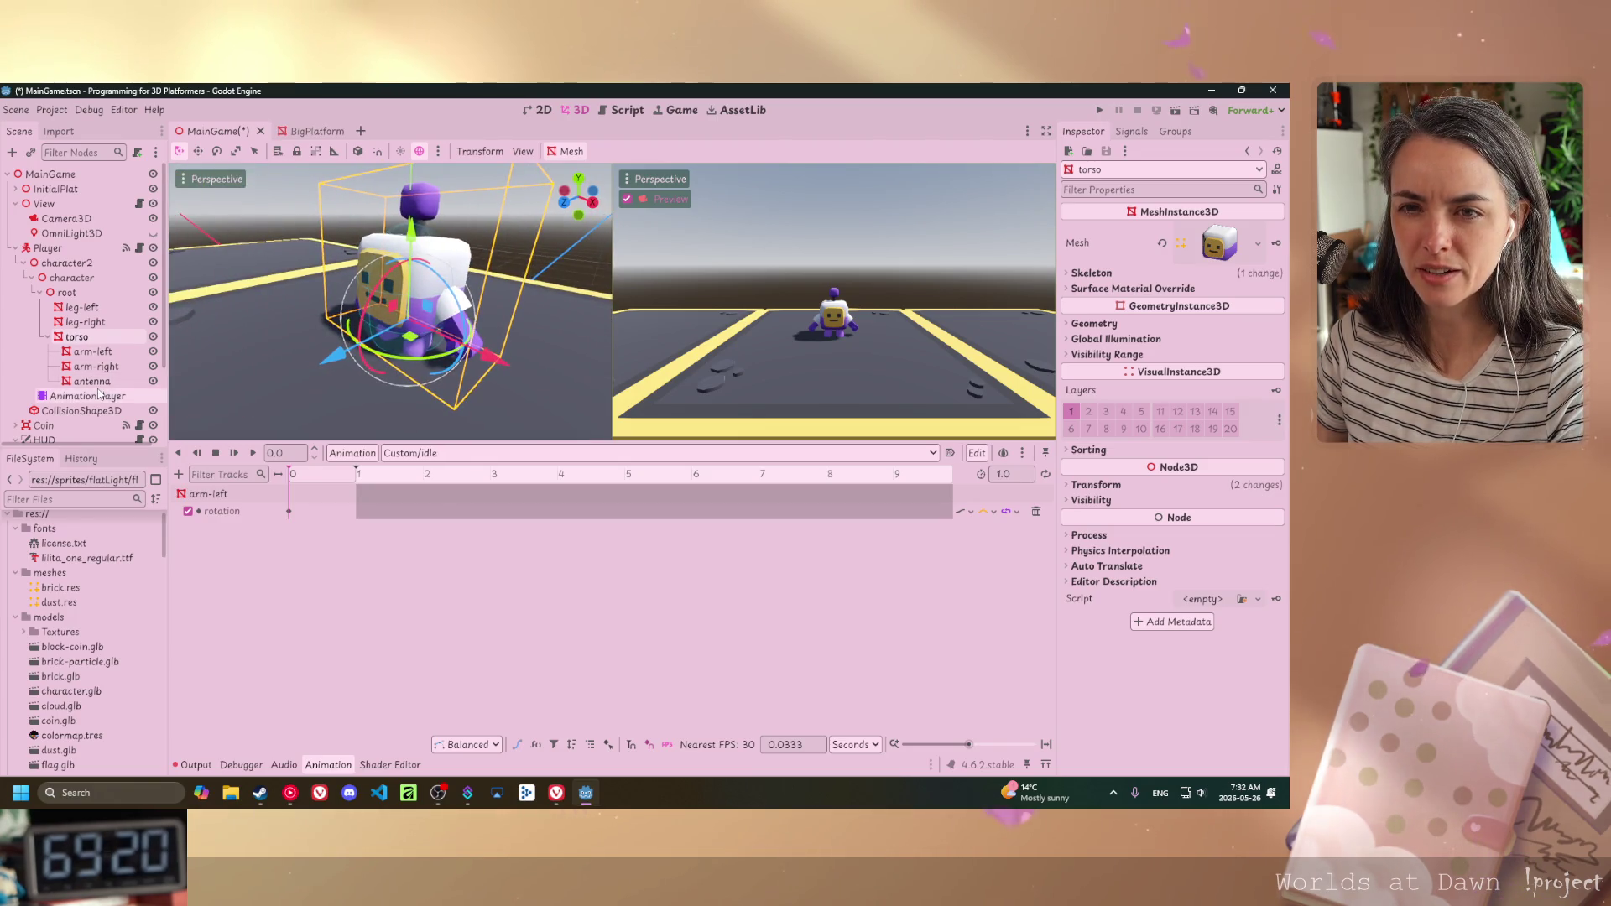
pyautogui.click(467, 333)
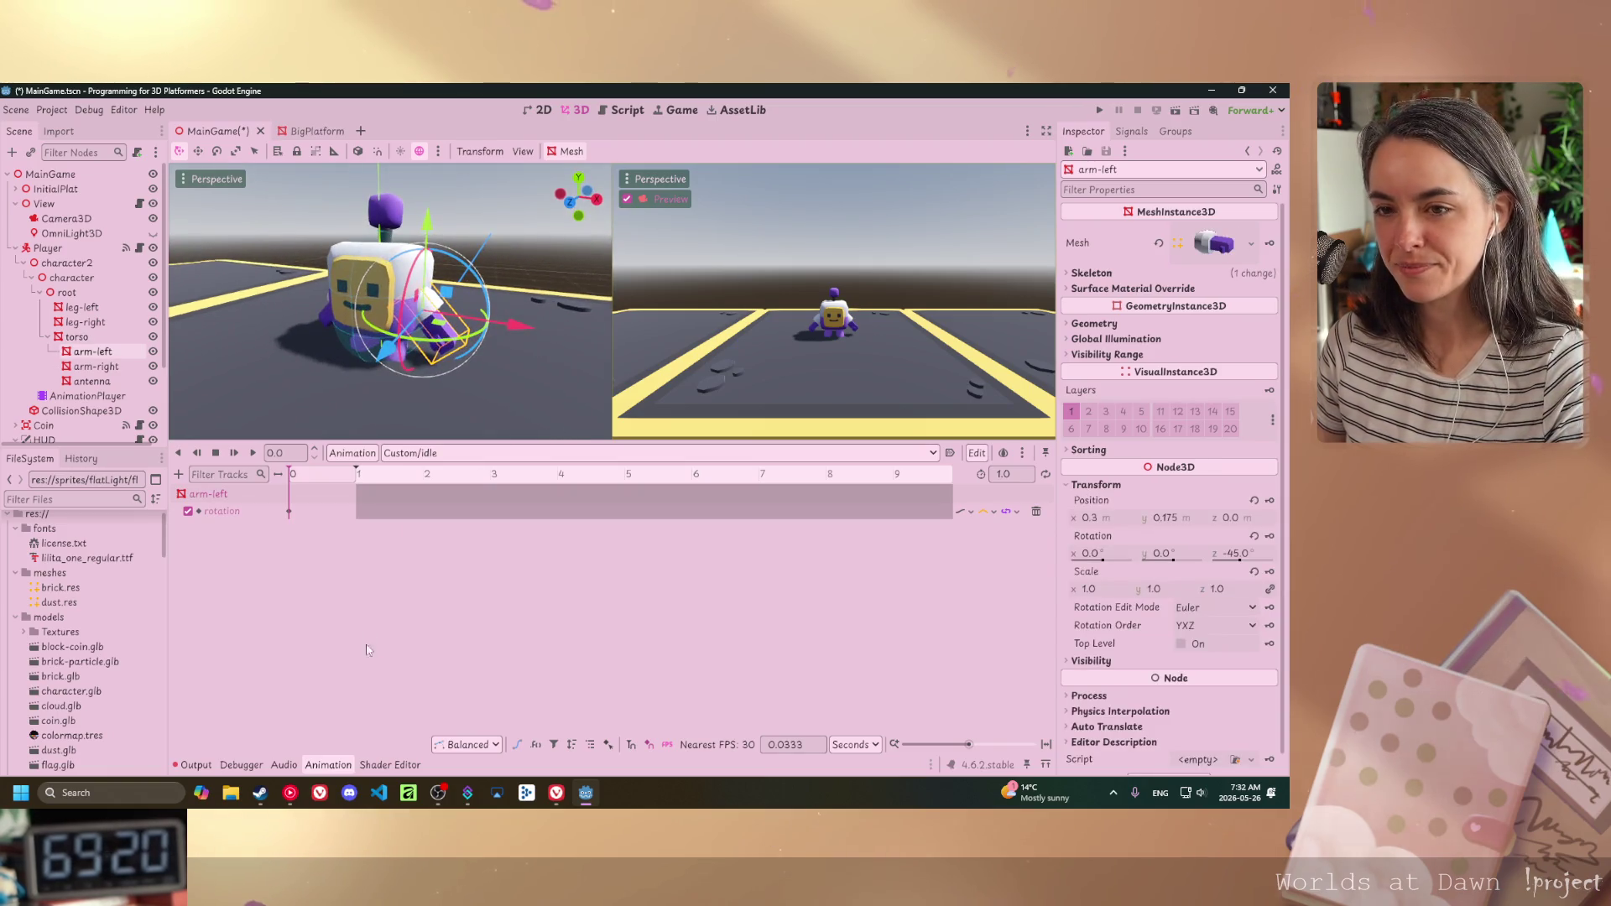
pyautogui.hotkey('alt', 'Tab')
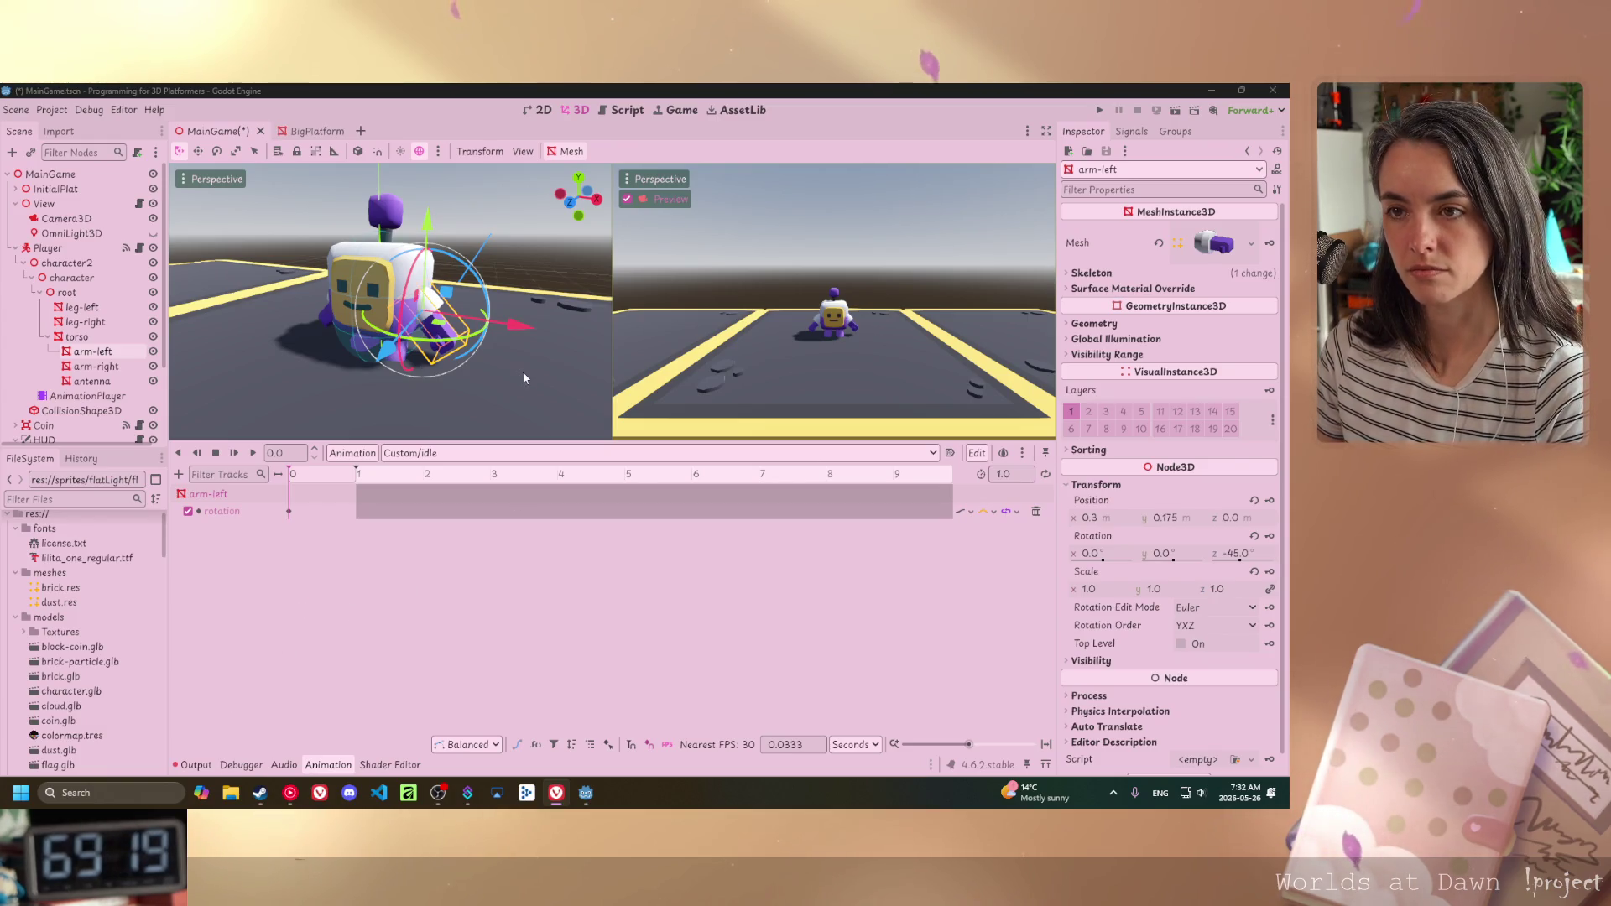
# - Rotate the left arm with the gizmo to about 0.3, 1.8 and -66.1 degrees
pyautogui.moveTo(480, 294); pyautogui.dragTo(472, 296)
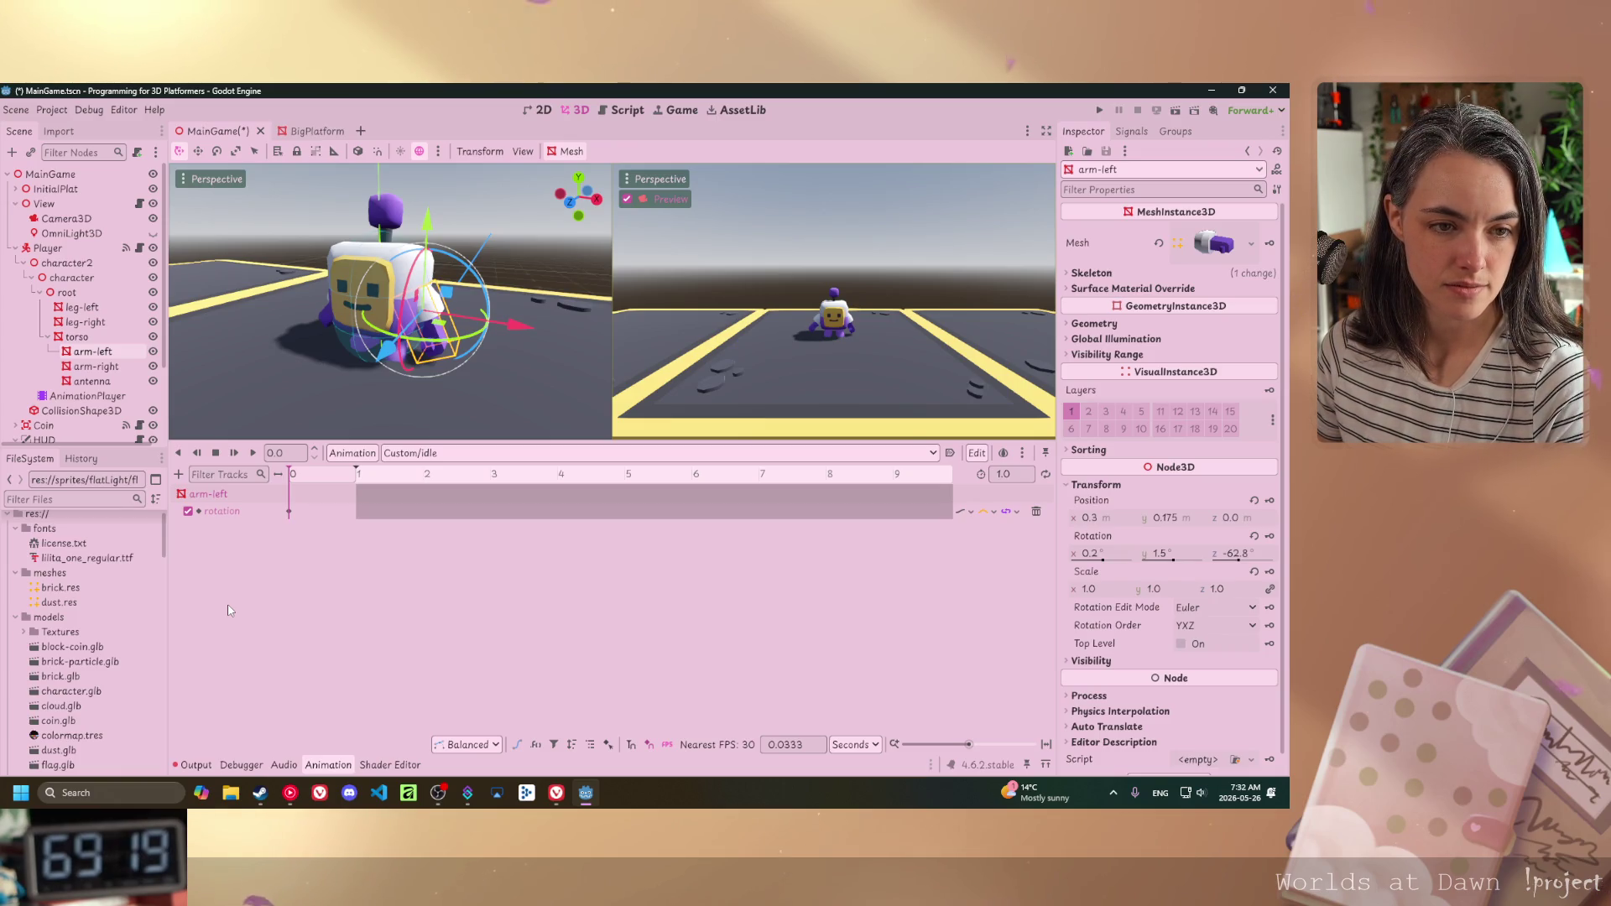
pyautogui.moveTo(467, 284); pyautogui.dragTo(467, 271)
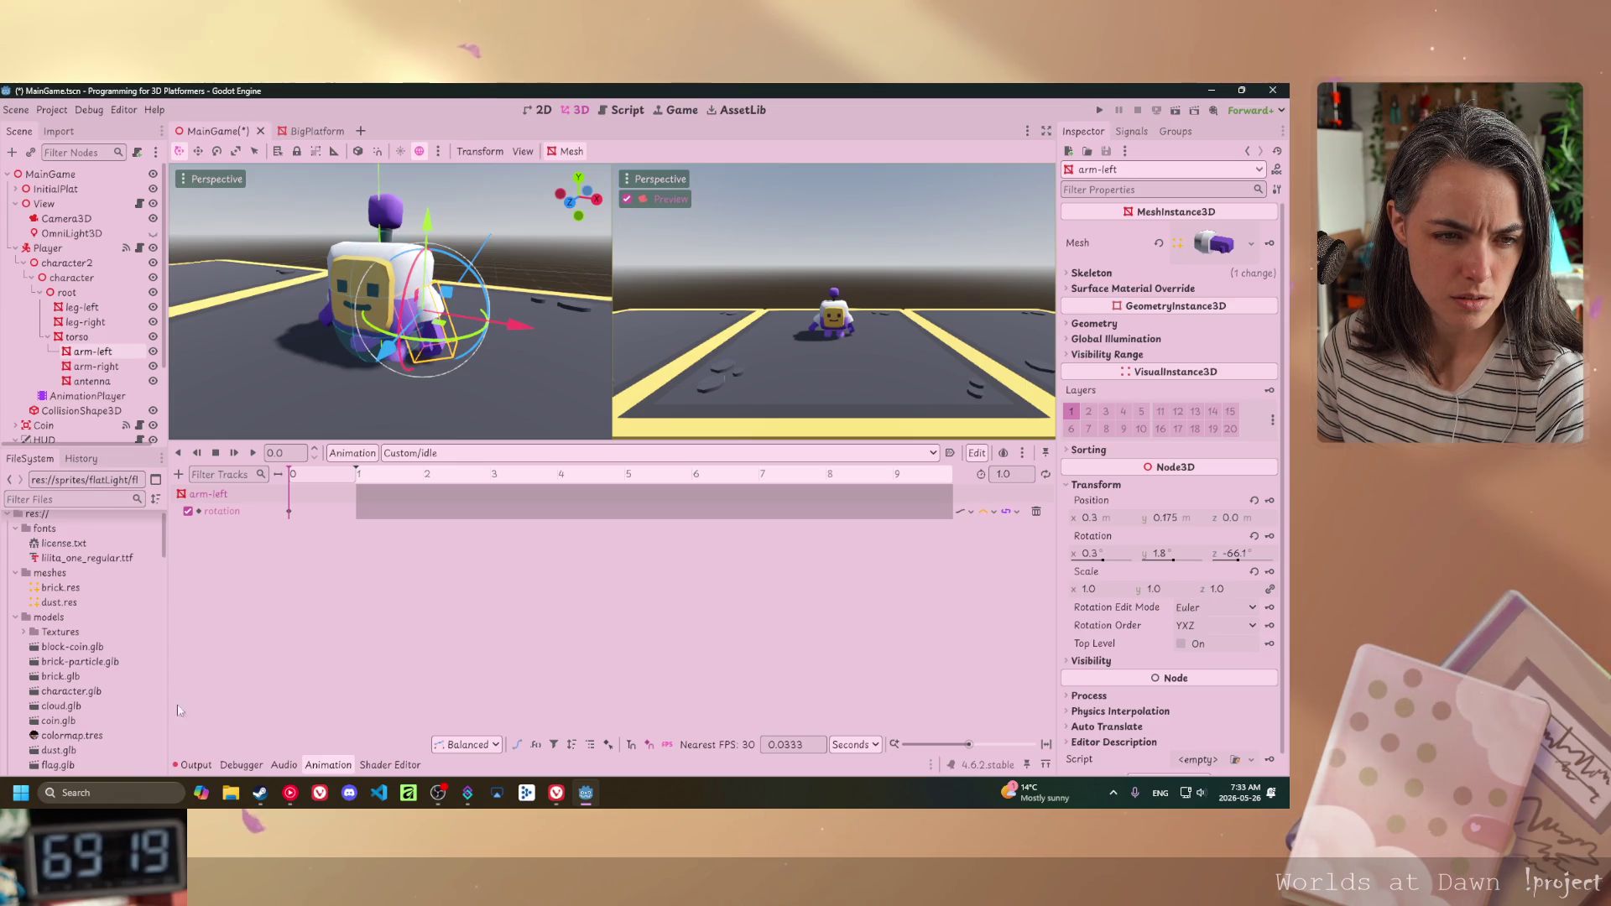
pyautogui.moveTo(537, 304); pyautogui.dragTo(469, 307)
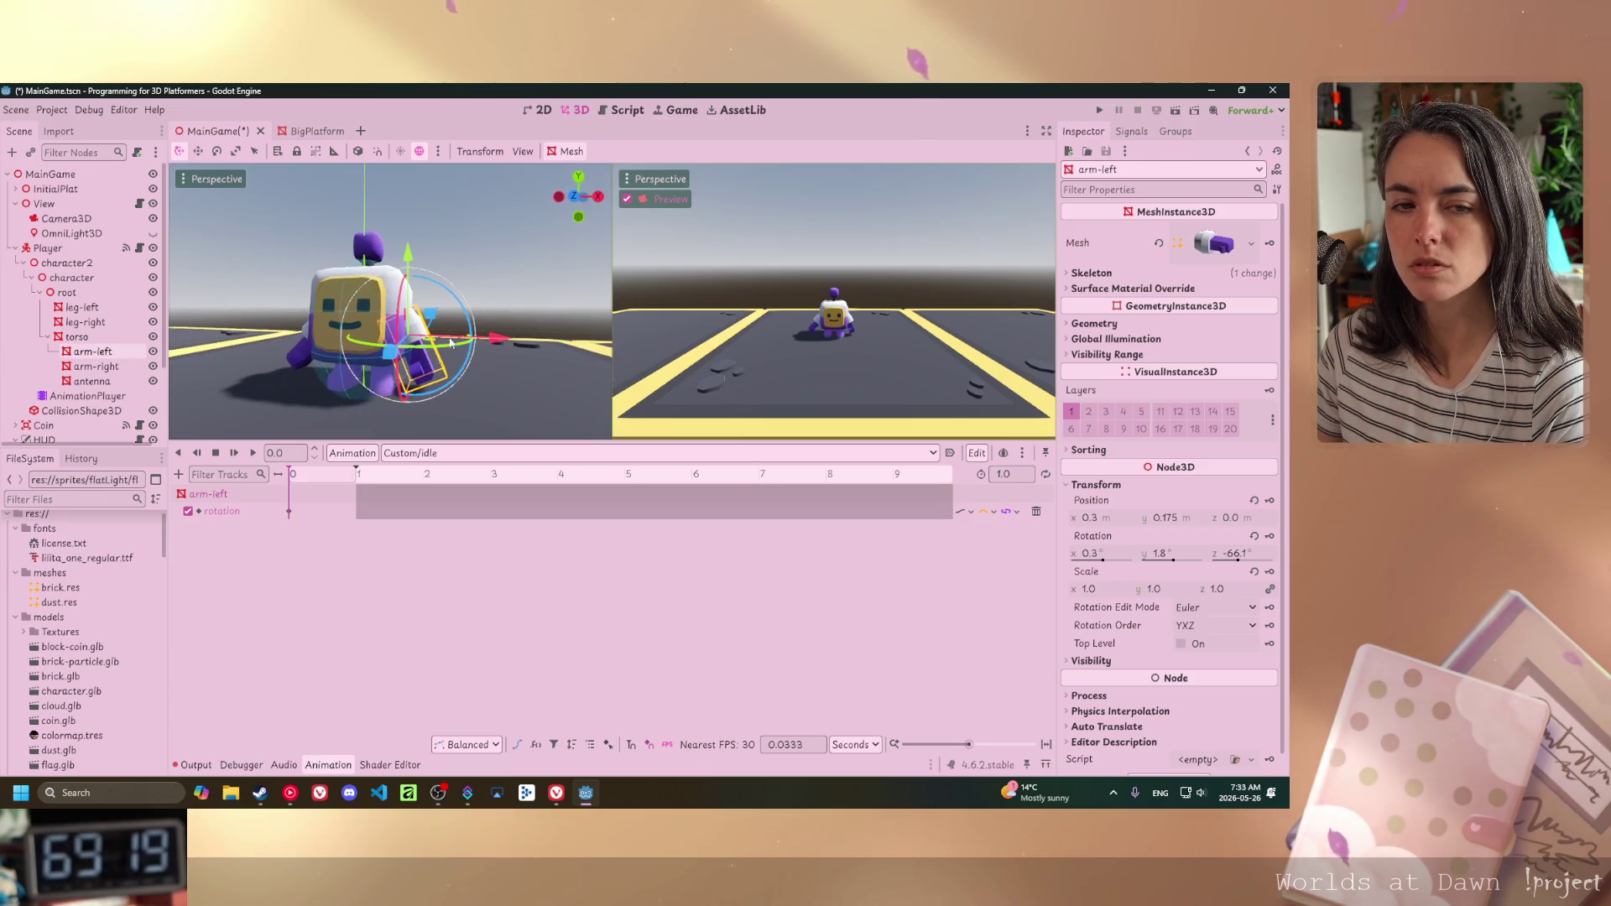
pyautogui.hotkey('alt', 'Tab')
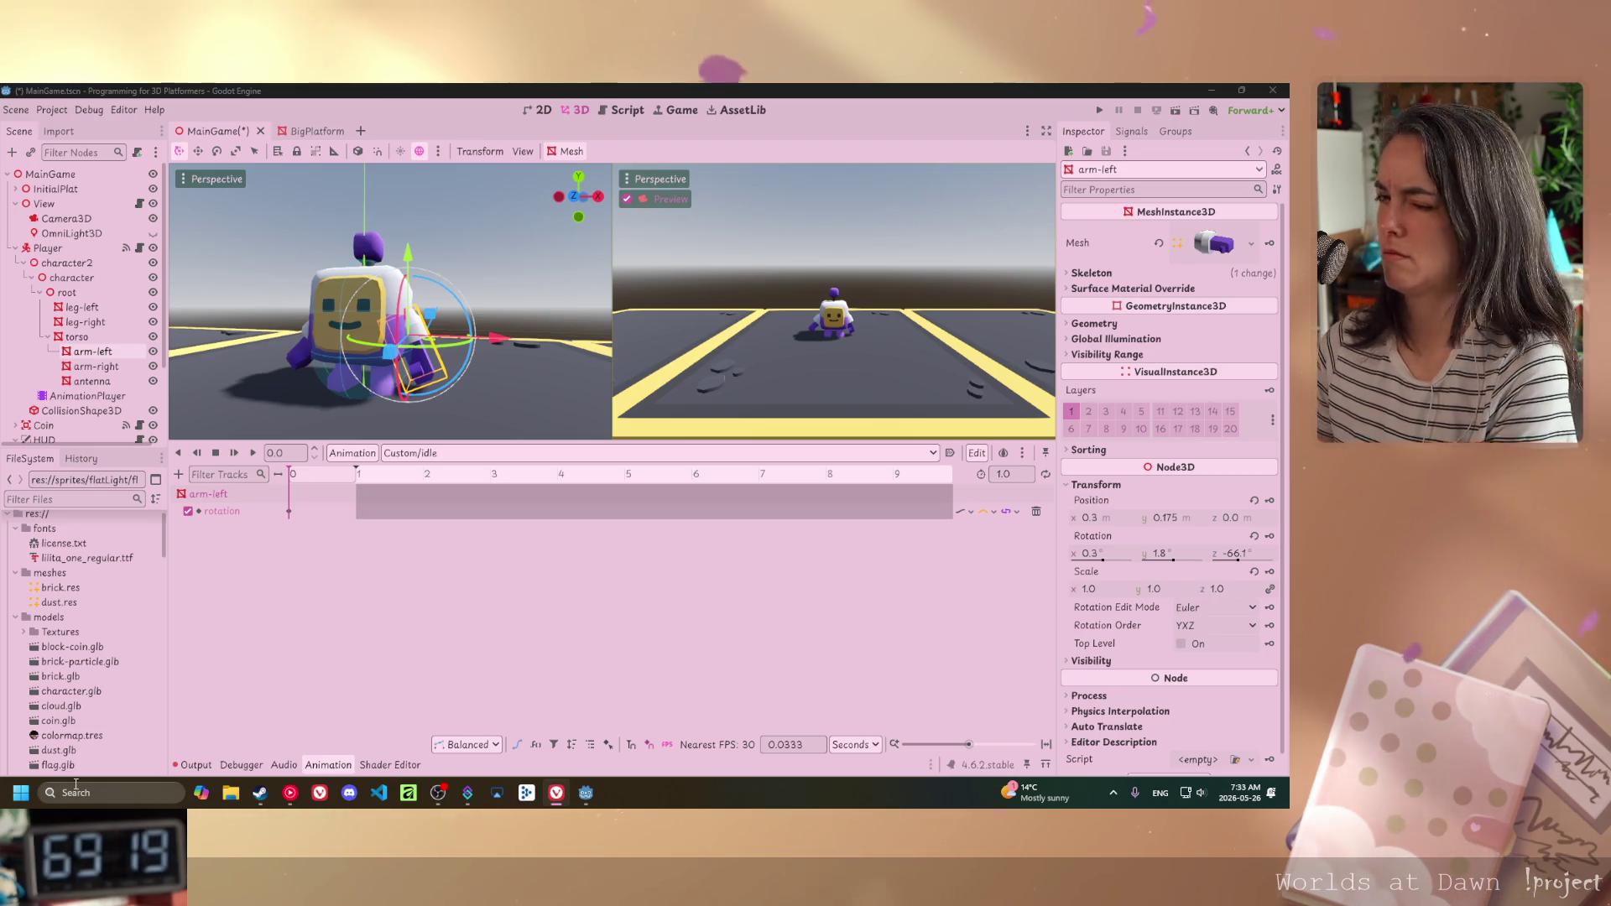
pyautogui.moveTo(348, 385)
pyautogui.mouseDown()
pyautogui.moveTo(448, 369)
pyautogui.moveTo(188, 366)
pyautogui.mouseUp()
pyautogui.click(202, 377)
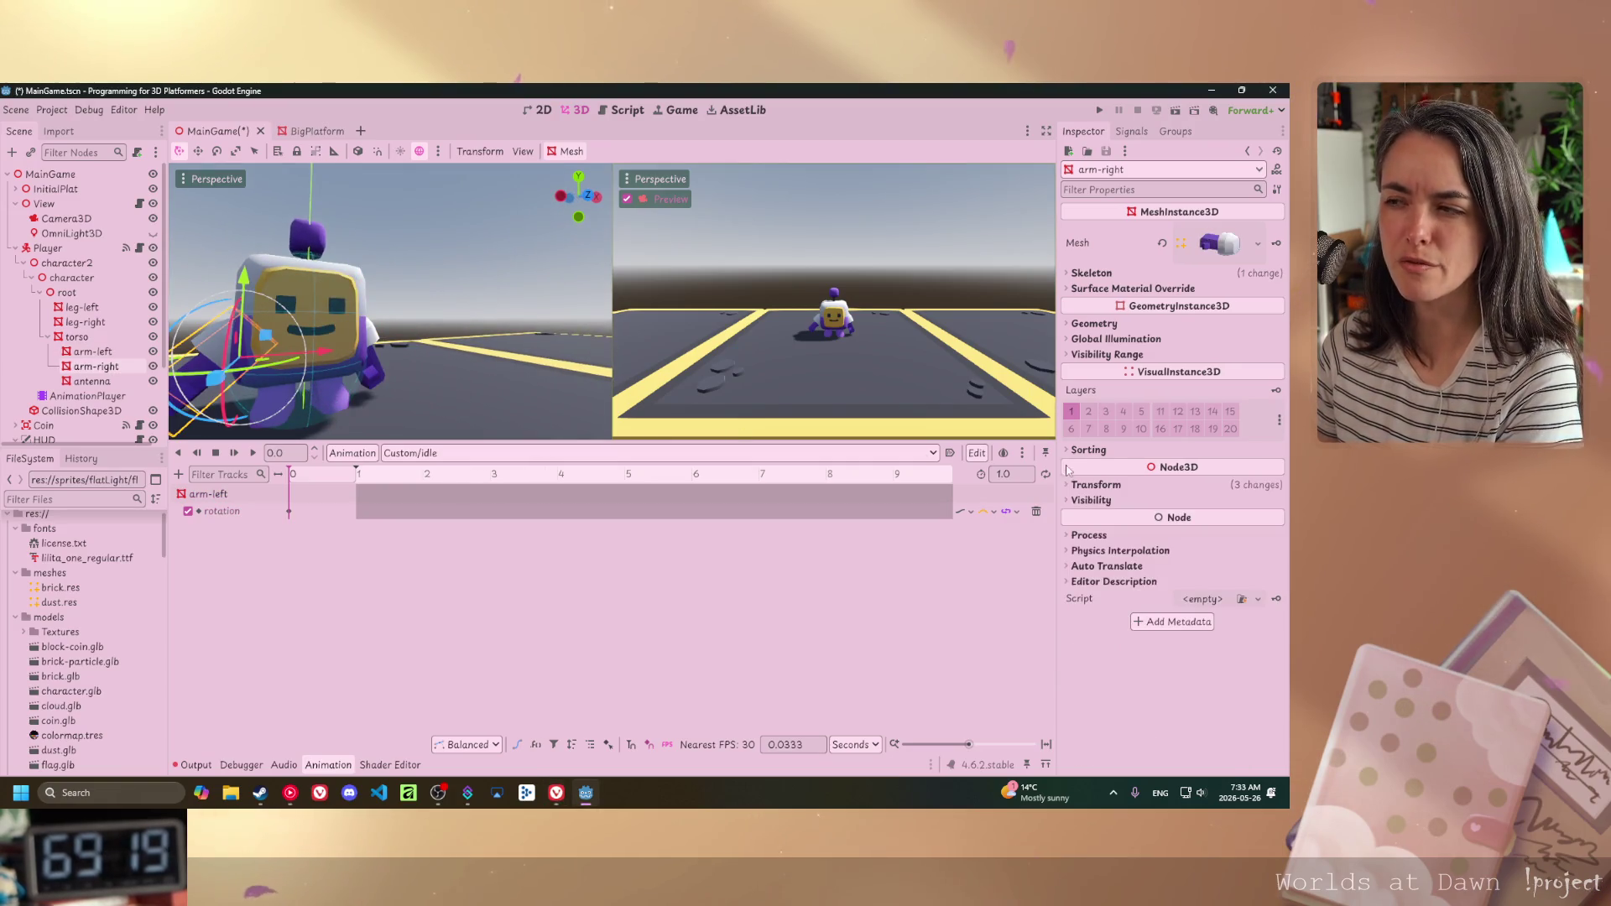
# - Key the right arm's current rotation at 0 seconds, creating an arm-right rotation track
pyautogui.click(1090, 484)
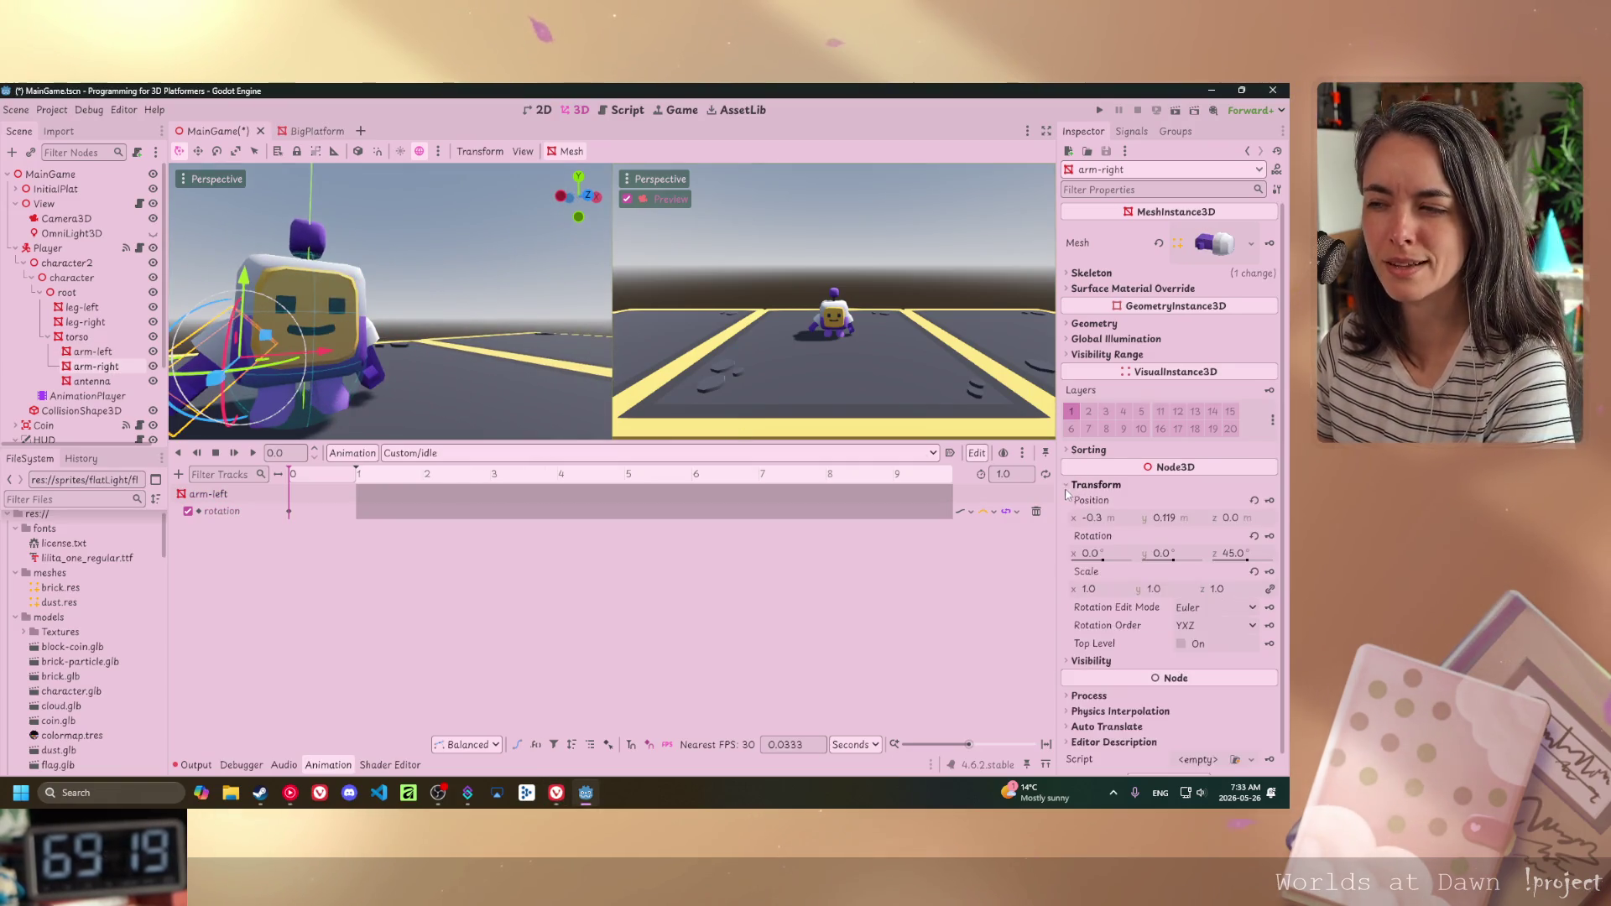
pyautogui.click(1270, 536)
pyautogui.click(587, 479)
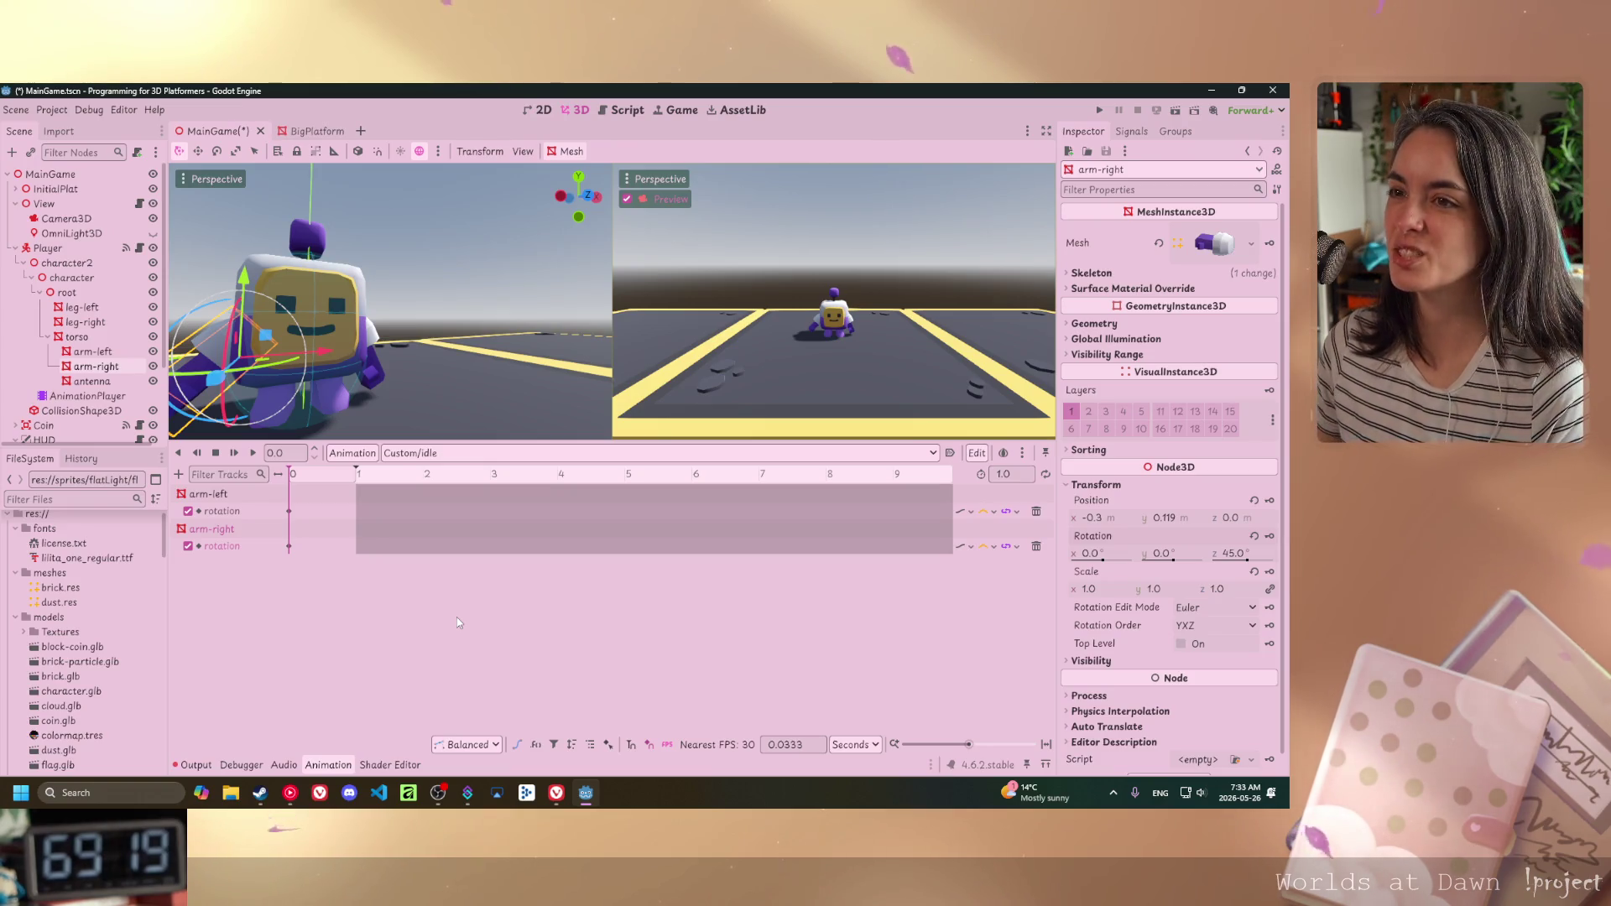
# - Rotate the right arm with the gizmo to about 78° on z
pyautogui.moveTo(352, 352)
pyautogui.mouseDown()
pyautogui.moveTo(246, 364)
pyautogui.moveTo(194, 255)
pyautogui.moveTo(405, 308)
pyautogui.moveTo(542, 314)
pyautogui.moveTo(386, 352)
pyautogui.mouseUp()
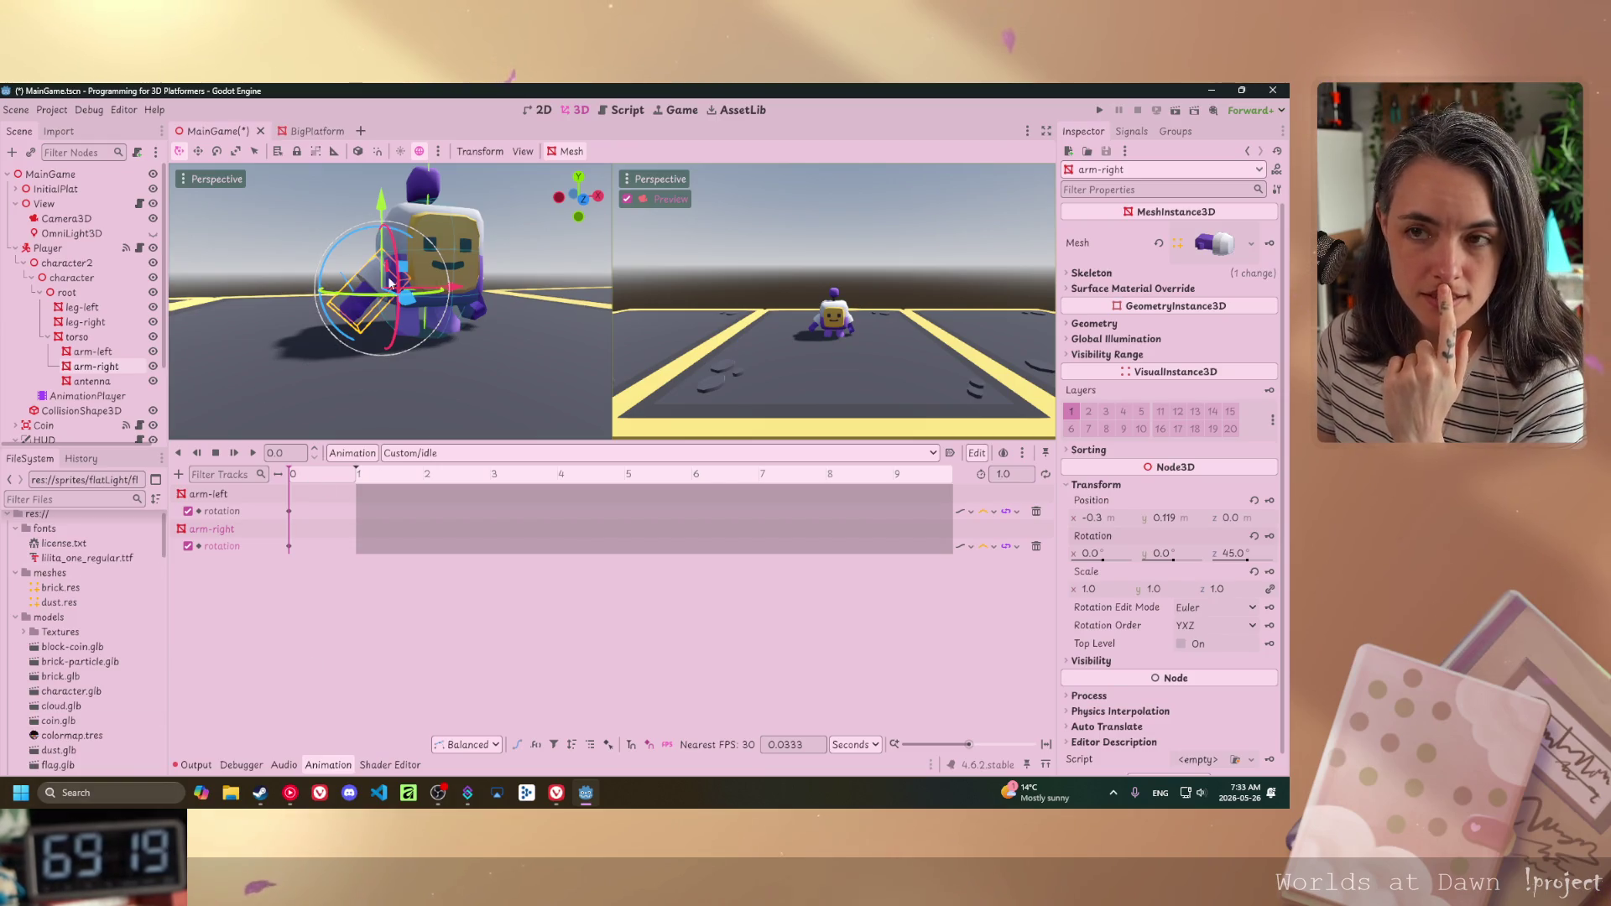
pyautogui.hotkey('alt', 'Tab')
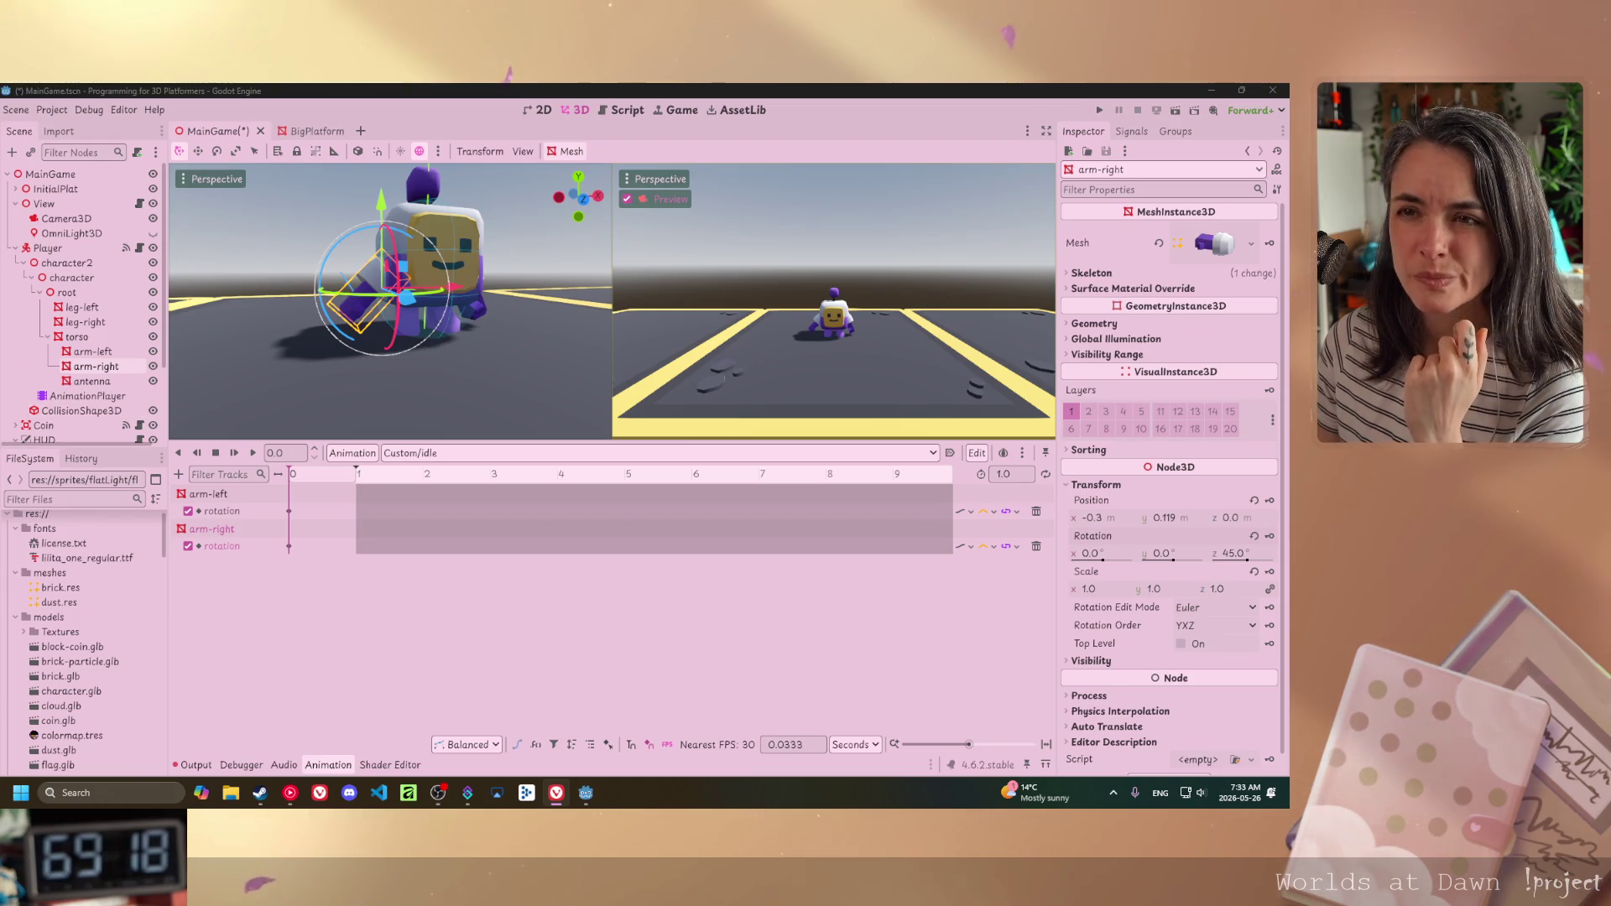
pyautogui.moveTo(347, 236); pyautogui.dragTo(311, 260)
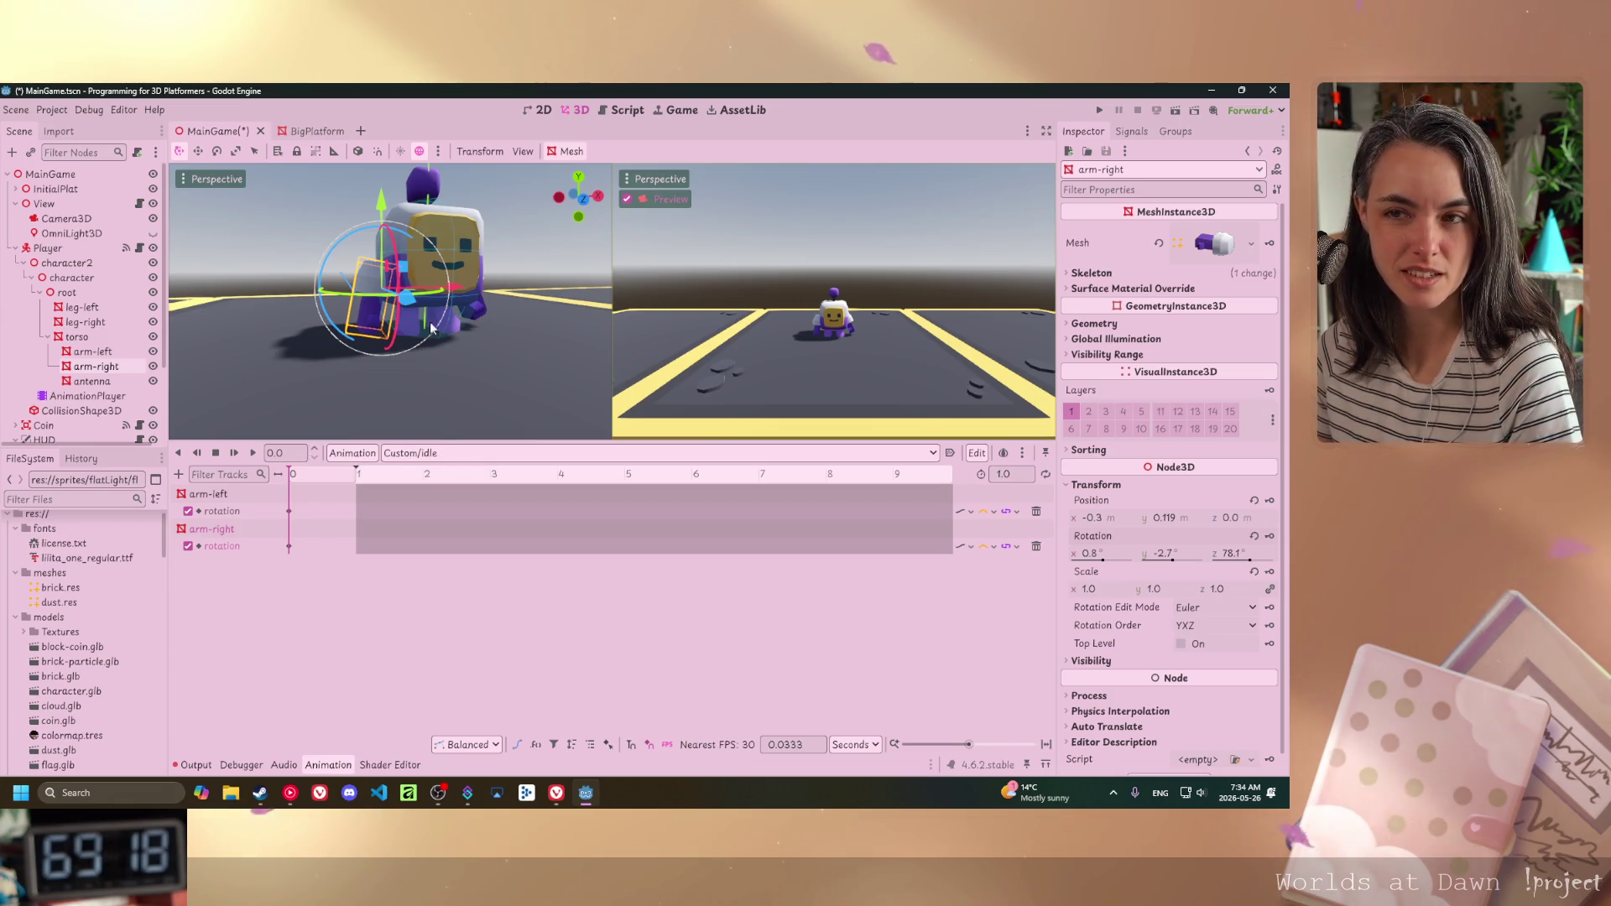
pyautogui.scroll(-4, 462, 323)
pyautogui.scroll(3, 330, 370)
pyautogui.moveTo(331, 369)
pyautogui.mouseDown()
pyautogui.moveTo(364, 381)
pyautogui.moveTo(434, 349)
pyautogui.mouseUp()
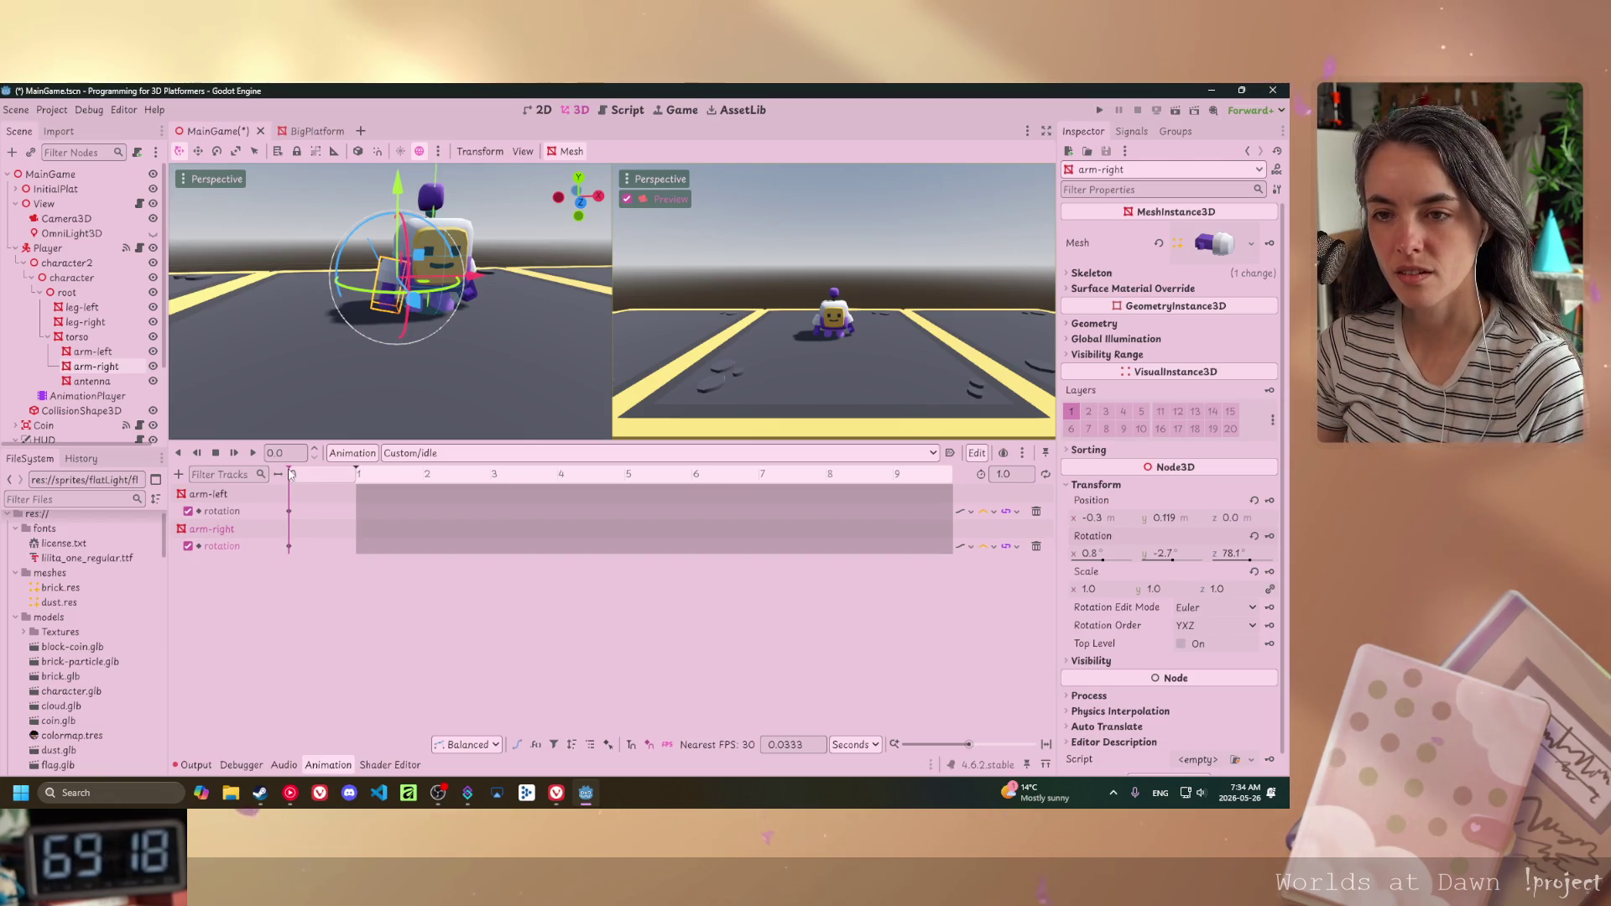
pyautogui.click(319, 475)
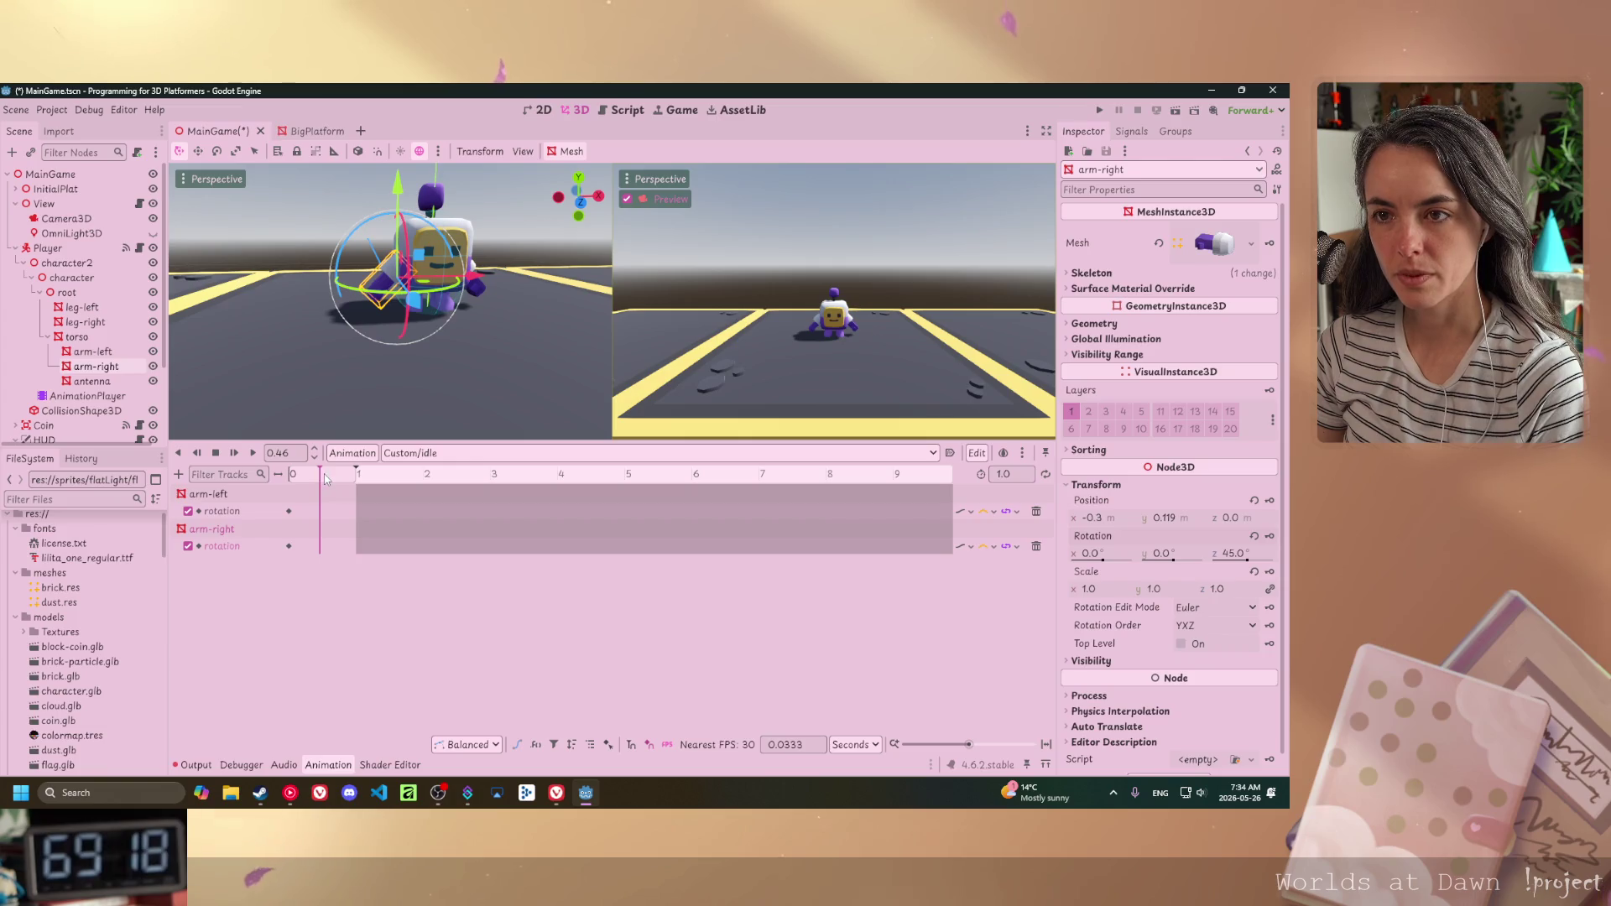
# - At the 0.5-second mark, set arm-right's z rotation to 88°
pyautogui.moveTo(325, 474); pyautogui.dragTo(289, 475)
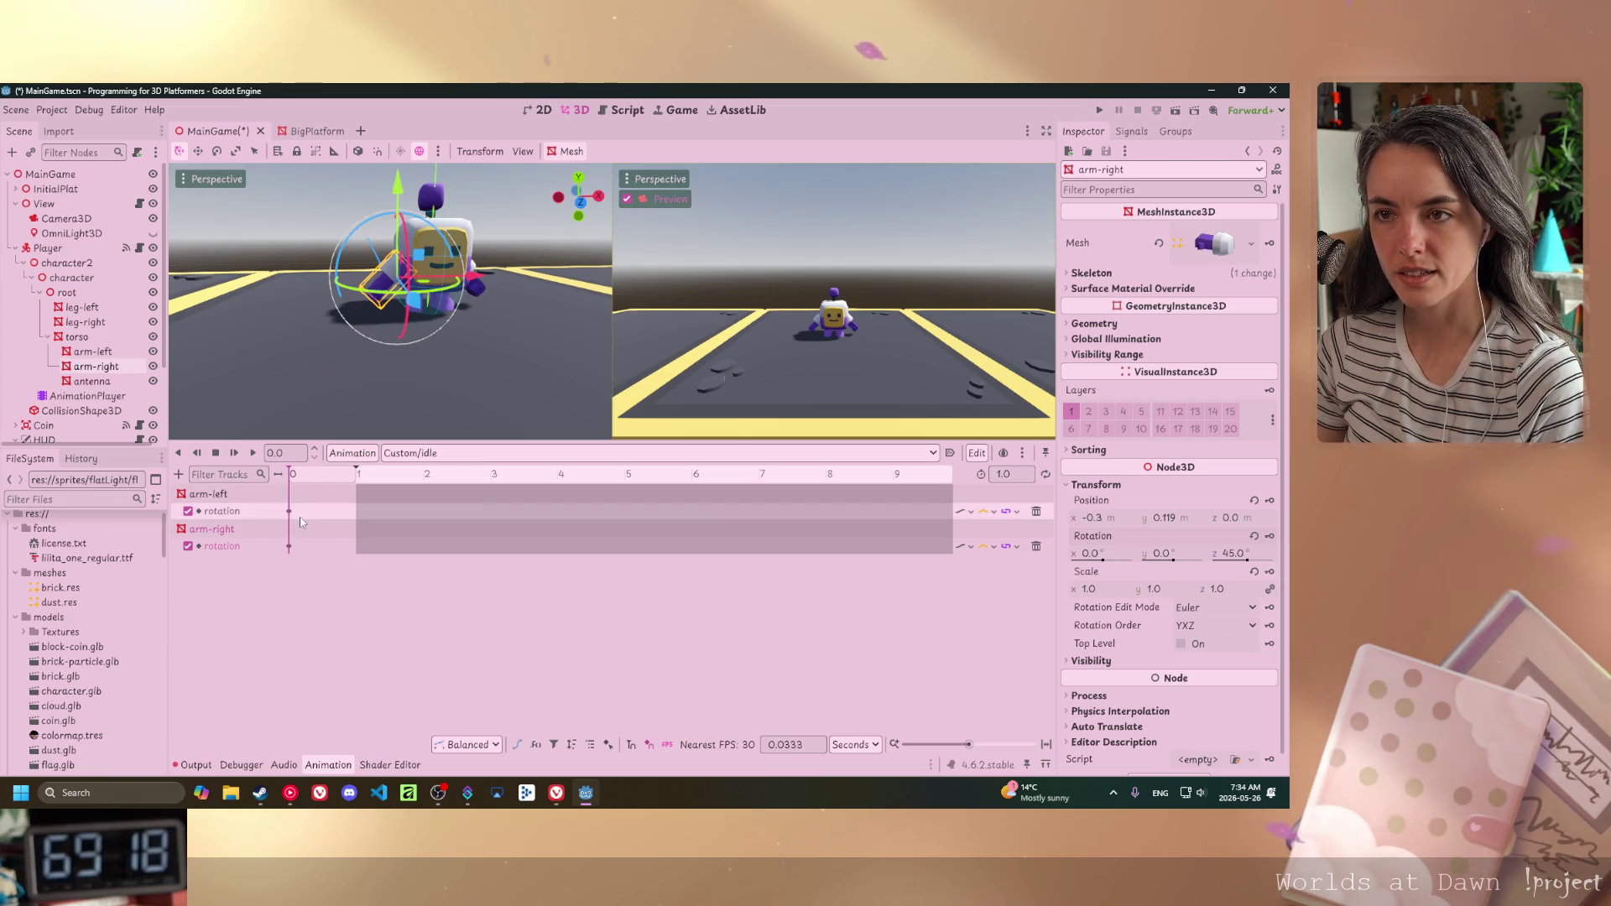
pyautogui.click(324, 475)
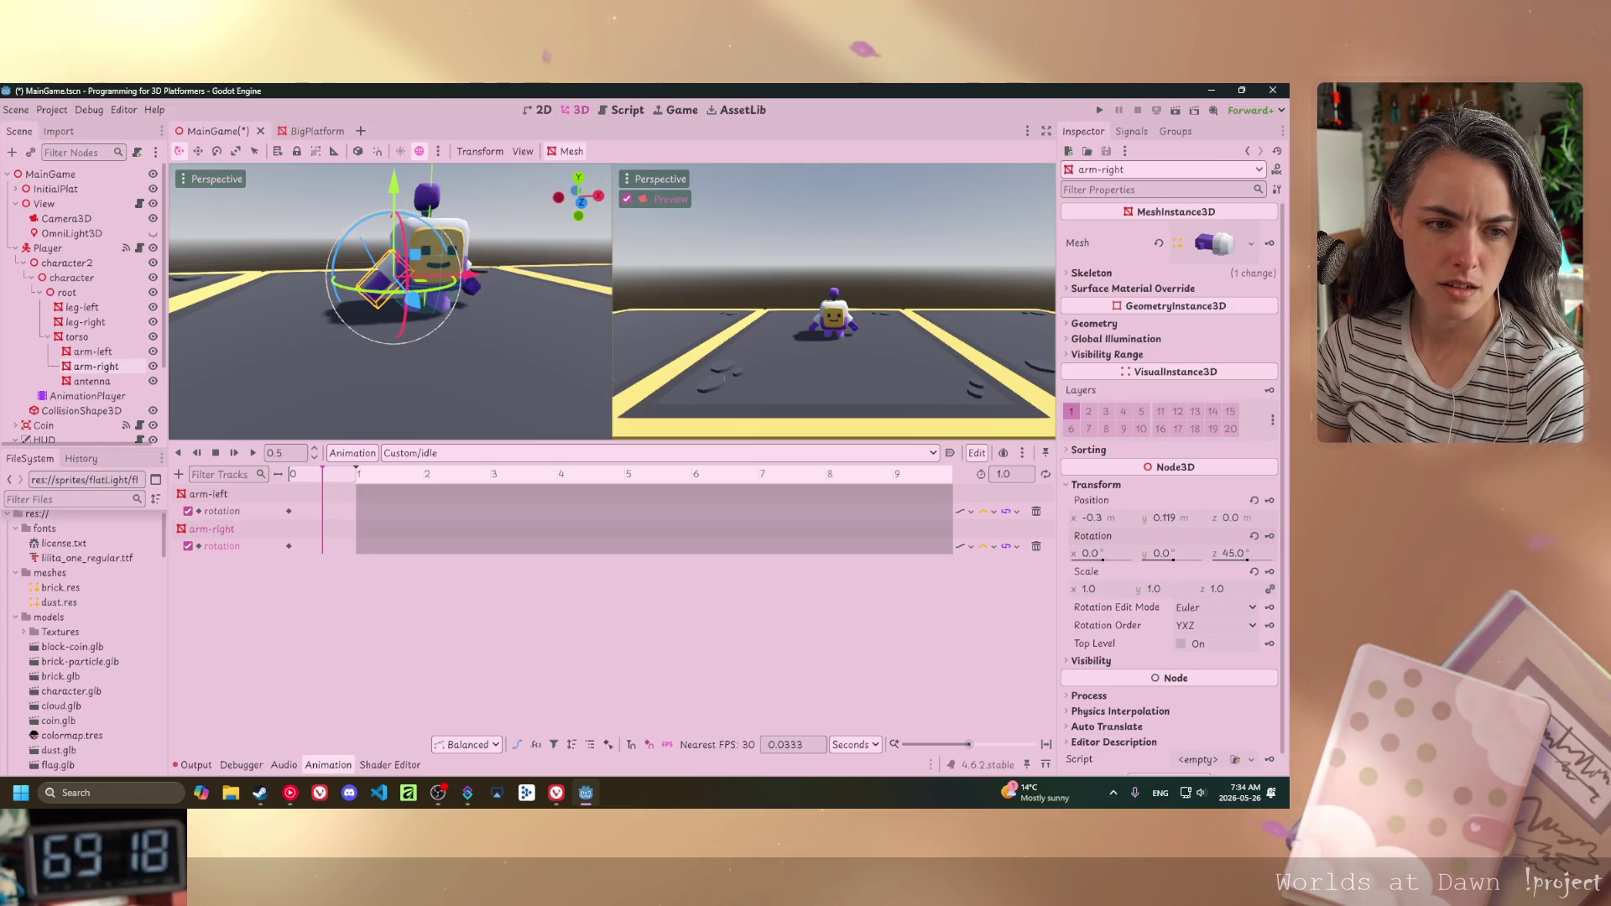
pyautogui.hotkey('alt', 'Tab')
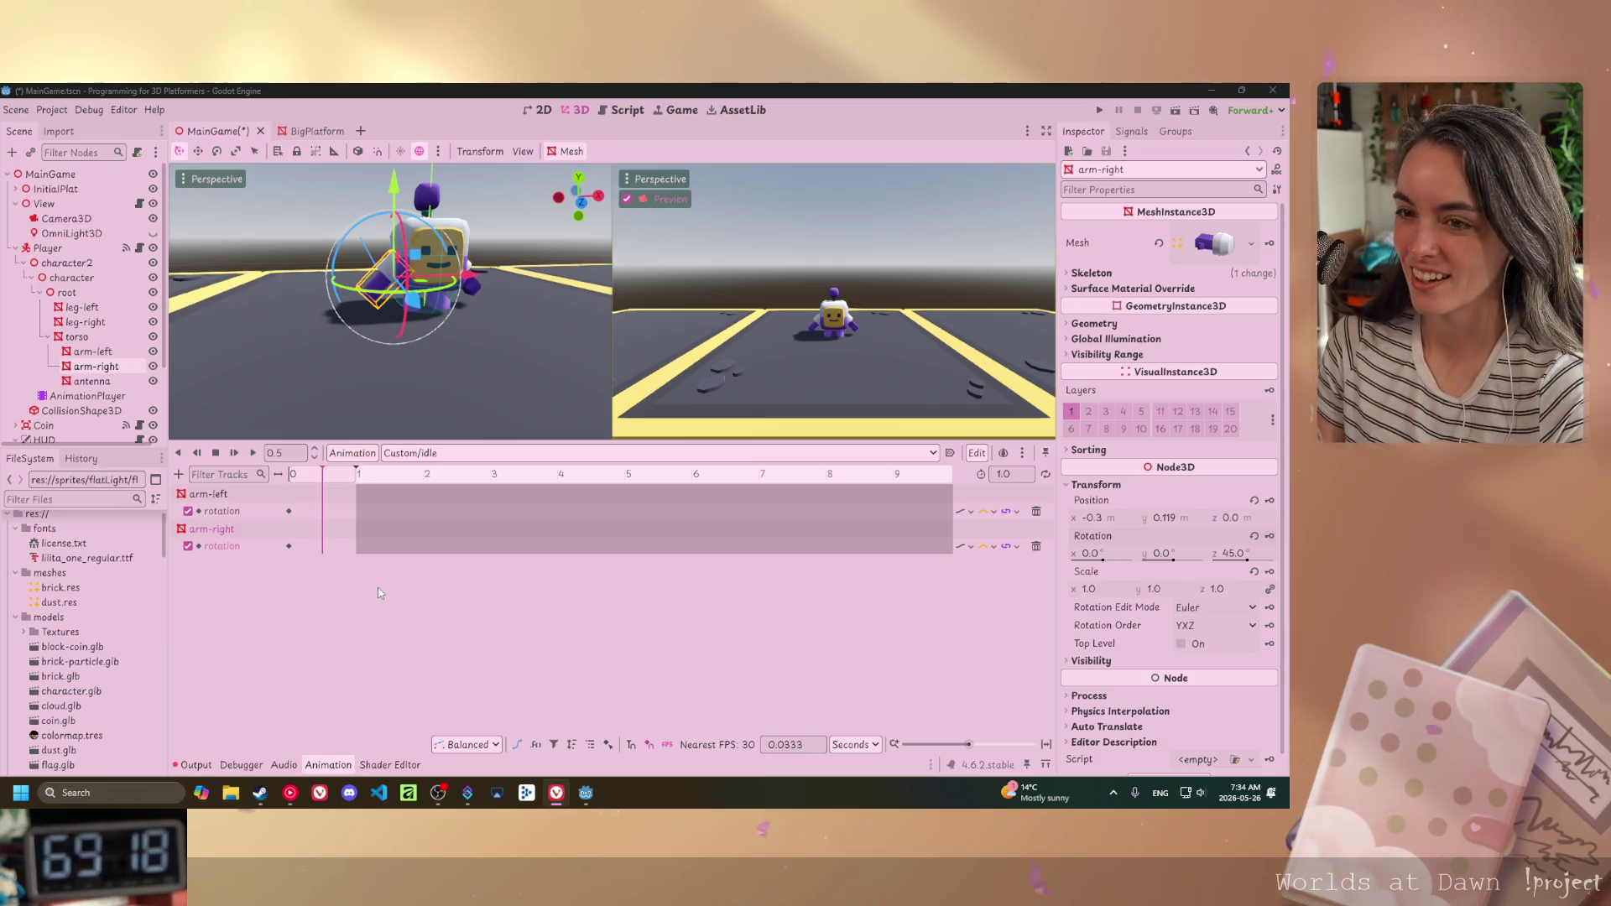
pyautogui.click(1237, 556)
pyautogui.write('71')
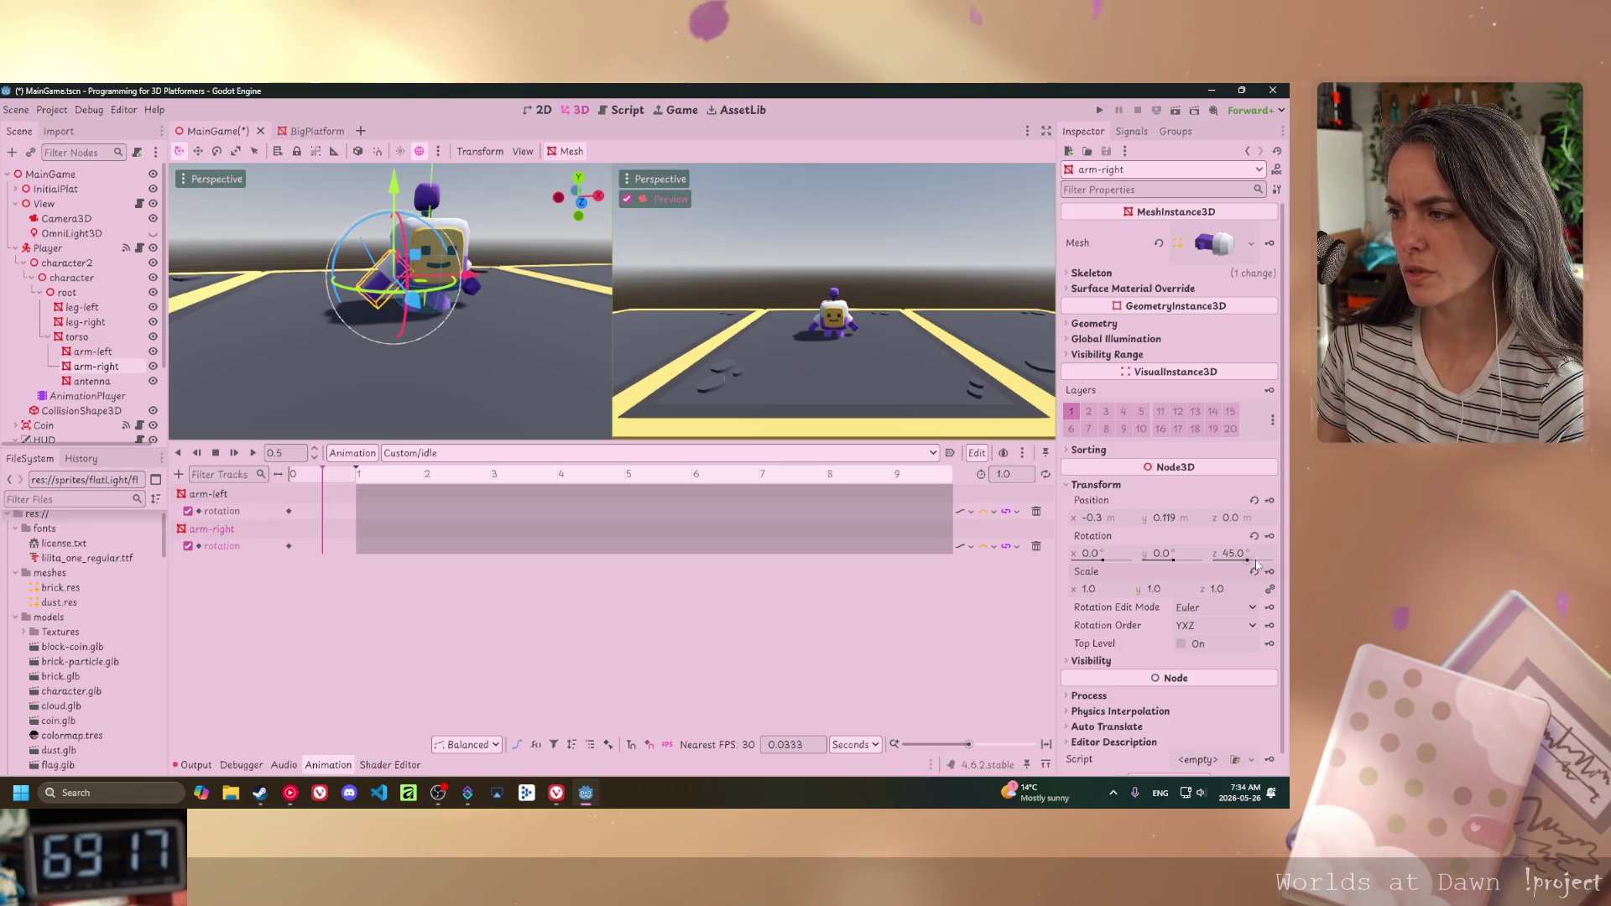
pyautogui.press('Return')
pyautogui.moveTo(1234, 553); pyautogui.dragTo(1291, 561)
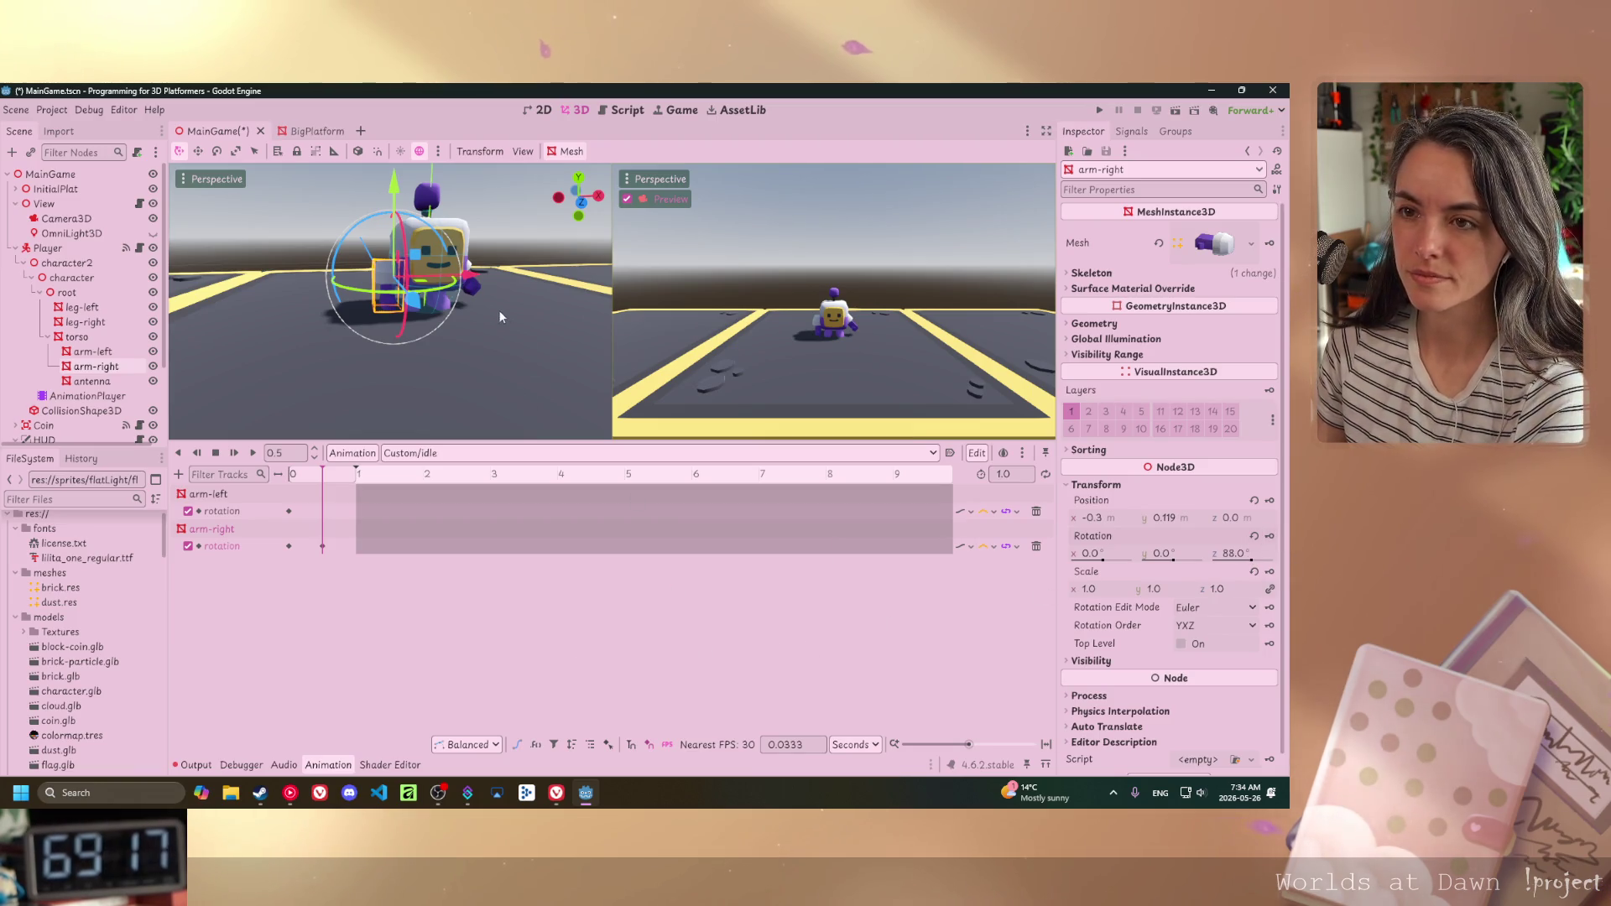
# - Swing arm-left further out to about -69° on z and face the robot's front
pyautogui.scroll(3, 512, 315)
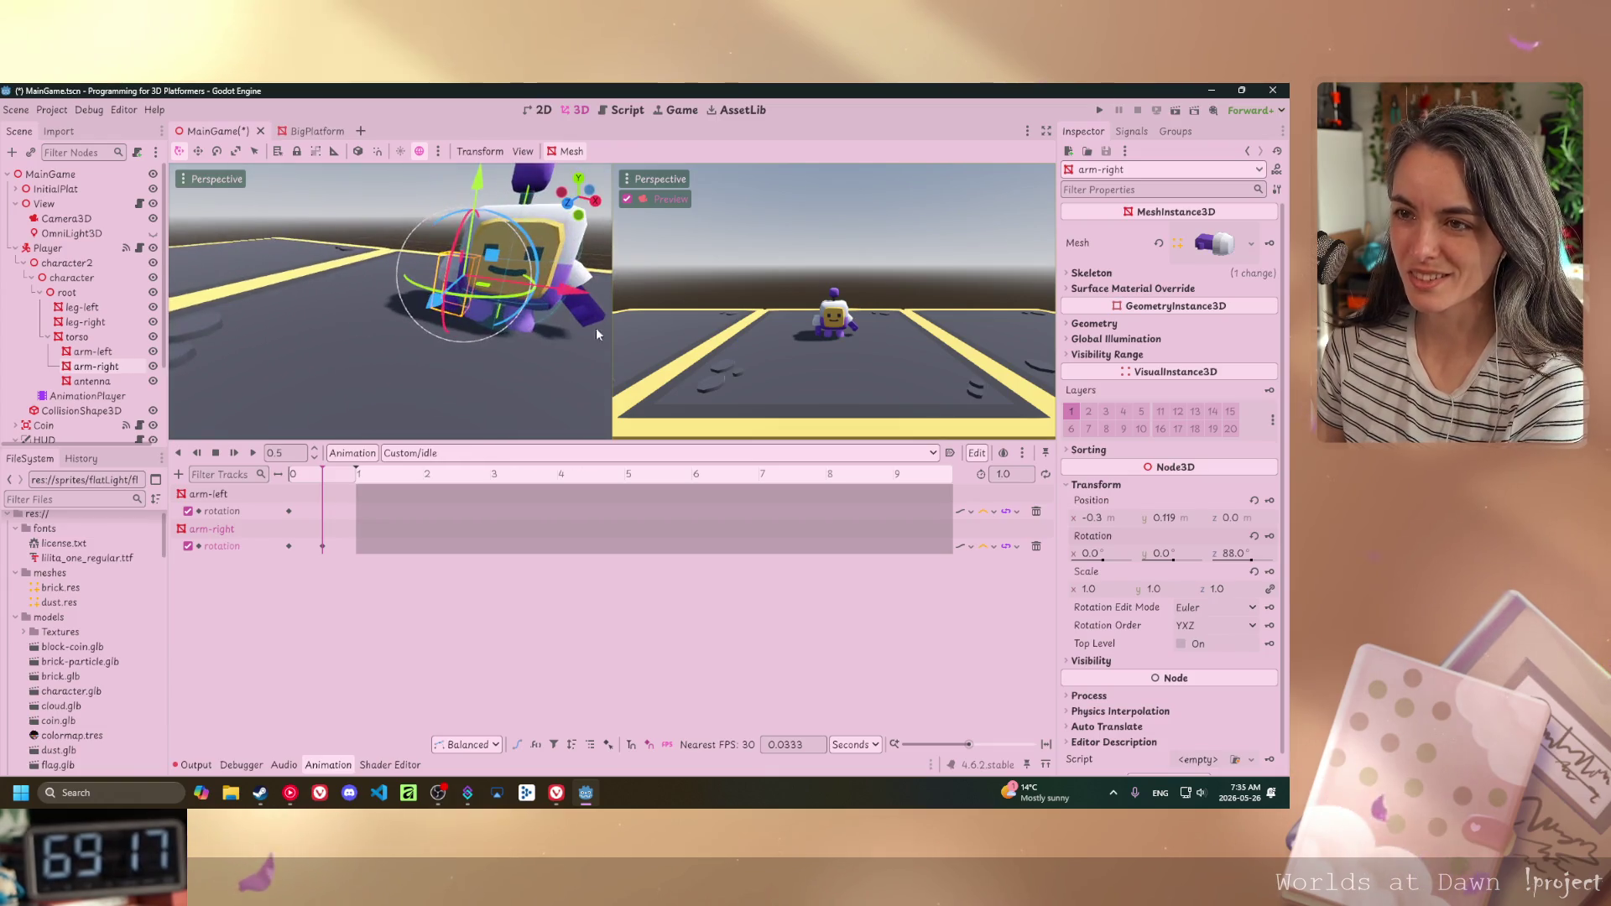
pyautogui.click(599, 314)
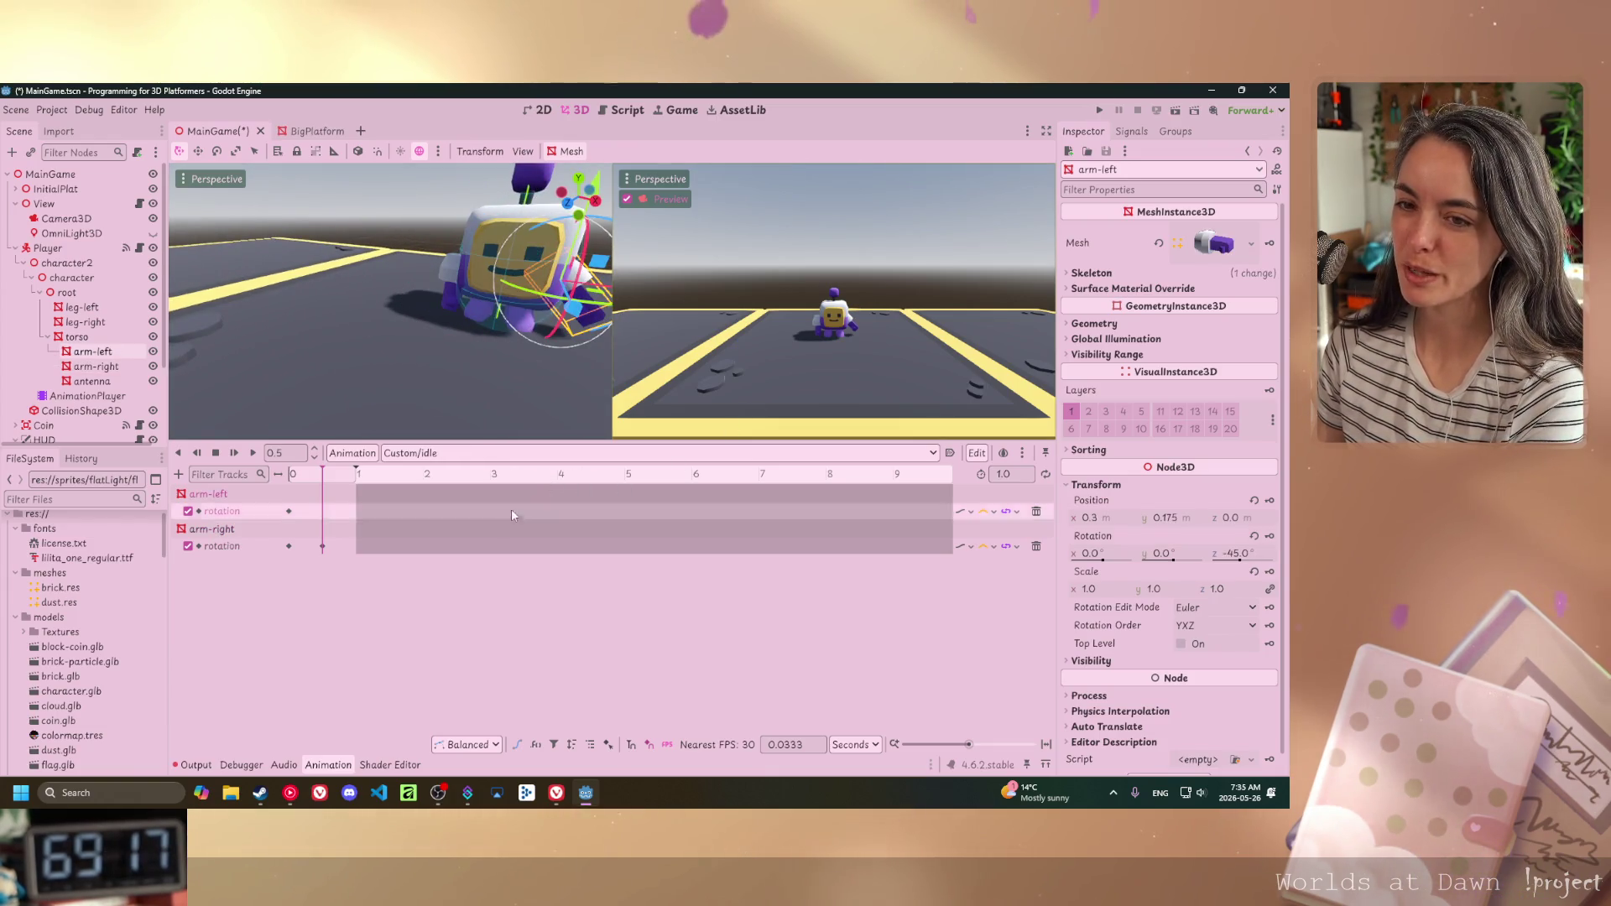
pyautogui.moveTo(1240, 559); pyautogui.dragTo(1256, 563)
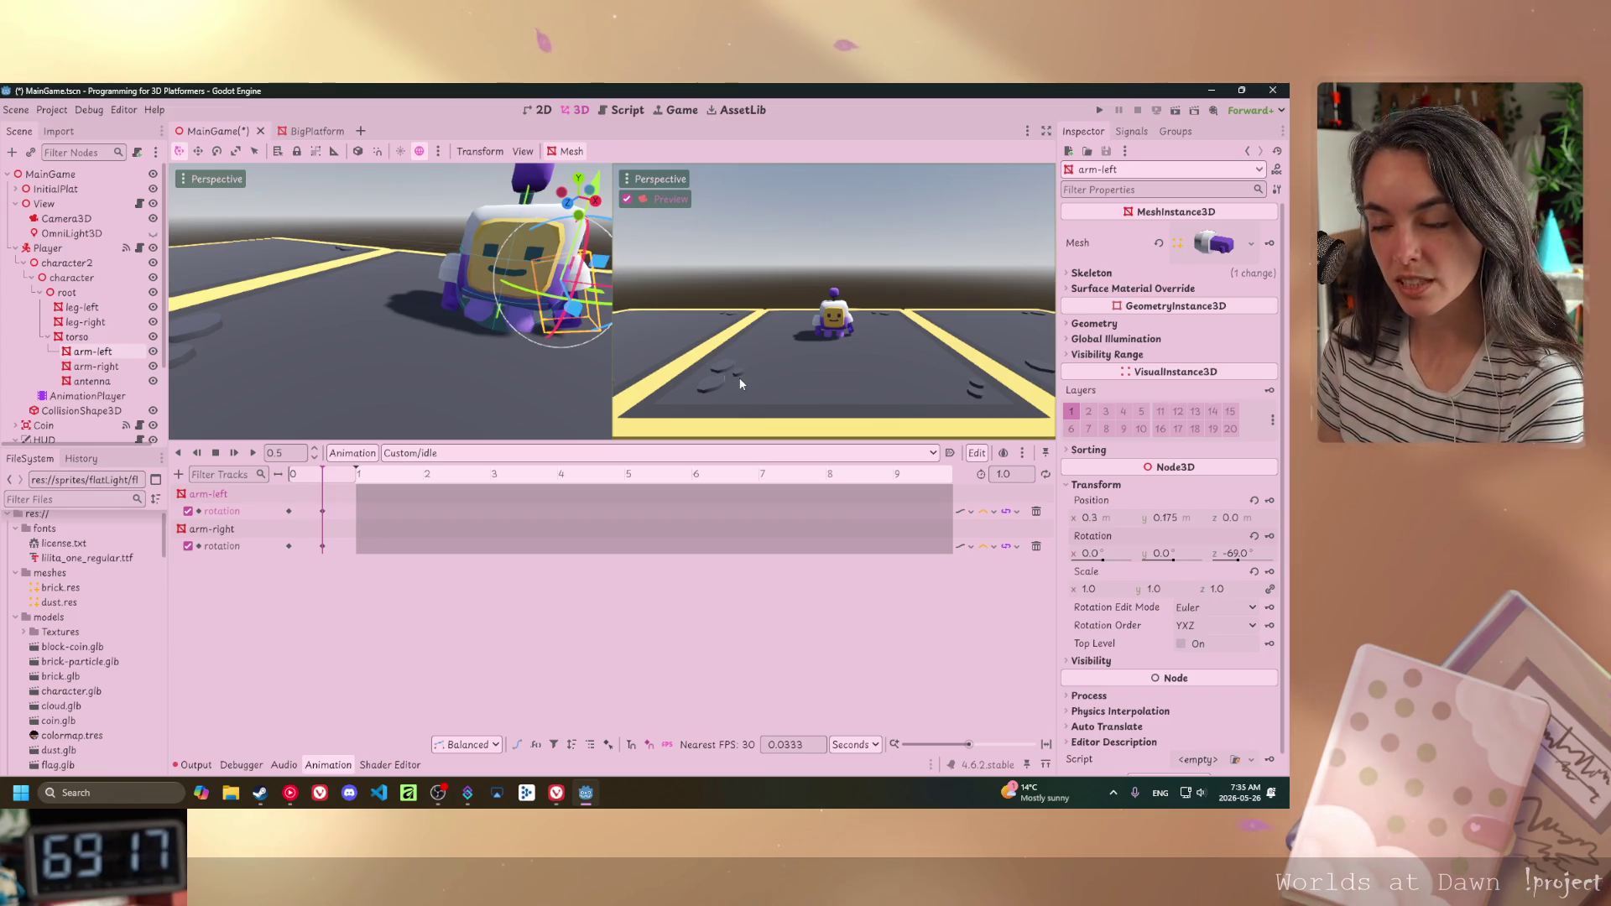
pyautogui.scroll(-3, 465, 335)
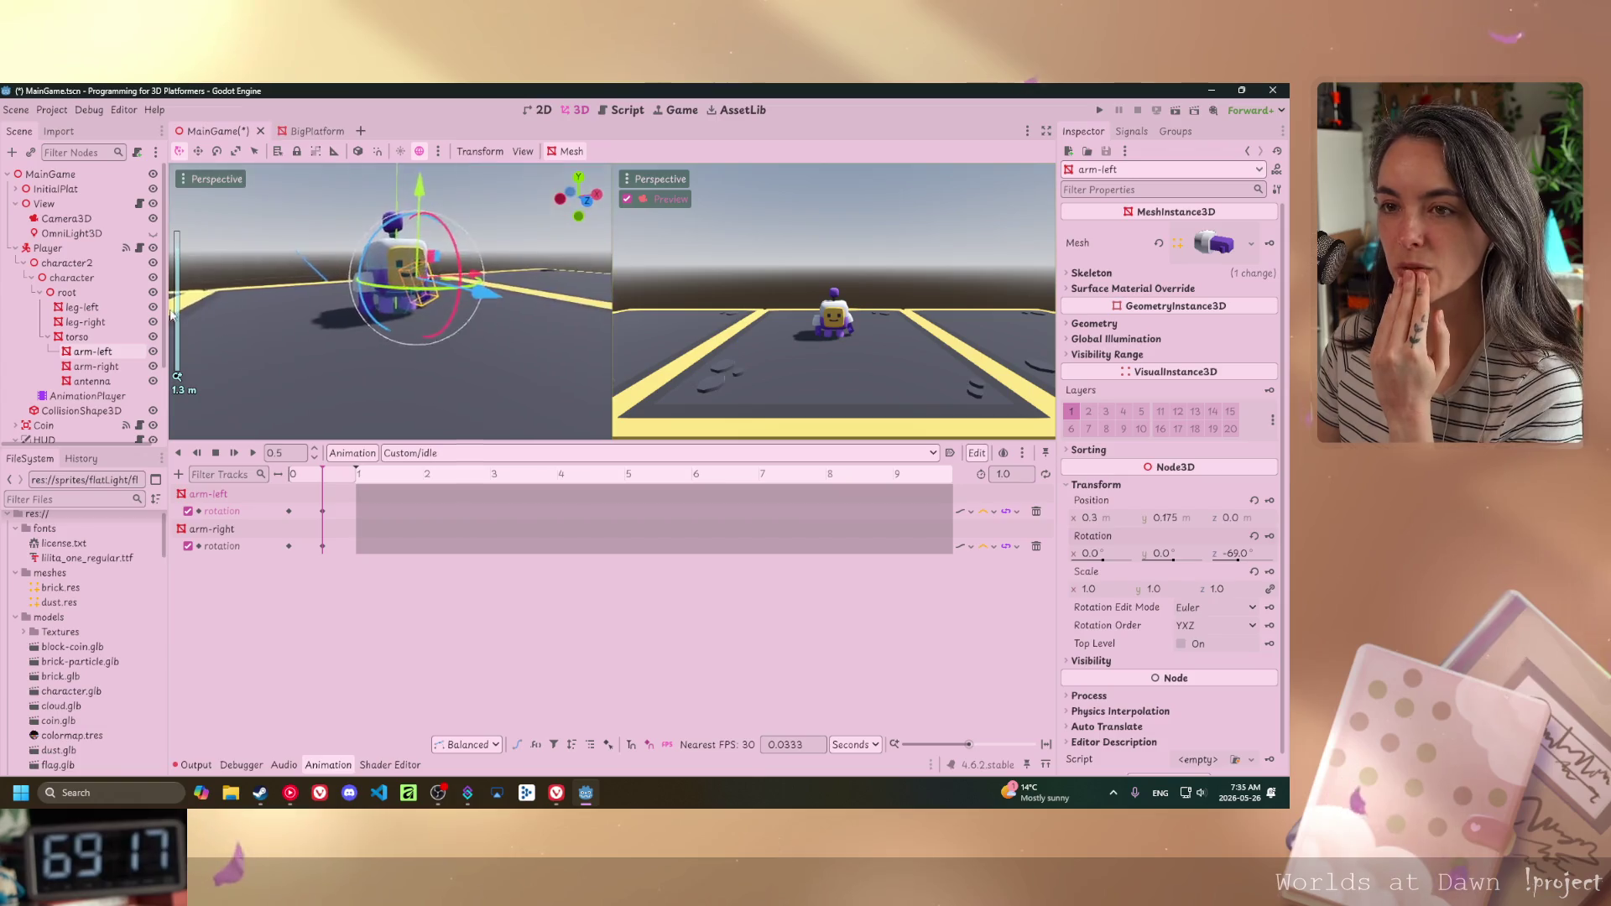
pyautogui.moveTo(172, 313)
pyautogui.mouseDown()
pyautogui.moveTo(455, 320)
pyautogui.moveTo(517, 304)
pyautogui.mouseUp()
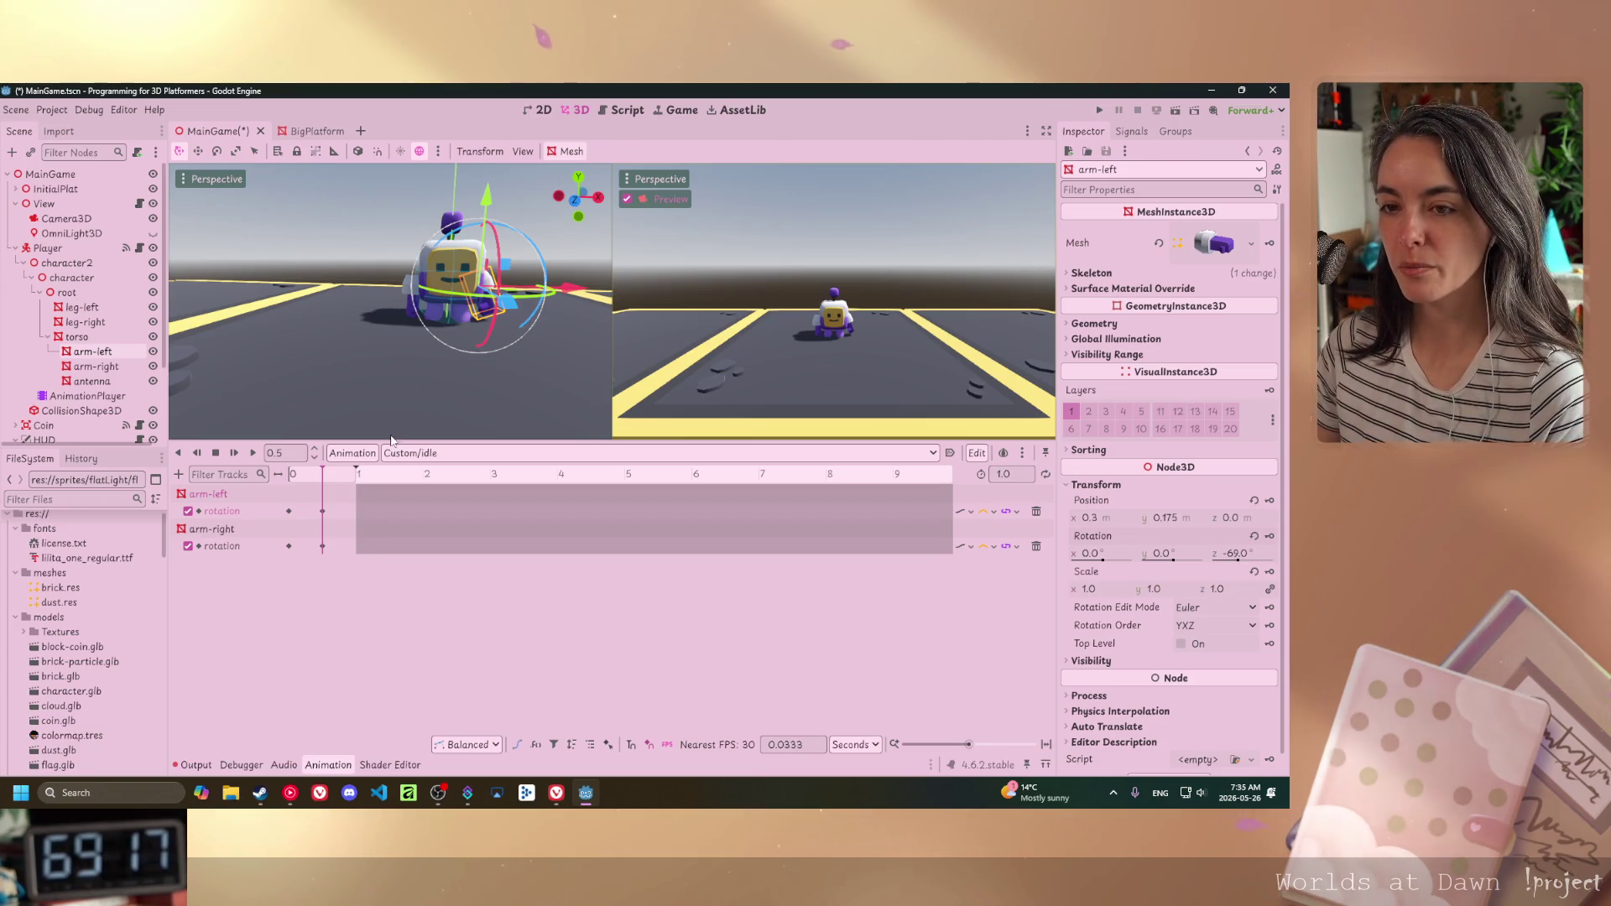
# - Select and focus the antenna, then drag the splitter down to make the 3D viewports taller
pyautogui.click(457, 220)
pyautogui.moveTo(398, 304); pyautogui.dragTo(549, 342)
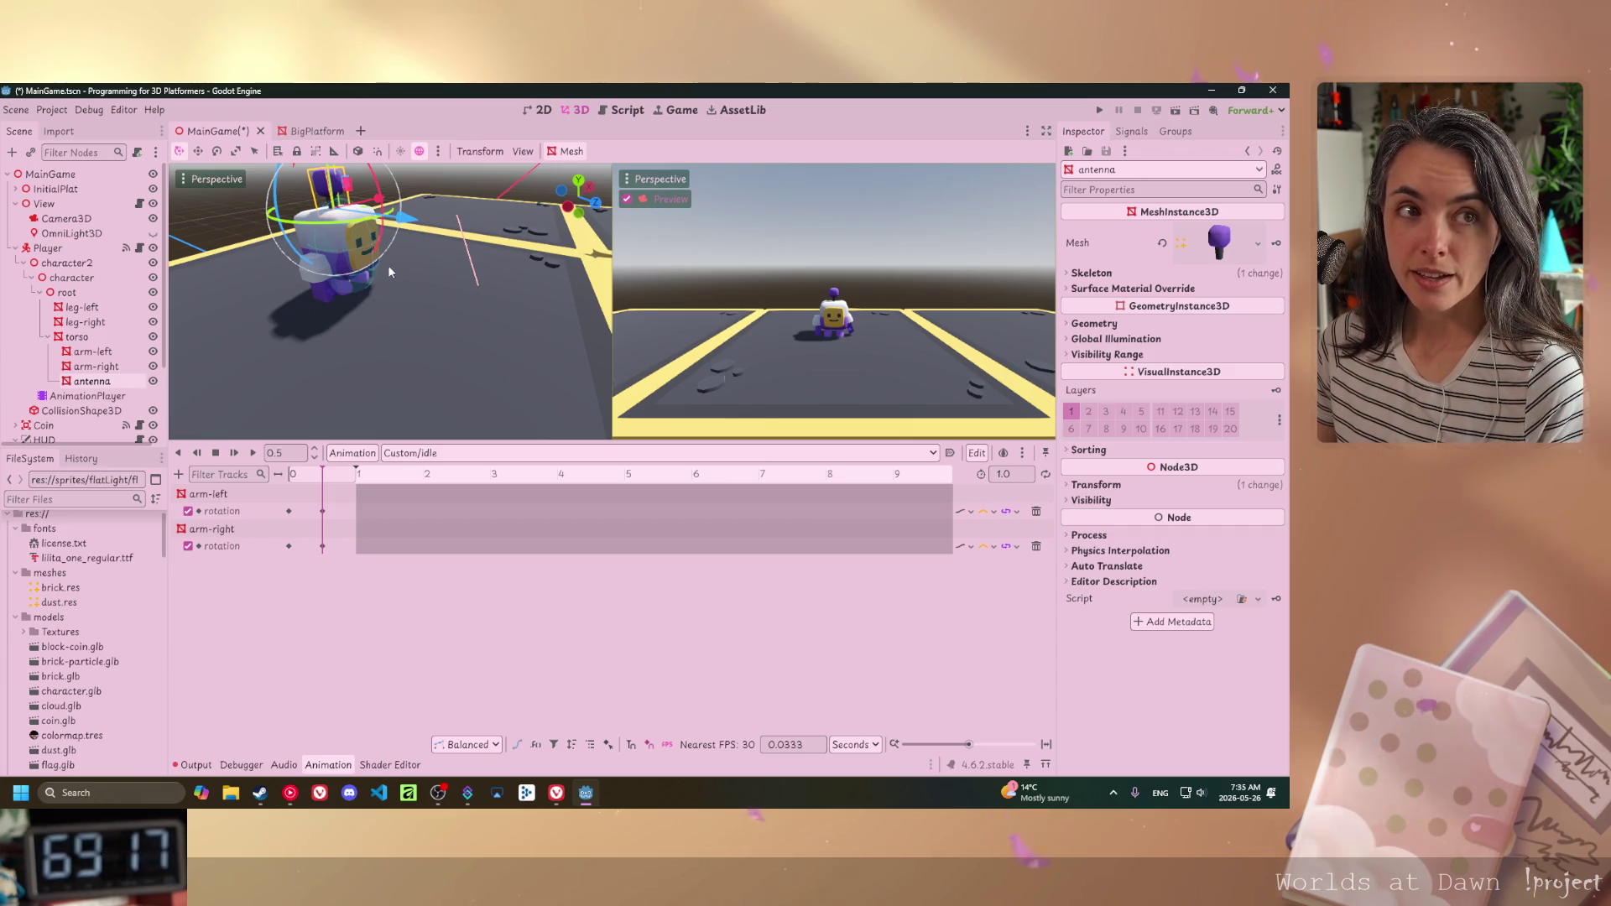
pyautogui.press('f')
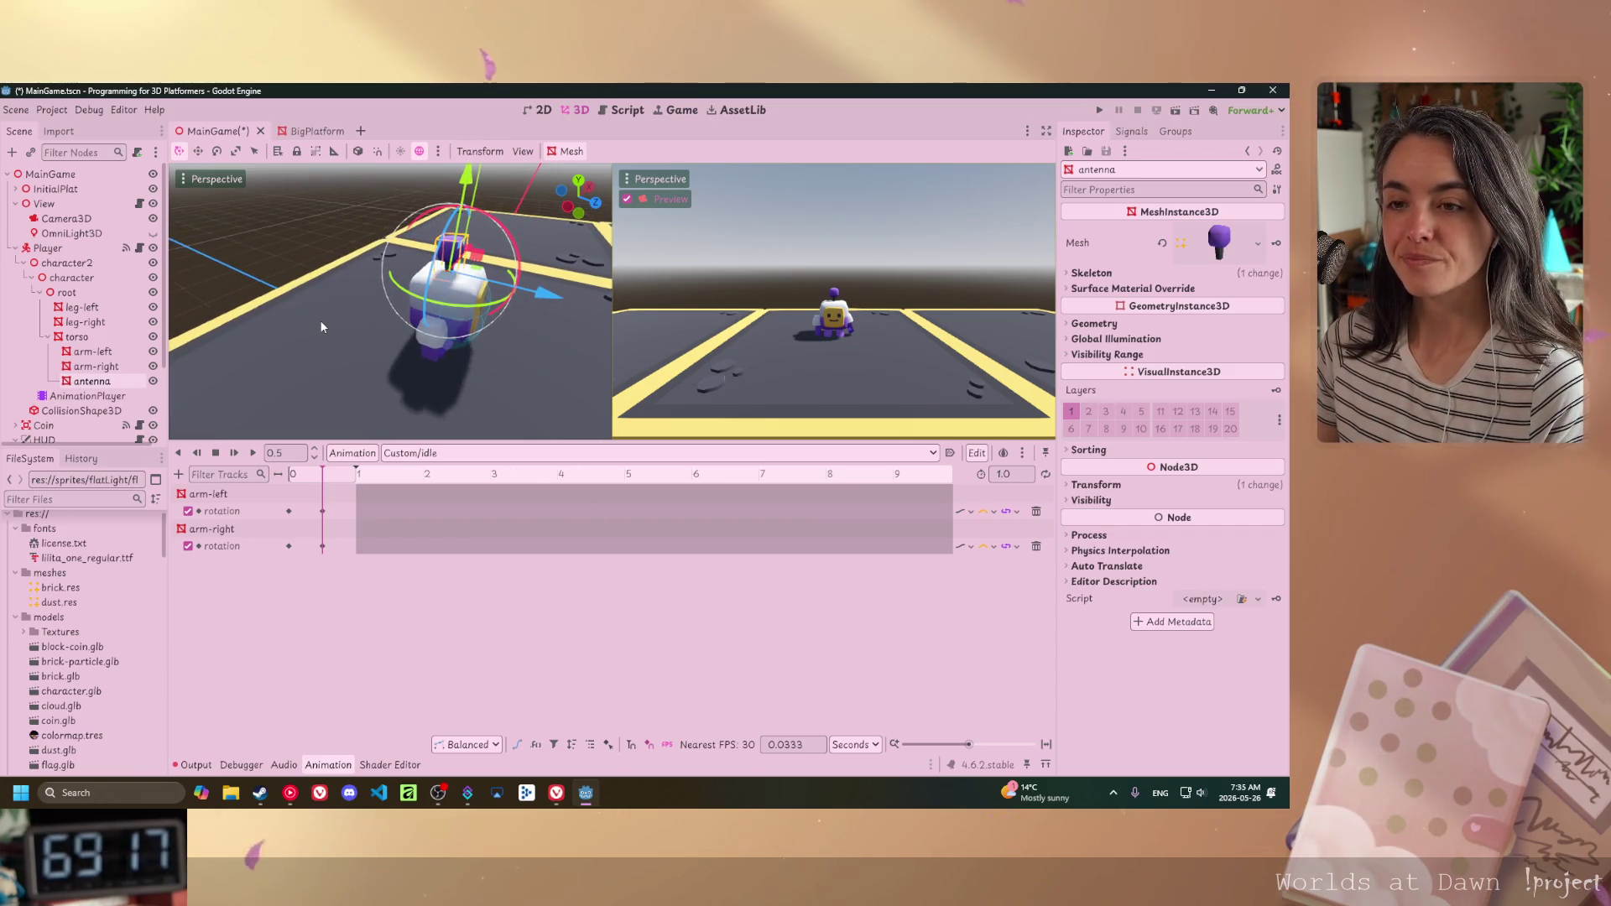
pyautogui.moveTo(582, 442); pyautogui.dragTo(581, 588)
pyautogui.moveTo(501, 421)
pyautogui.mouseDown()
pyautogui.moveTo(384, 434)
pyautogui.moveTo(456, 401)
pyautogui.moveTo(606, 395)
pyautogui.moveTo(288, 384)
pyautogui.moveTo(476, 475)
pyautogui.mouseUp()
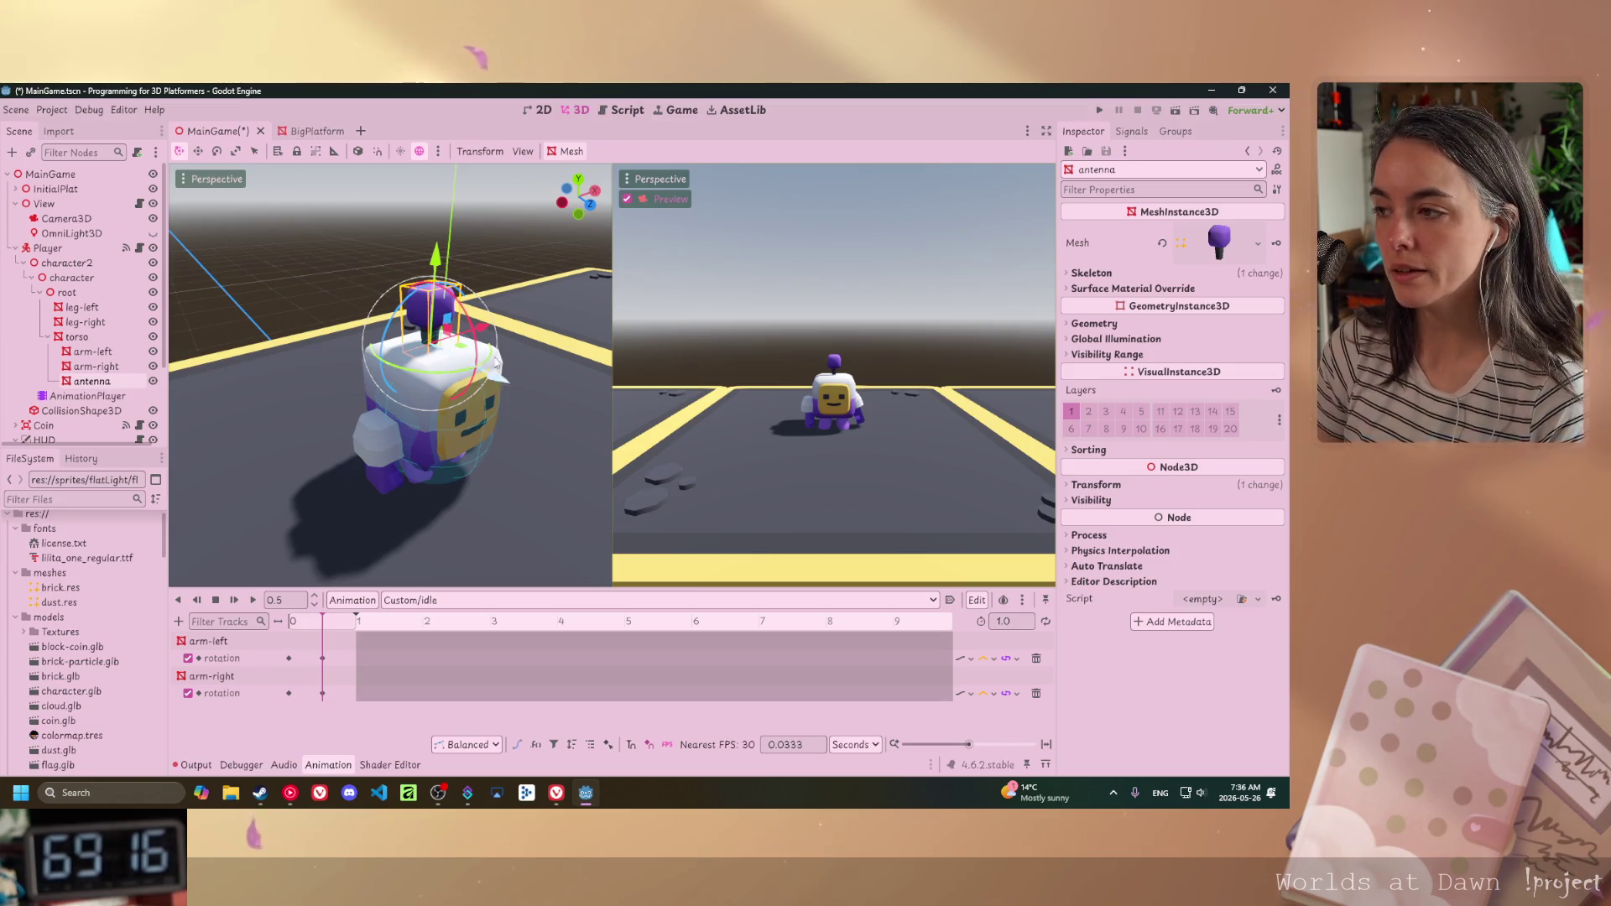
# - Tilt the antenna to -20° on z and key it in a new antenna rotation track
pyautogui.click(1064, 487)
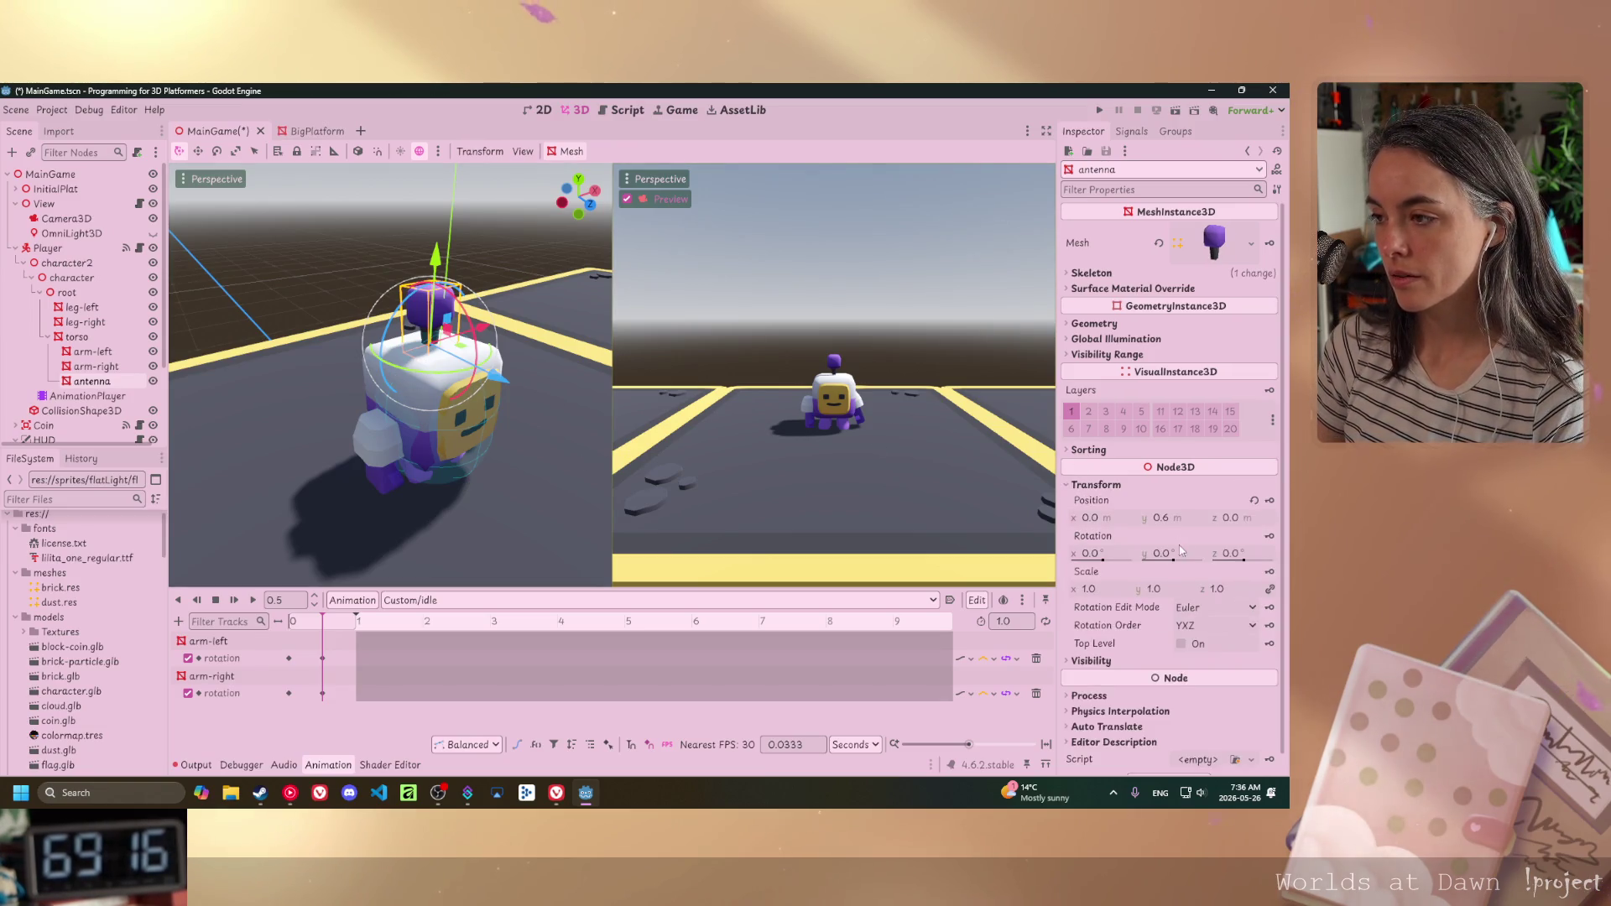
pyautogui.moveTo(482, 446); pyautogui.dragTo(671, 419)
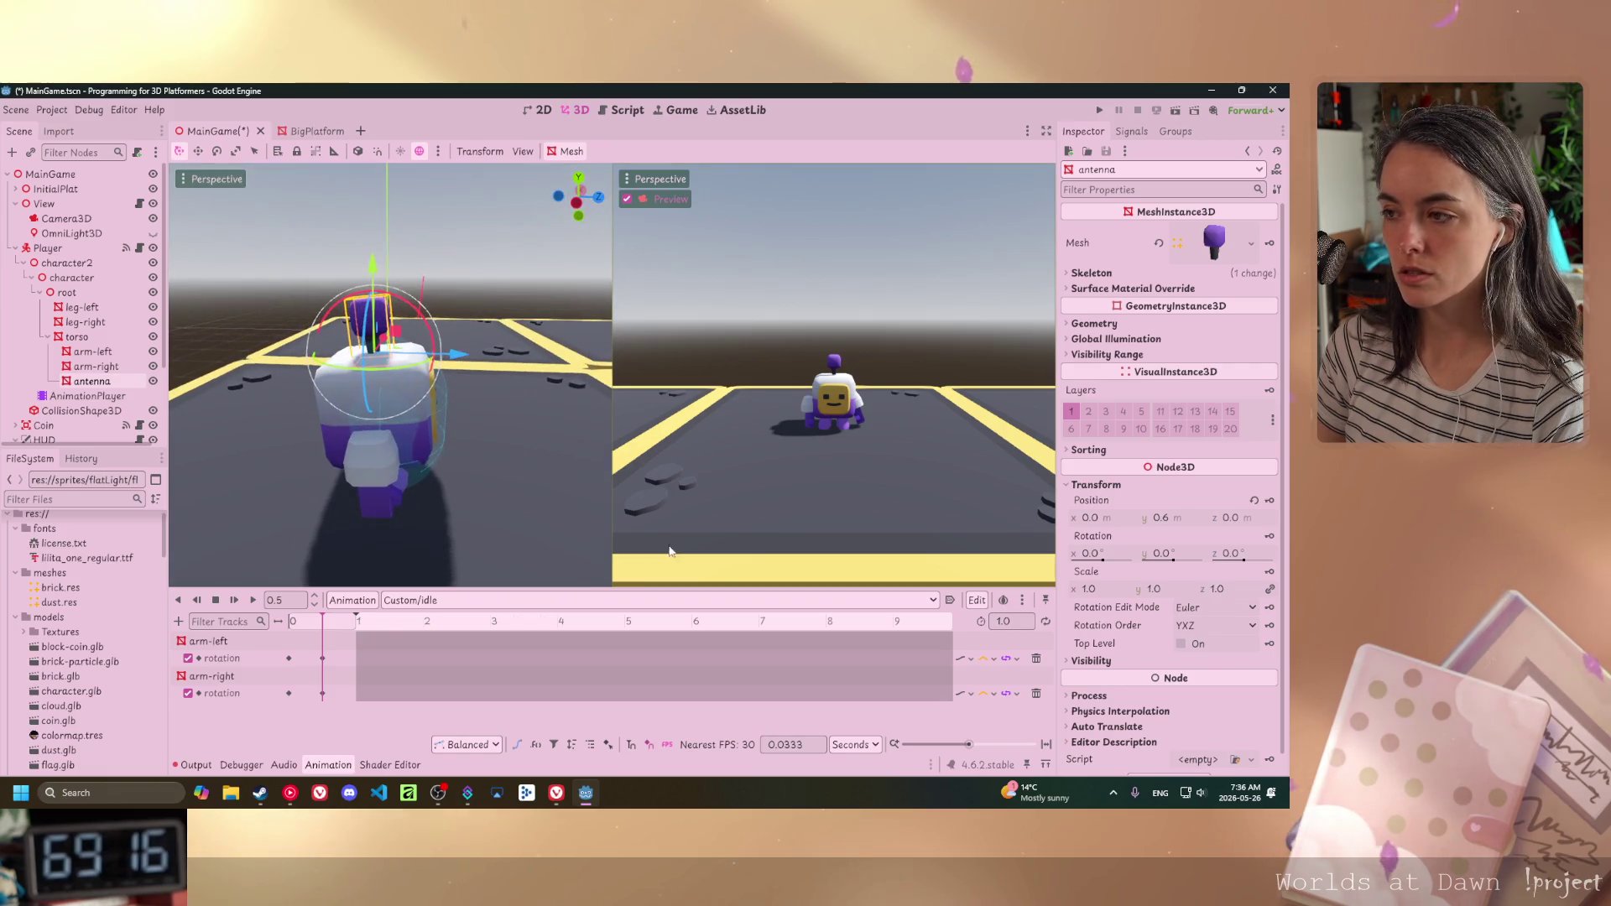
pyautogui.moveTo(1250, 560)
pyautogui.mouseDown()
pyautogui.moveTo(1267, 560)
pyautogui.moveTo(1241, 568)
pyautogui.mouseUp()
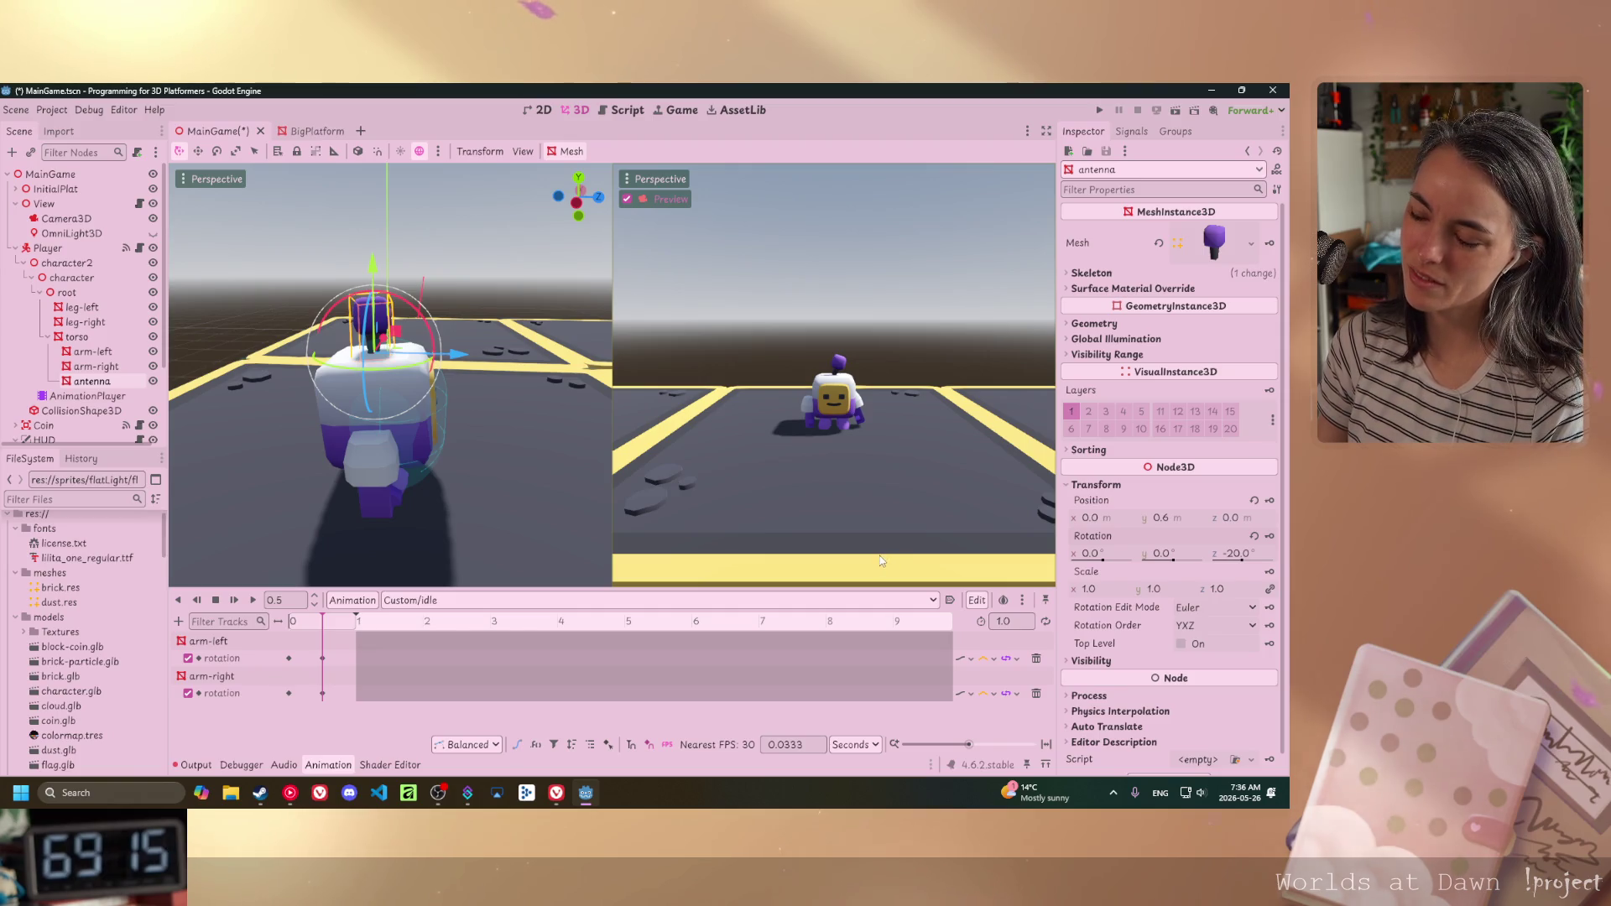
pyautogui.click(1270, 535)
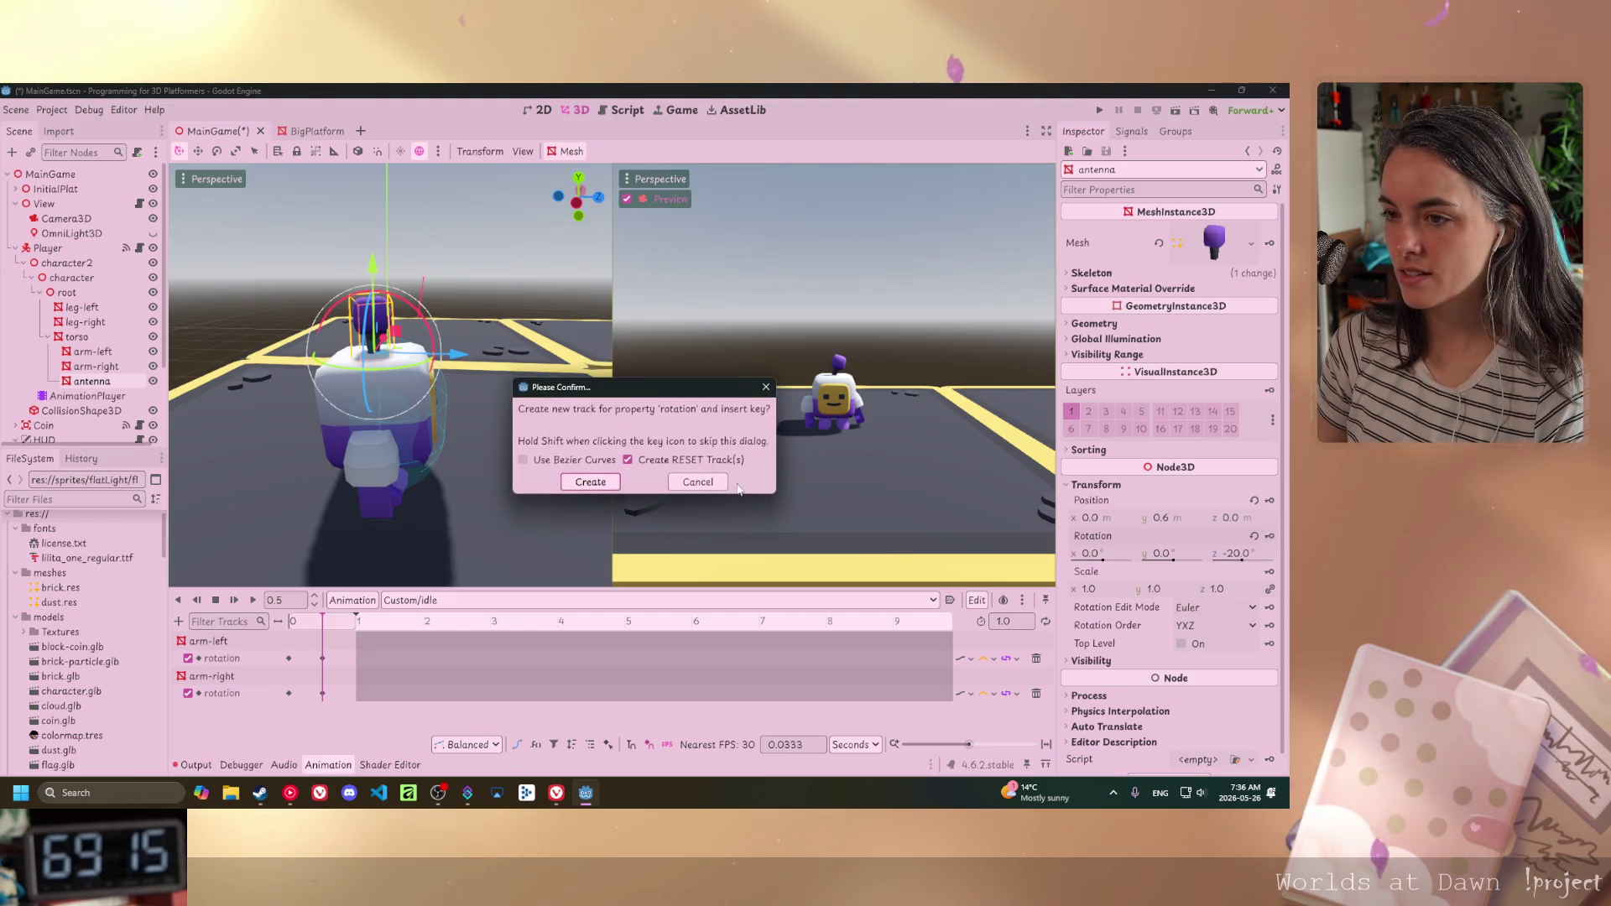
pyautogui.press('Return')
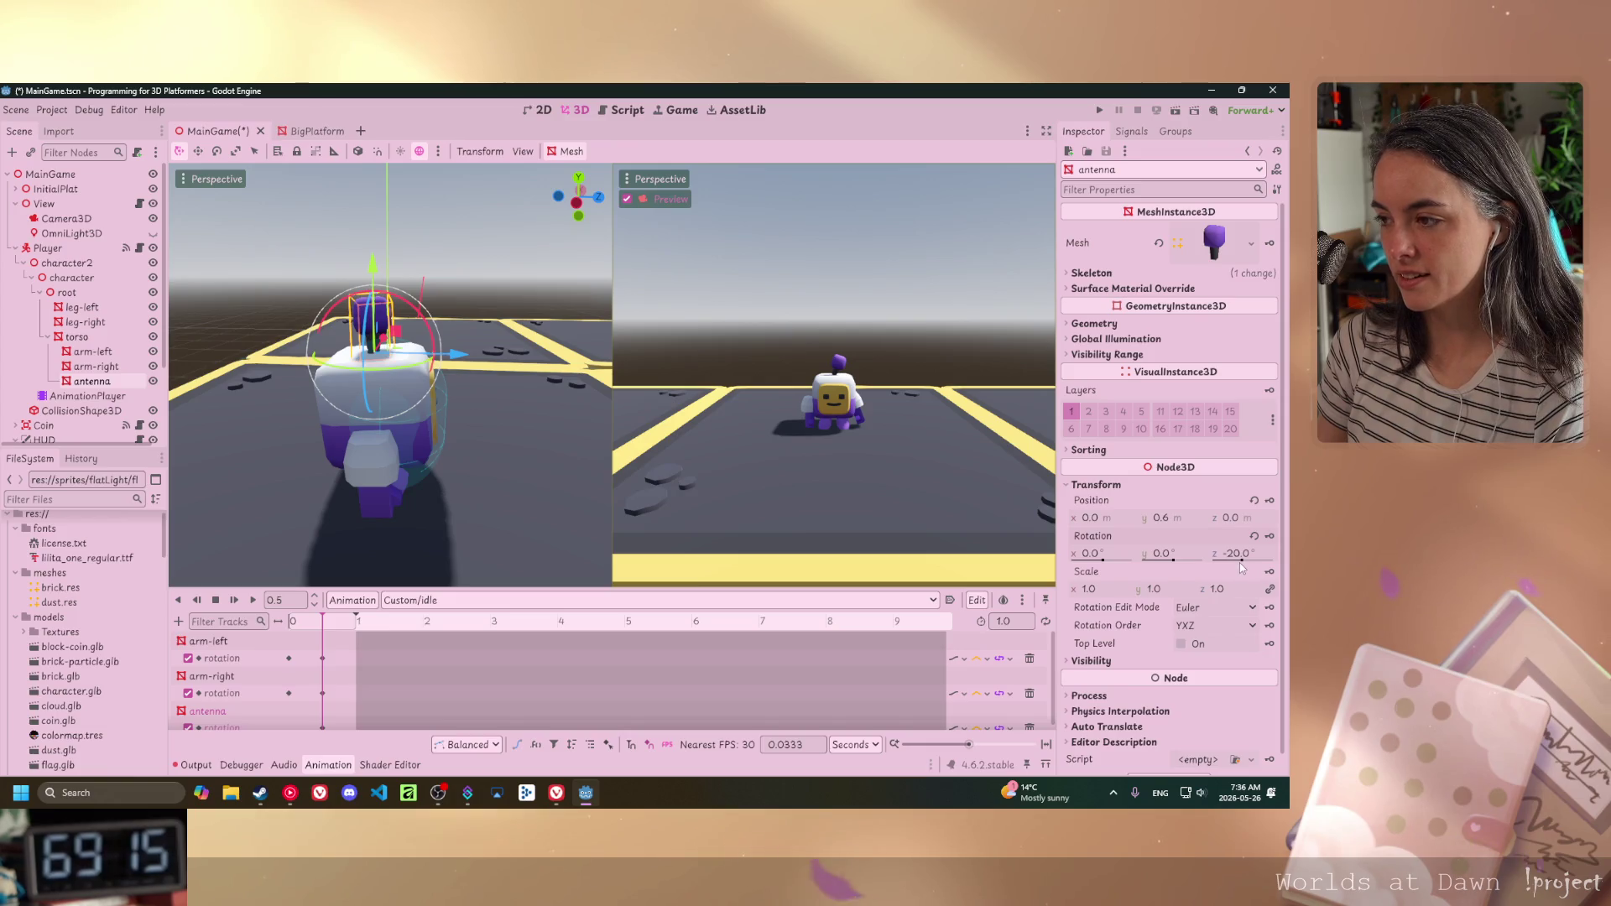
# - Key the antenna at 40° and at -44° at the start, then preview the animation
pyautogui.moveTo(1242, 562); pyautogui.dragTo(1246, 562)
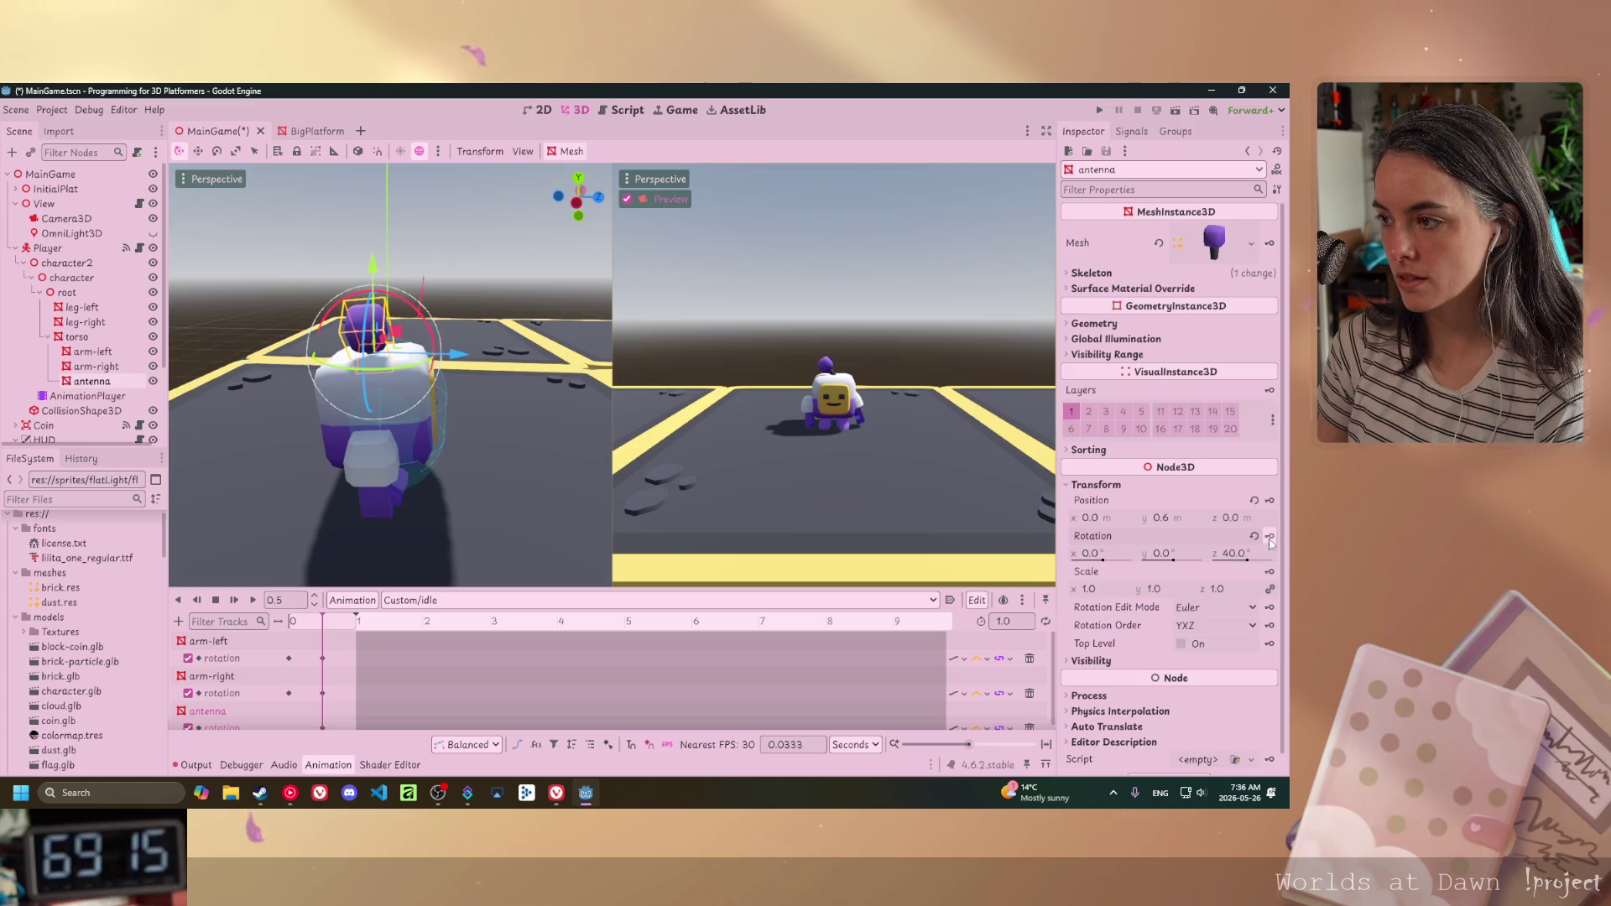
pyautogui.scroll(-3, 374, 537)
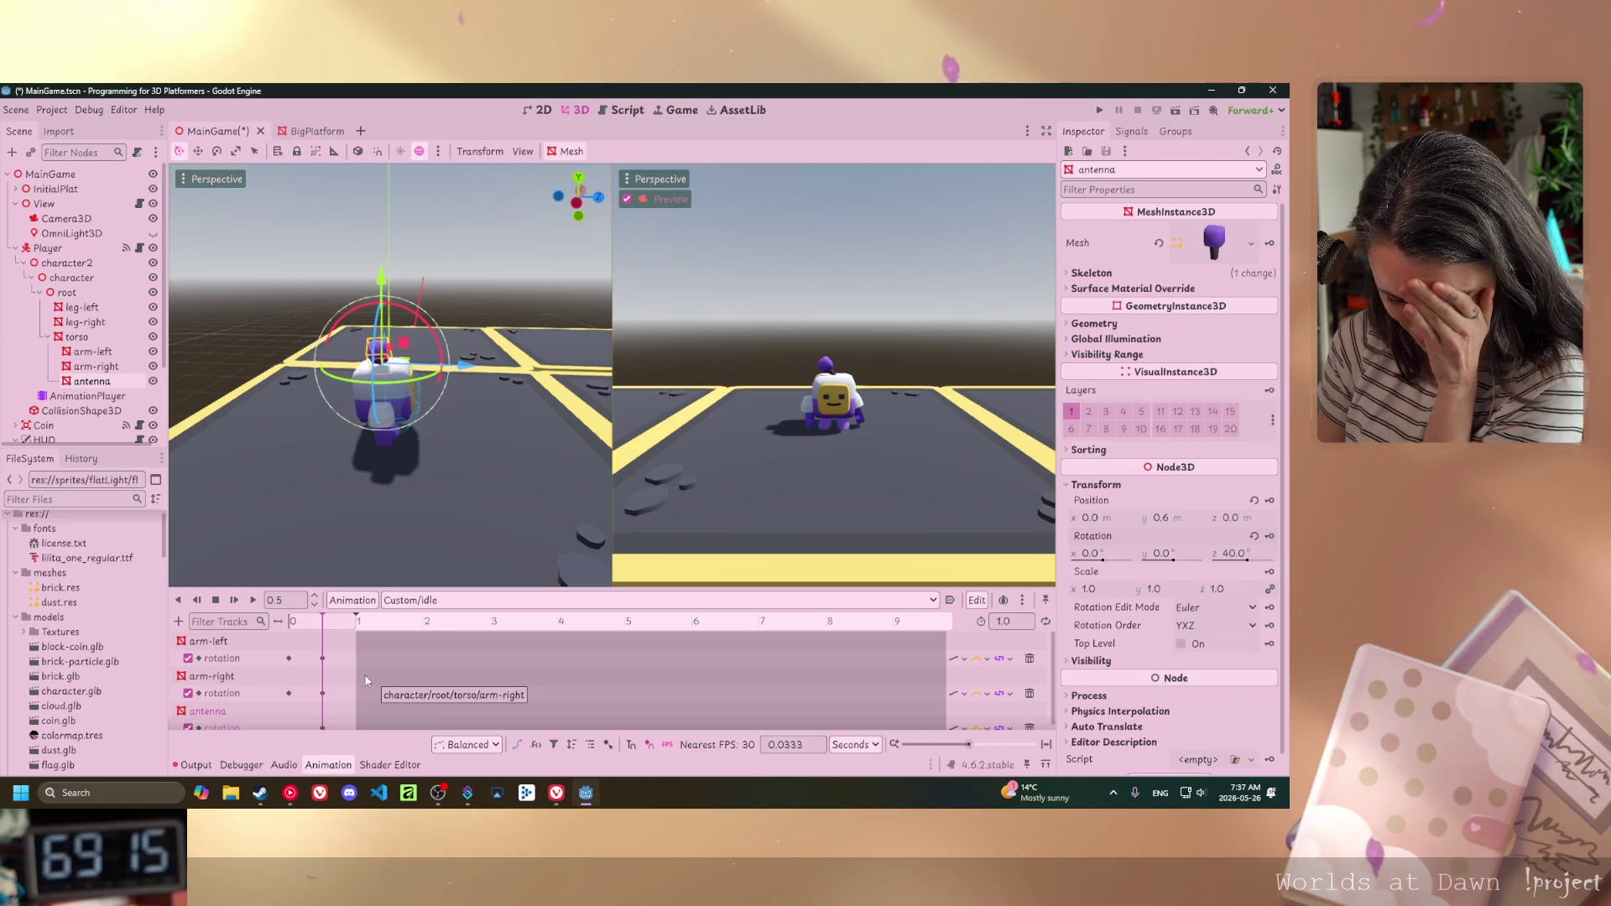
pyautogui.moveTo(317, 619); pyautogui.dragTo(205, 638)
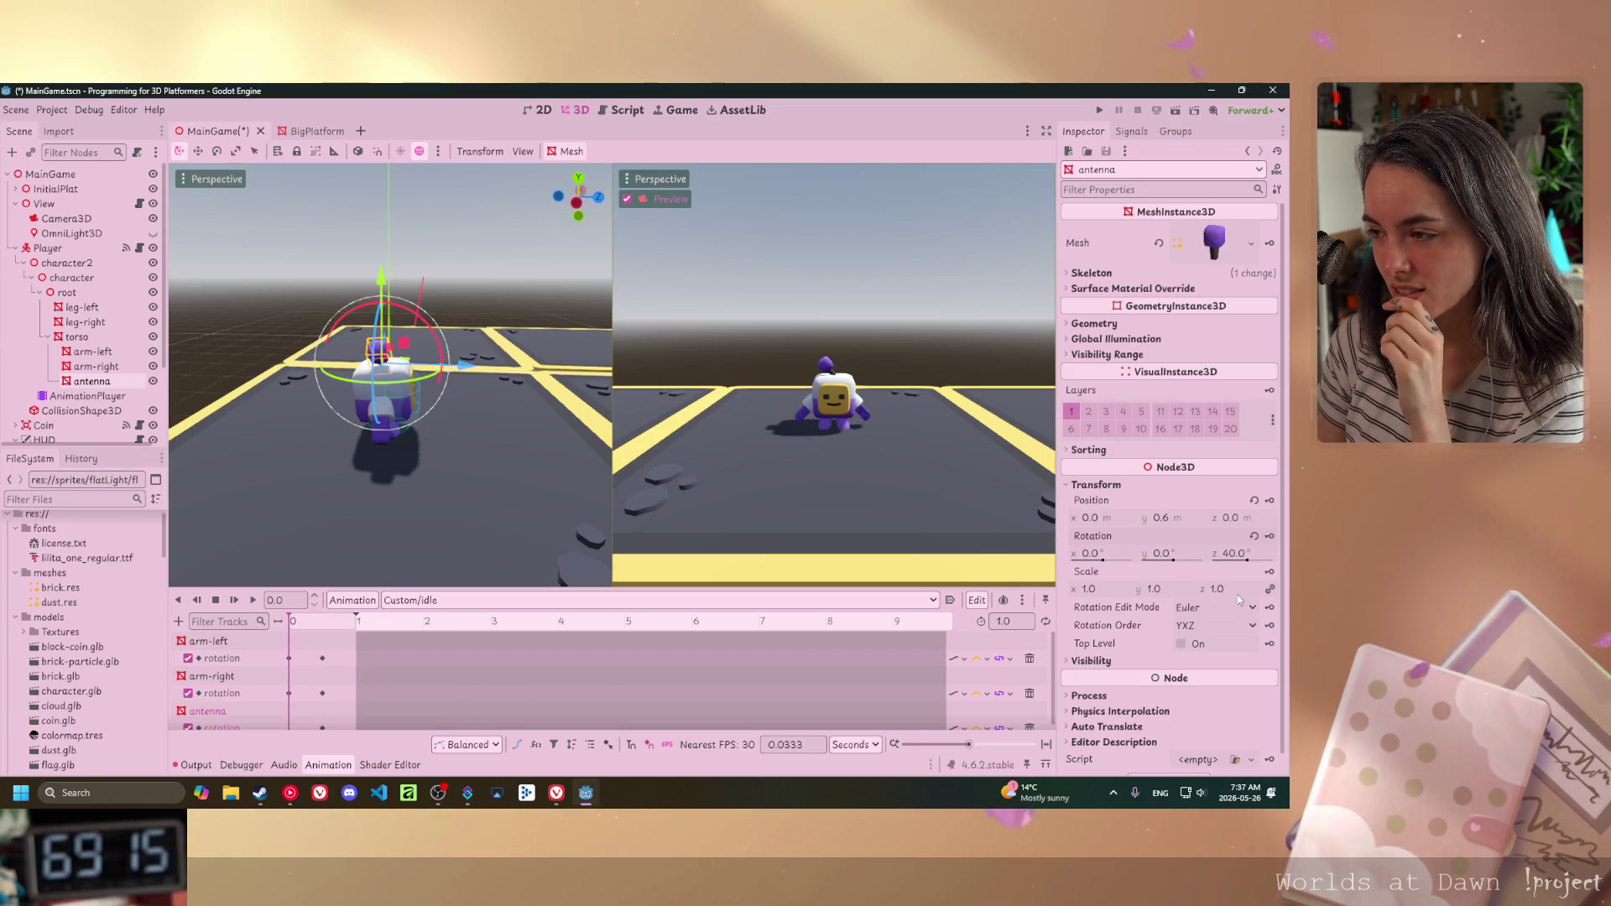
pyautogui.moveTo(1248, 561)
pyautogui.mouseDown()
pyautogui.moveTo(1225, 562)
pyautogui.moveTo(1241, 563)
pyautogui.mouseUp()
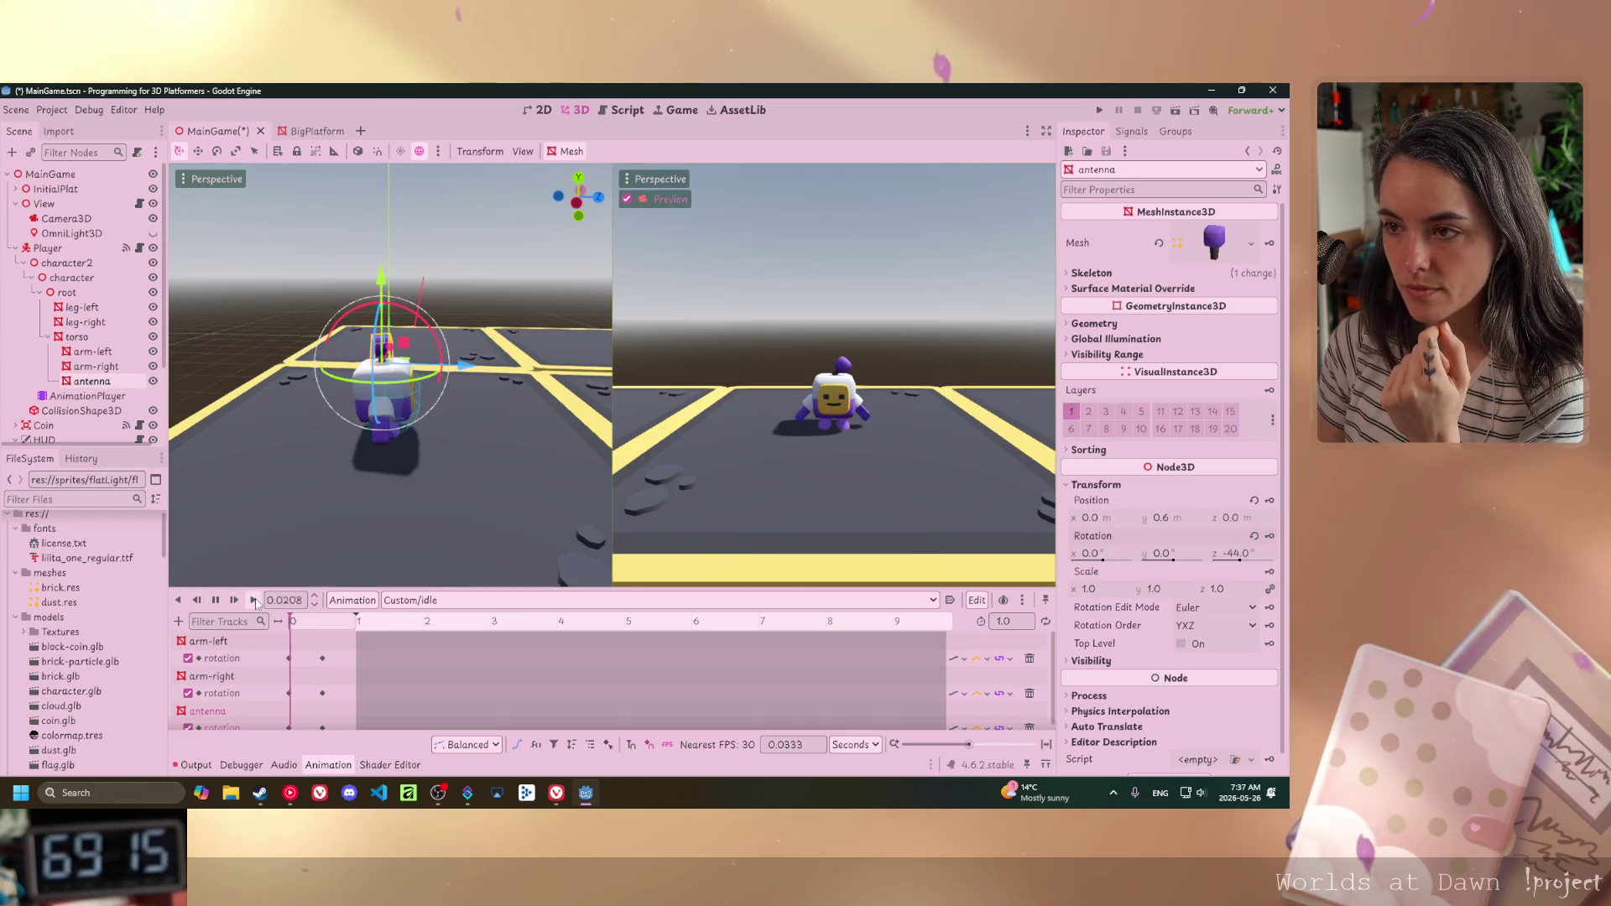
pyautogui.click(254, 600)
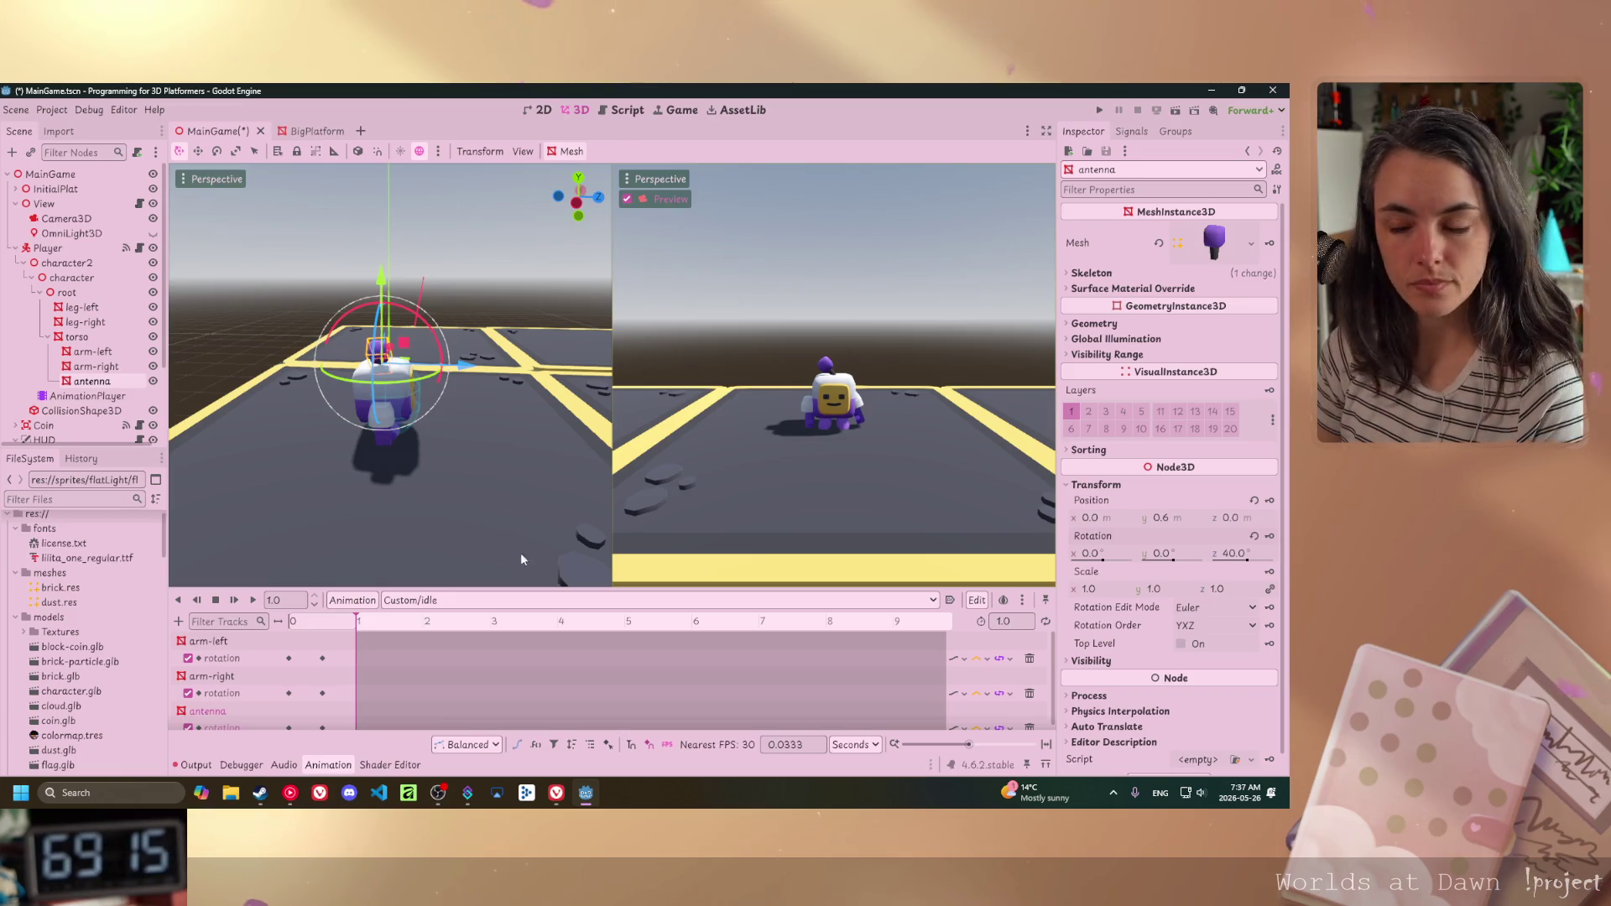
# - Shorten the idle animation's length to 0.5 seconds
pyautogui.click(1007, 621)
pyautogui.write('0.5')
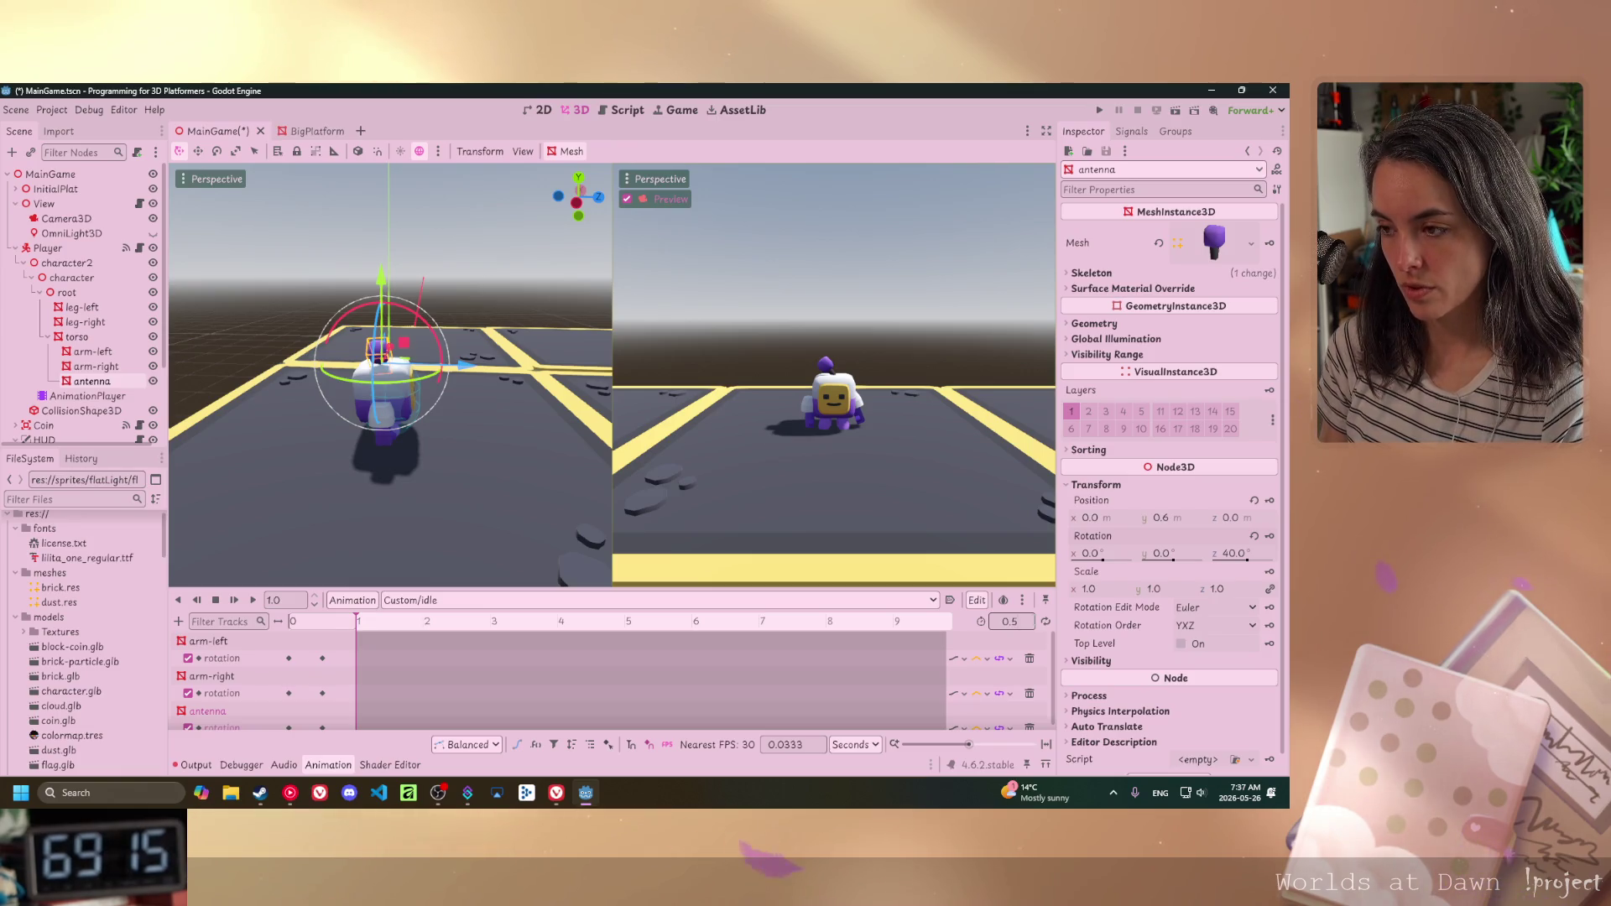
pyautogui.press('Return')
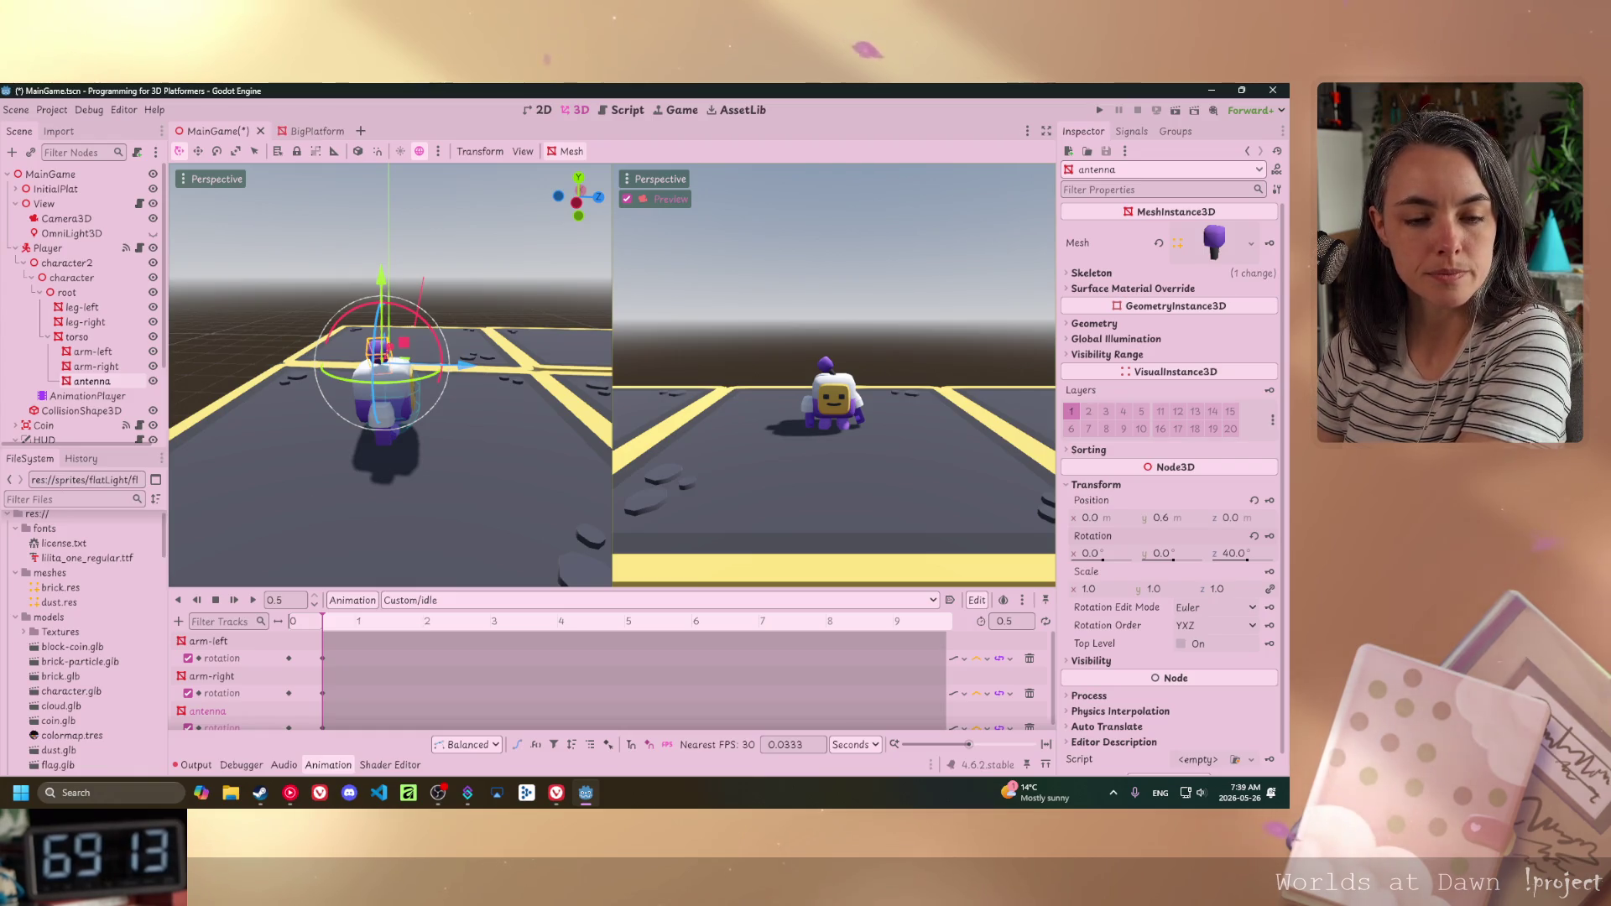
# - Switch to Vivaldi and maximize its o3de.org window over the Godot editor
pyautogui.hotkey('alt', 'Tab')
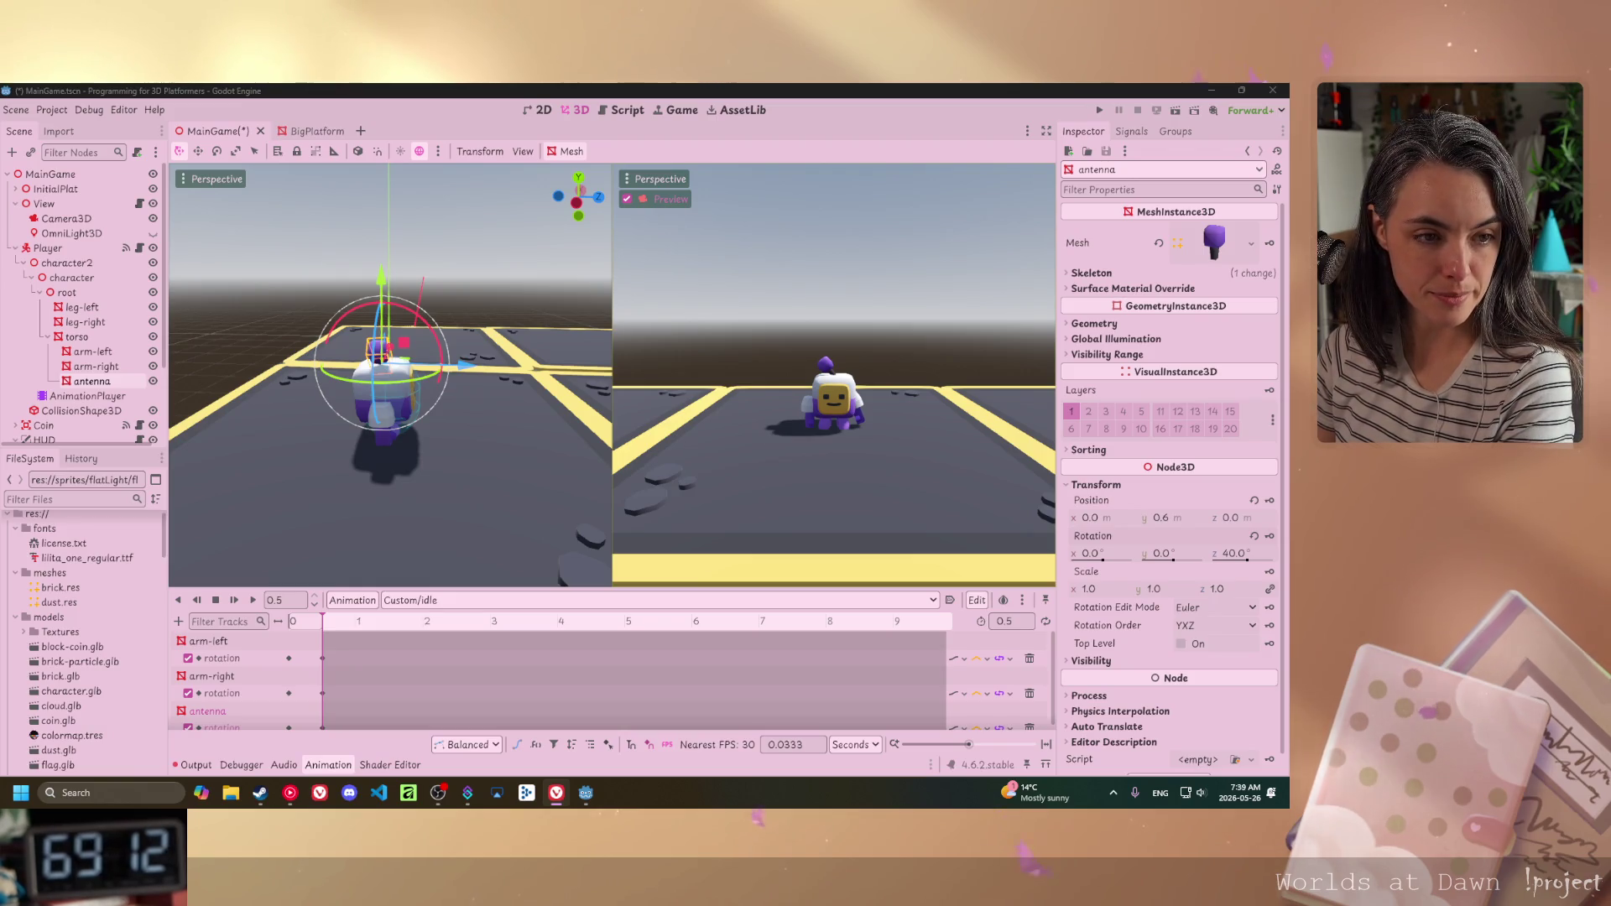
pyautogui.moveTo(357, 680); pyautogui.dragTo(357, 713)
pyautogui.doubleClick(357, 713)
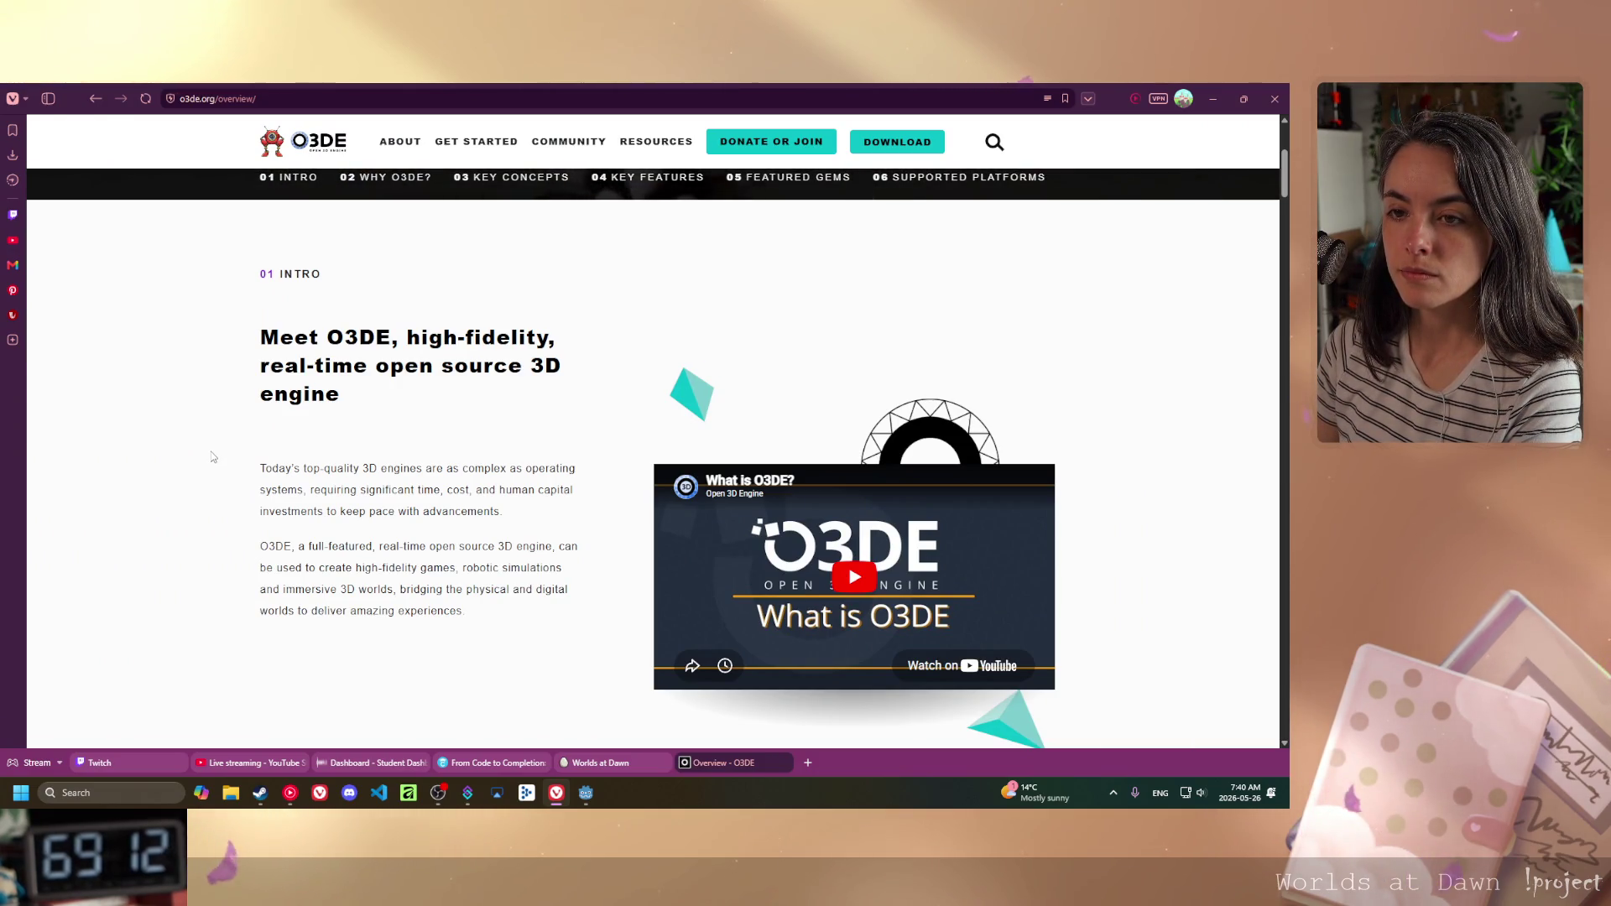
# - Scroll the O3DE overview page down to its footer
pyautogui.scroll(-3, 212, 456)
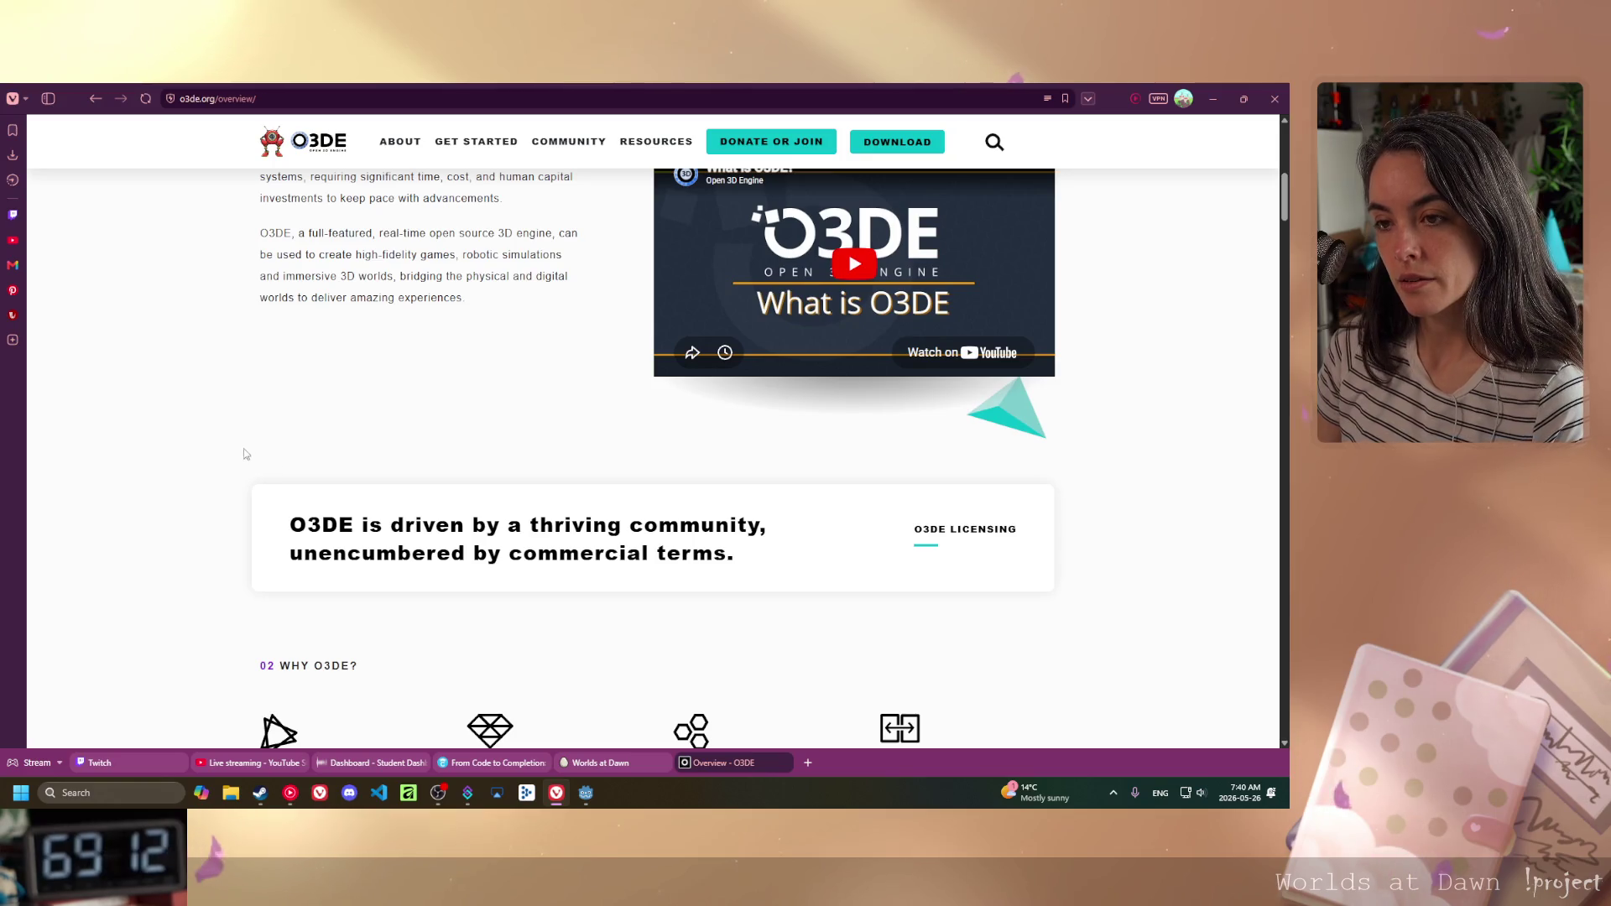
pyautogui.scroll(-4, 243, 470)
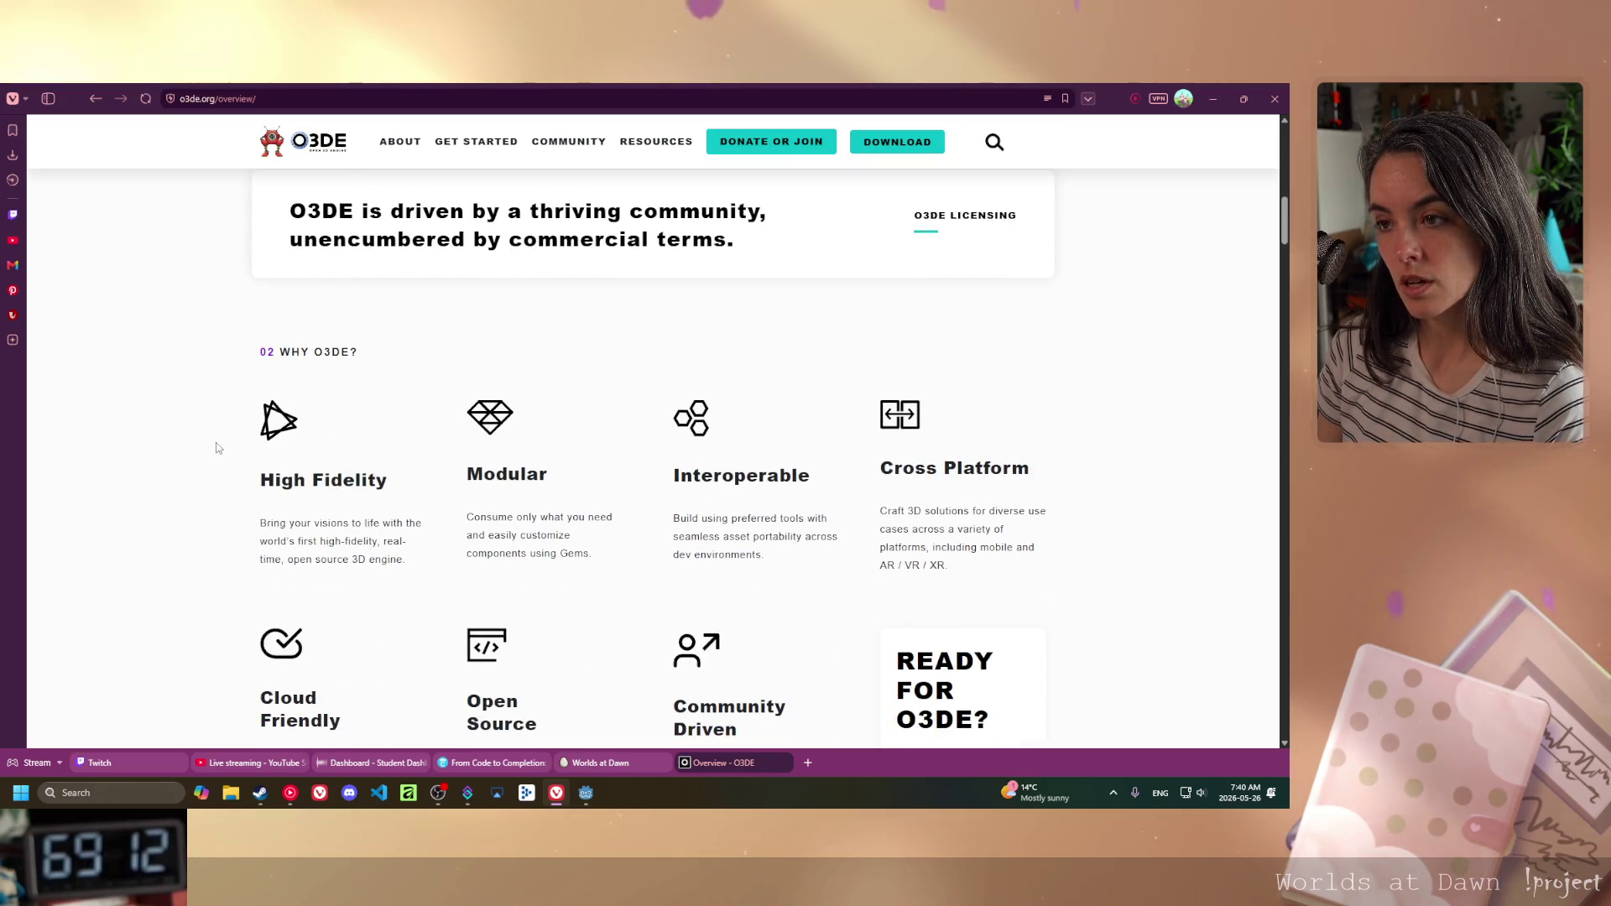
pyautogui.scroll(-4, 217, 448)
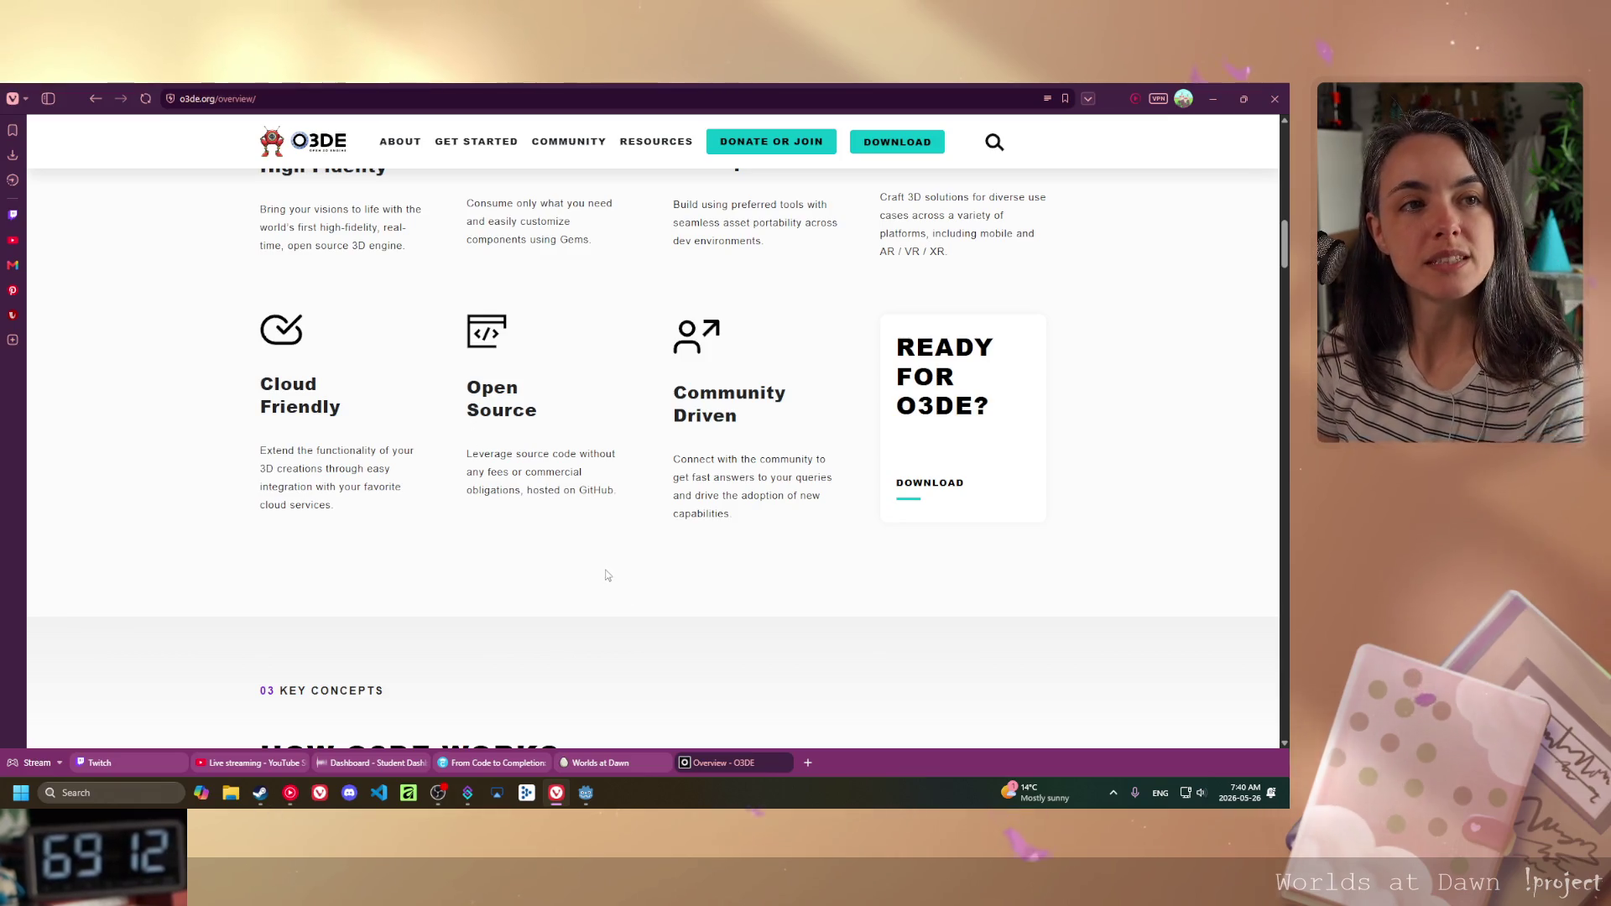
pyautogui.scroll(-5, 597, 558)
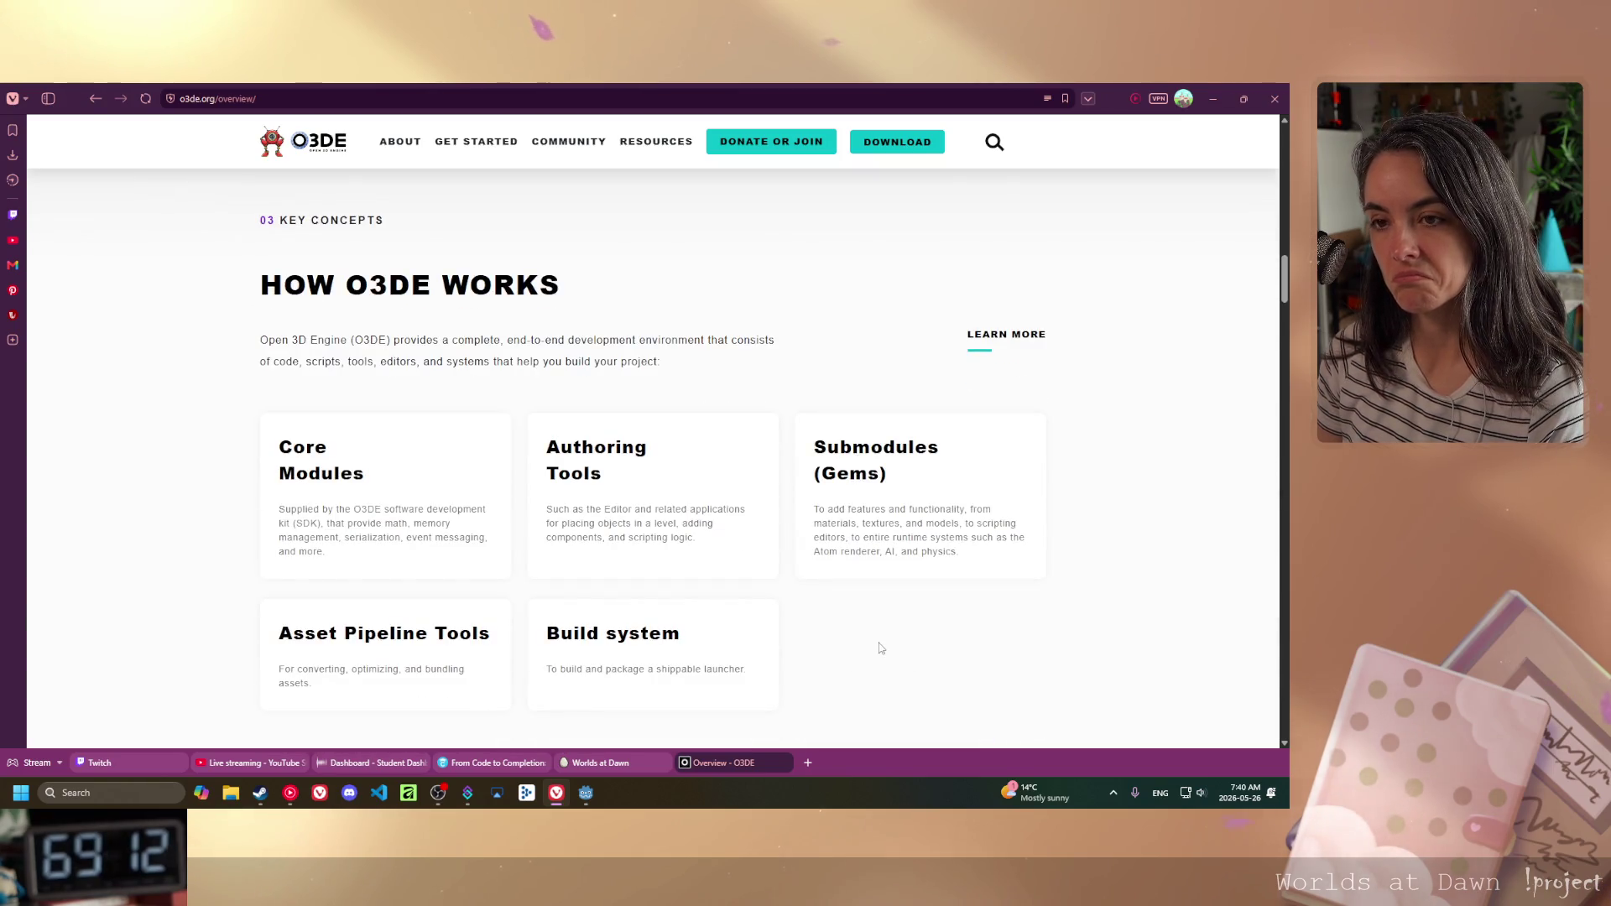
pyautogui.scroll(-7, 881, 650)
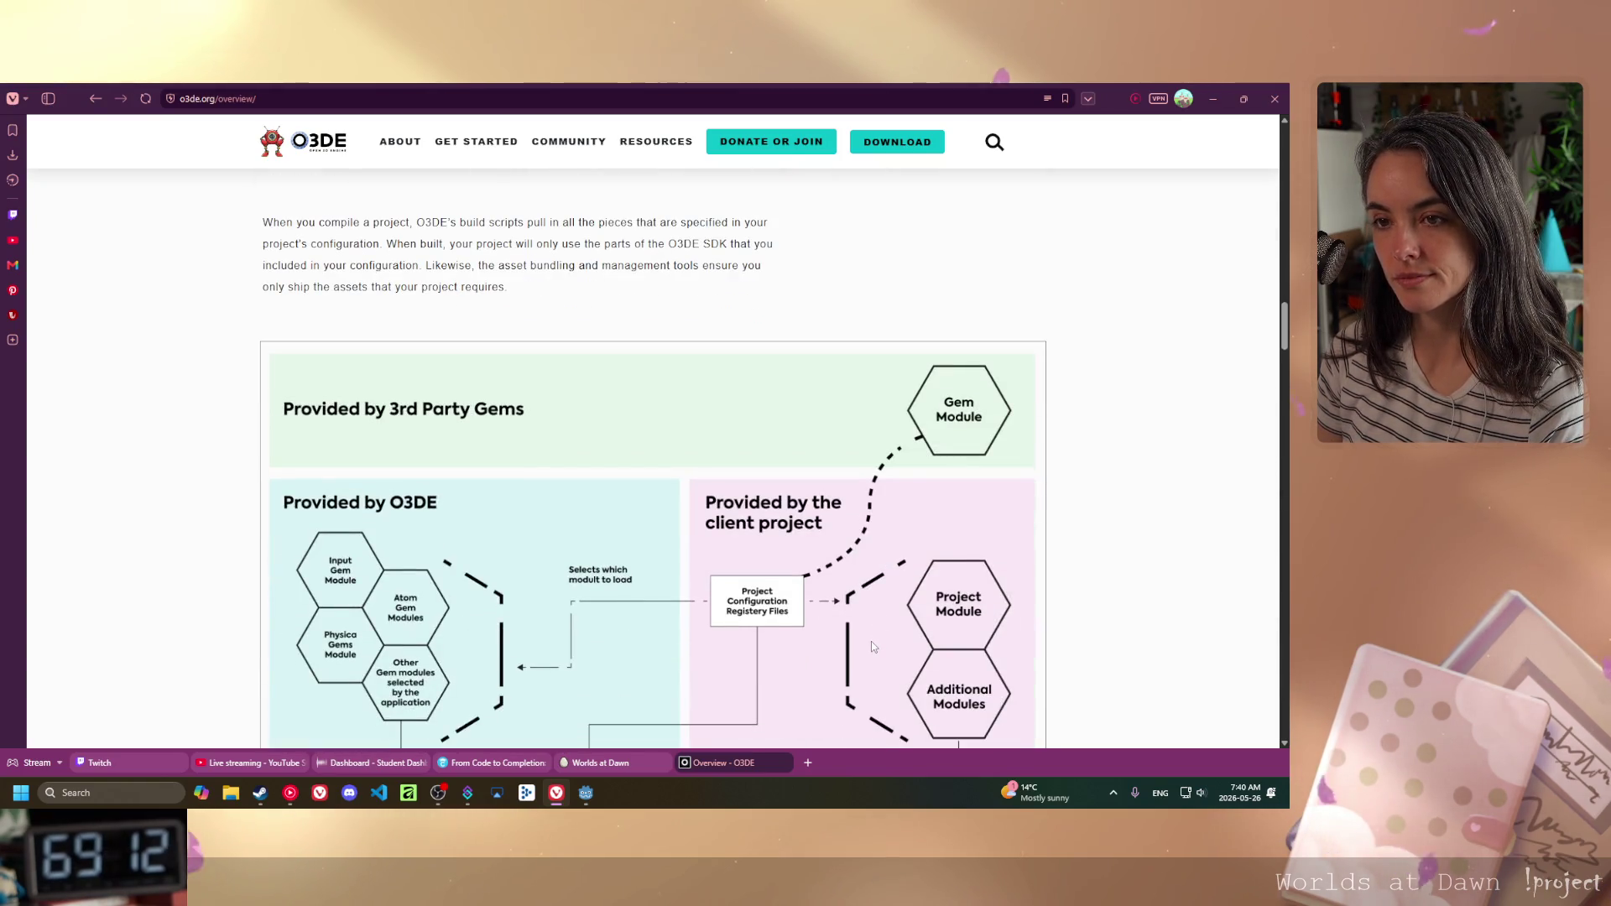
pyautogui.scroll(-15, 873, 644)
pyautogui.scroll(-20, 844, 651)
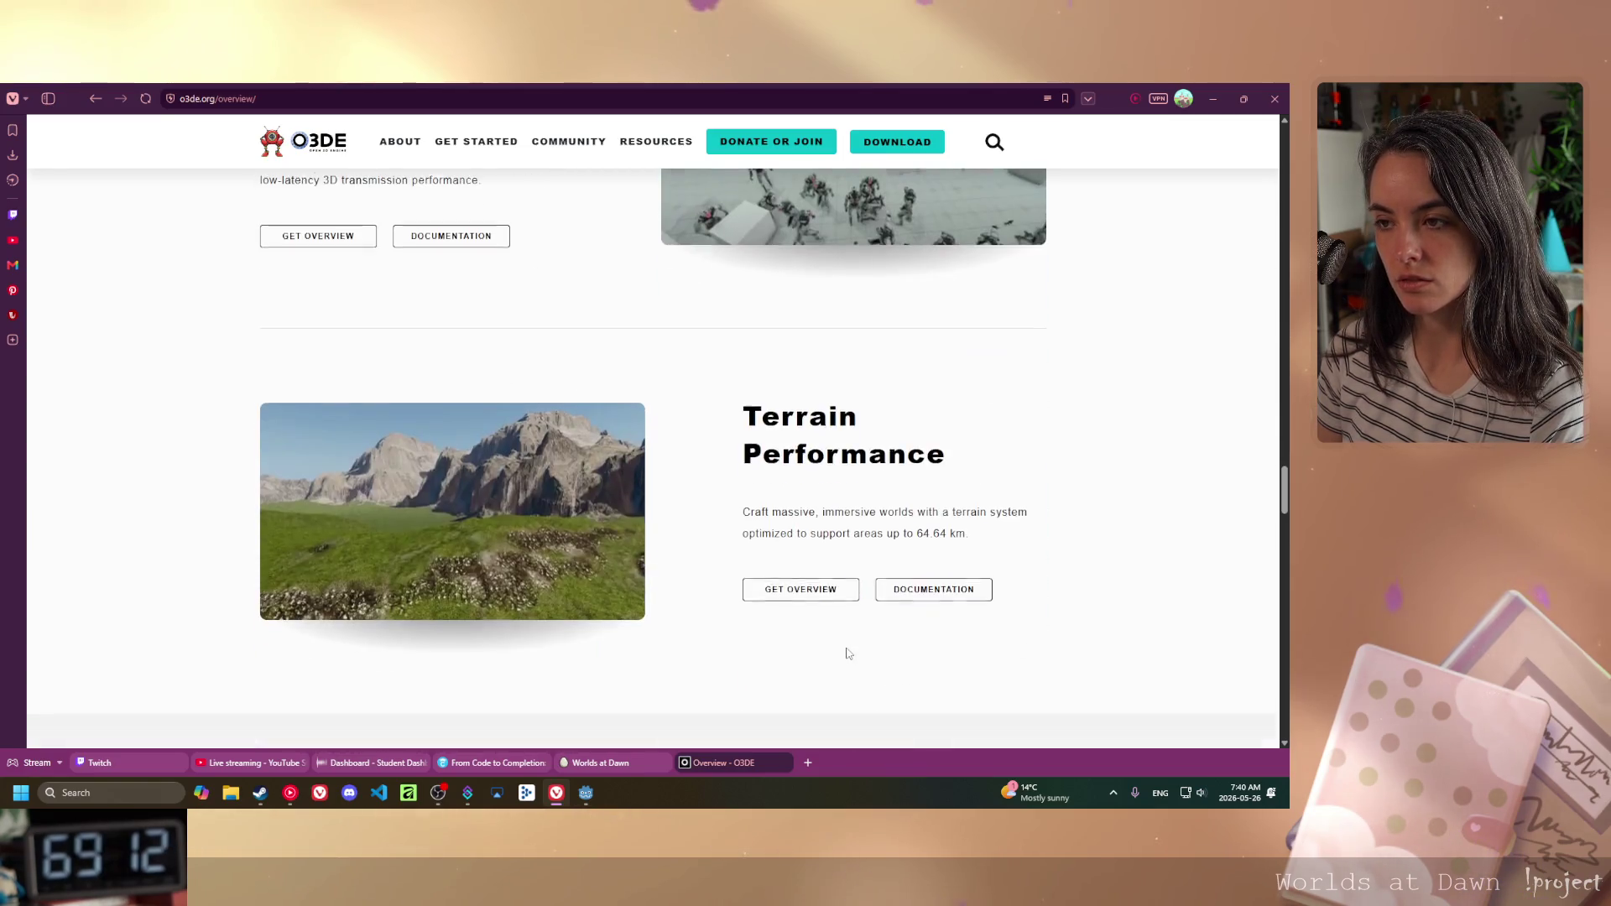
pyautogui.scroll(-15, 841, 655)
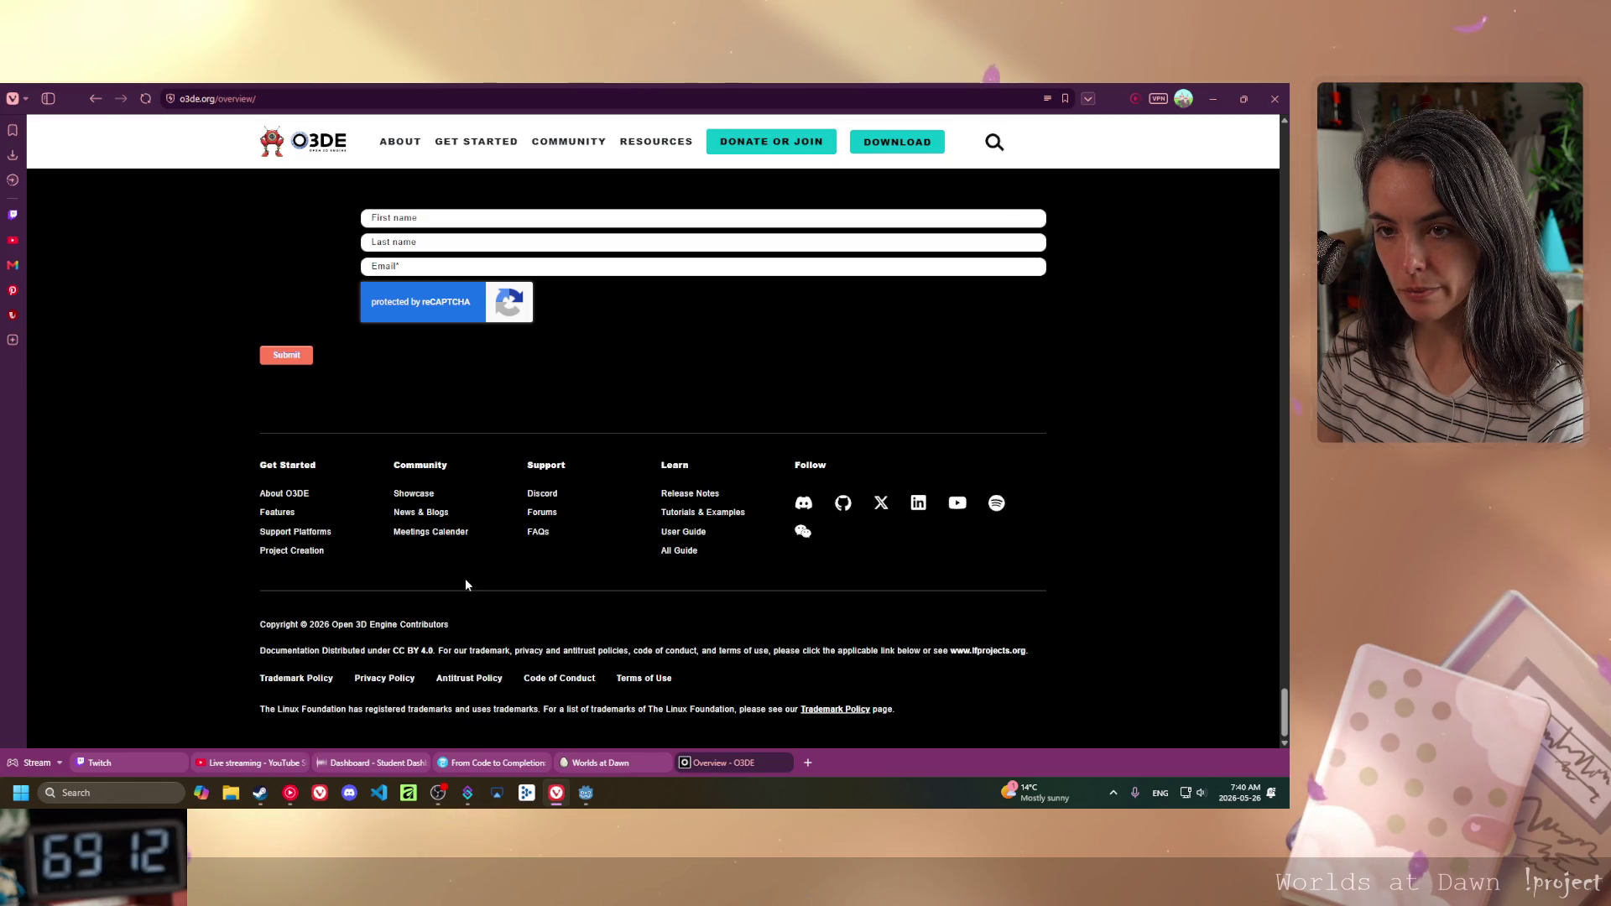
# - Scroll back briefly on the O3DE page, then return to the Godot editor
pyautogui.scroll(10, 465, 578)
pyautogui.scroll(-5, 485, 579)
pyautogui.click(403, 142)
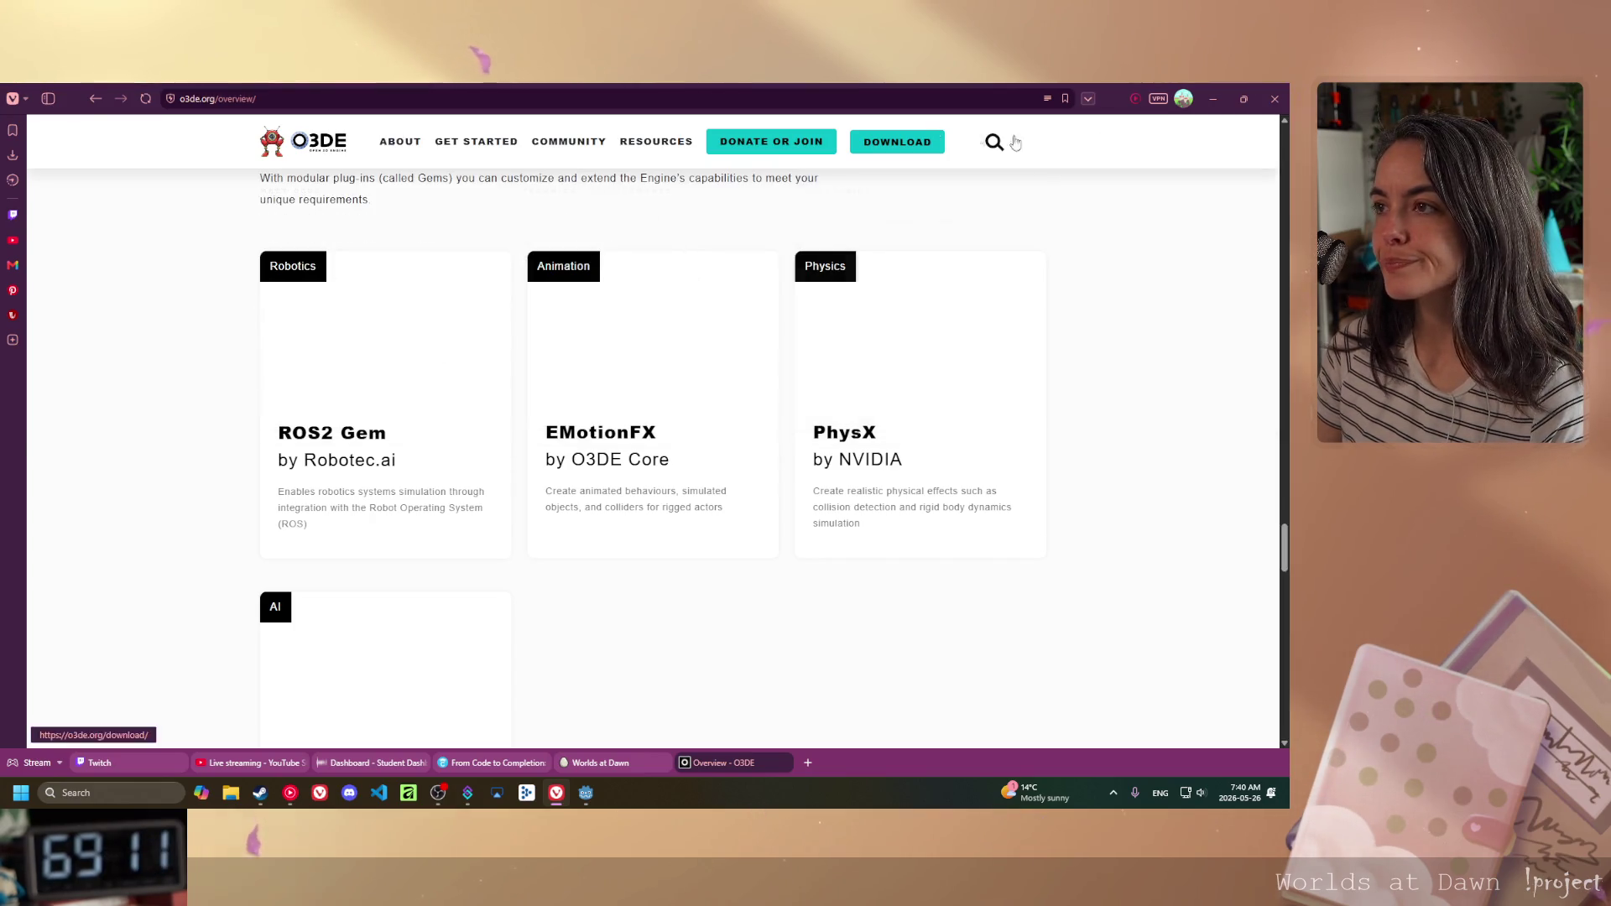
pyautogui.hotkey('alt', 'Tab')
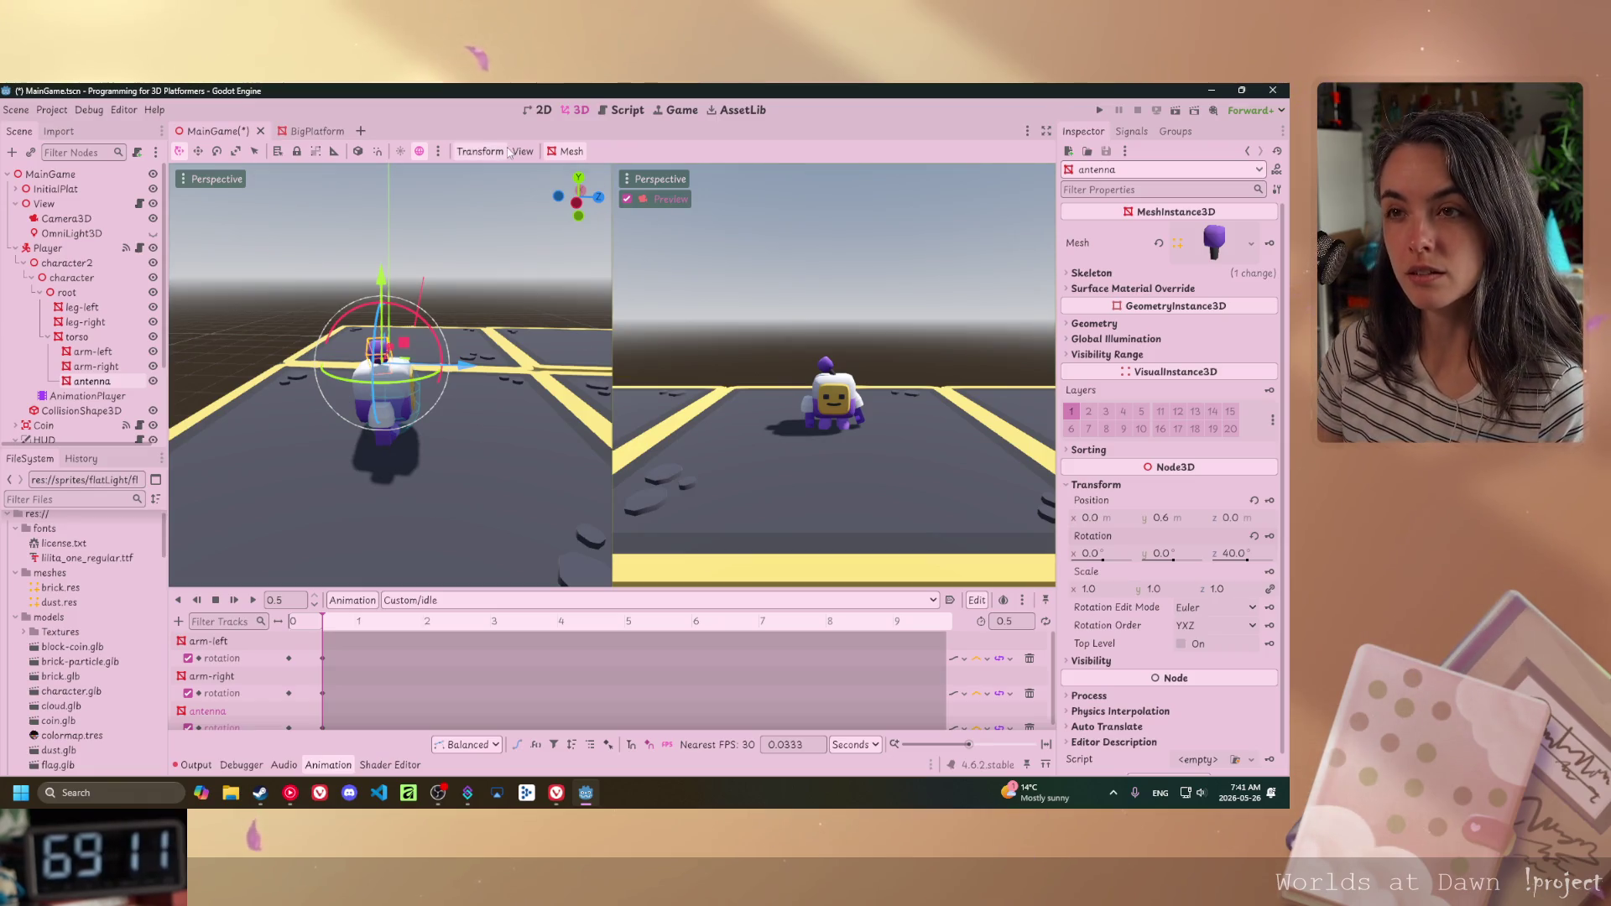
# - Save the MainGame scene with Ctrl+S, then bring the browser window forward
pyautogui.hotkey('ctrl', 's')
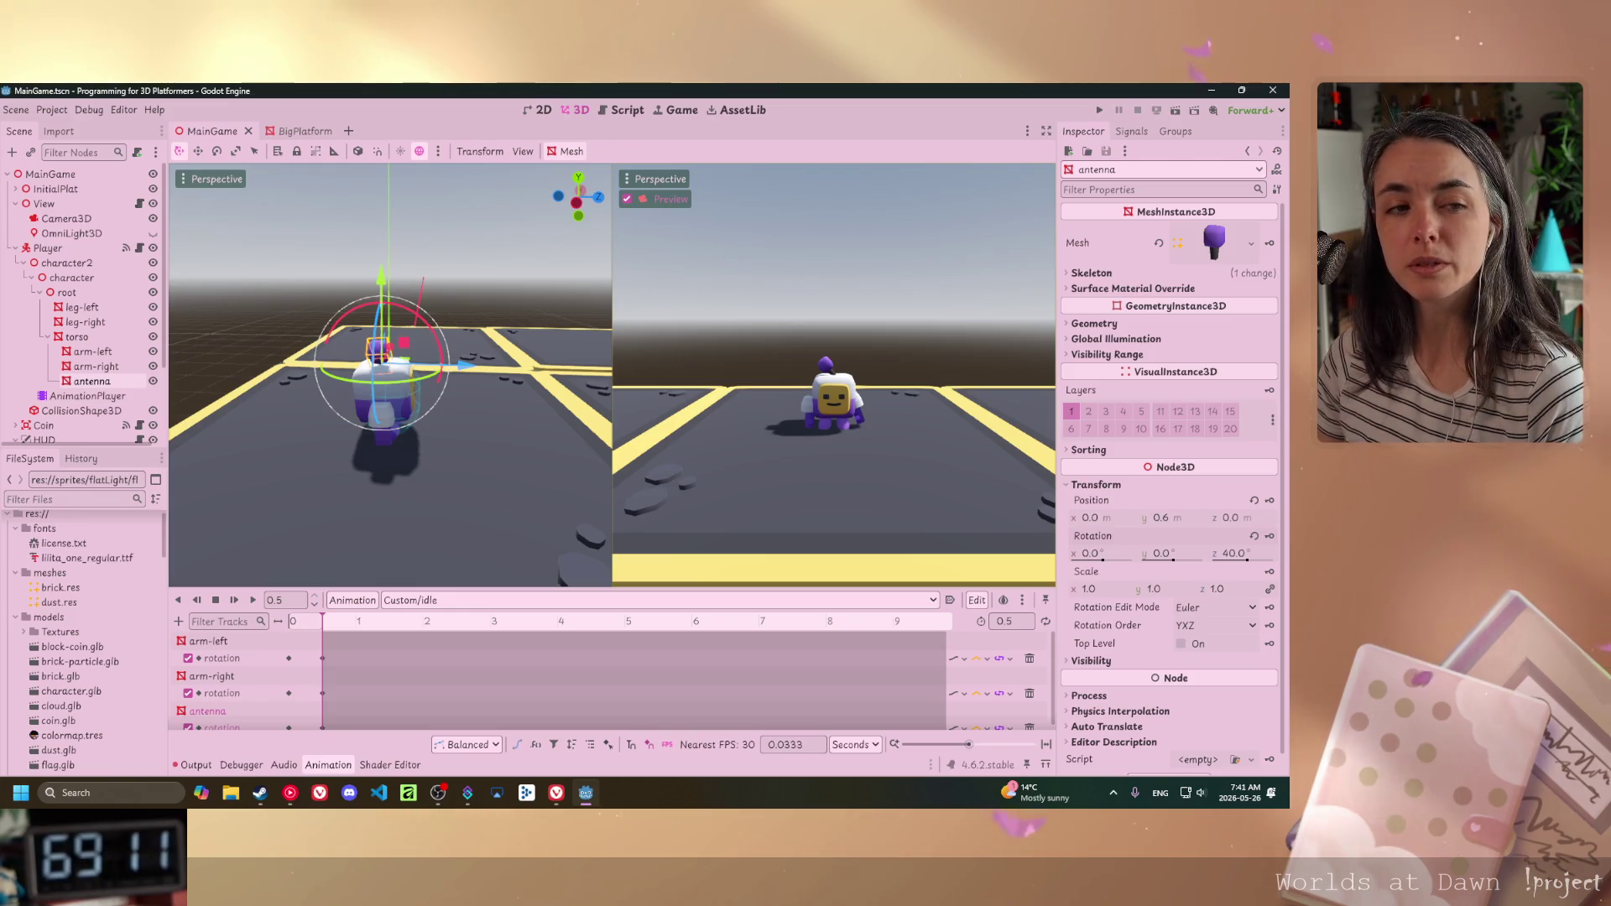
pyautogui.click(556, 793)
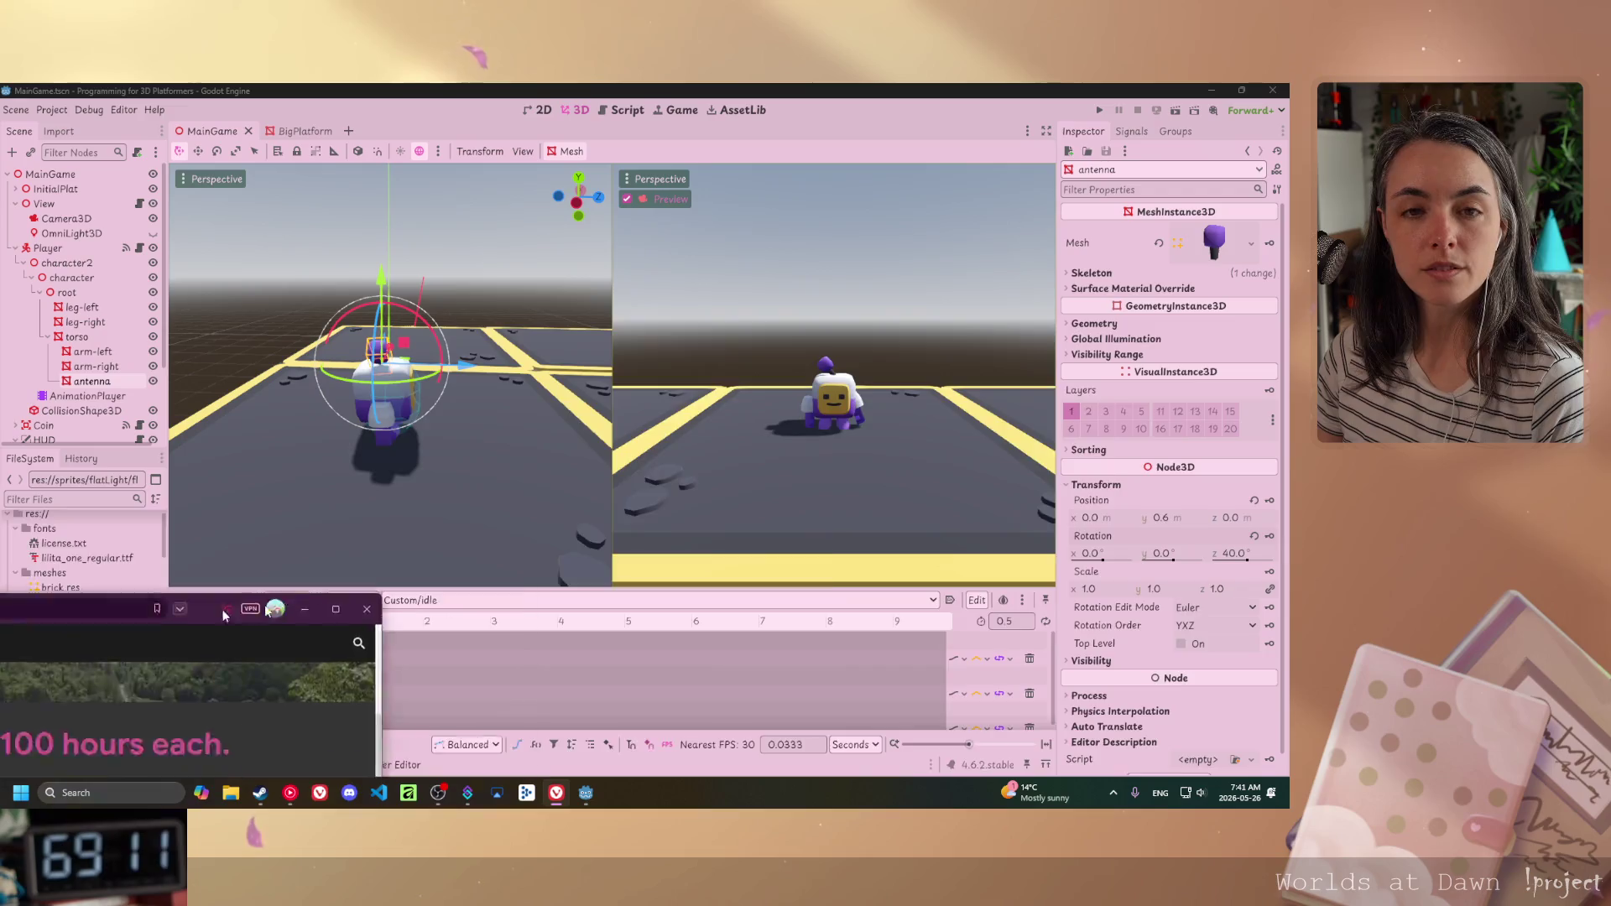
# - Move the Vivaldi window to screen centre to view Worlds at Dawn, then back to Godot
pyautogui.moveTo(224, 615); pyautogui.dragTo(955, 203)
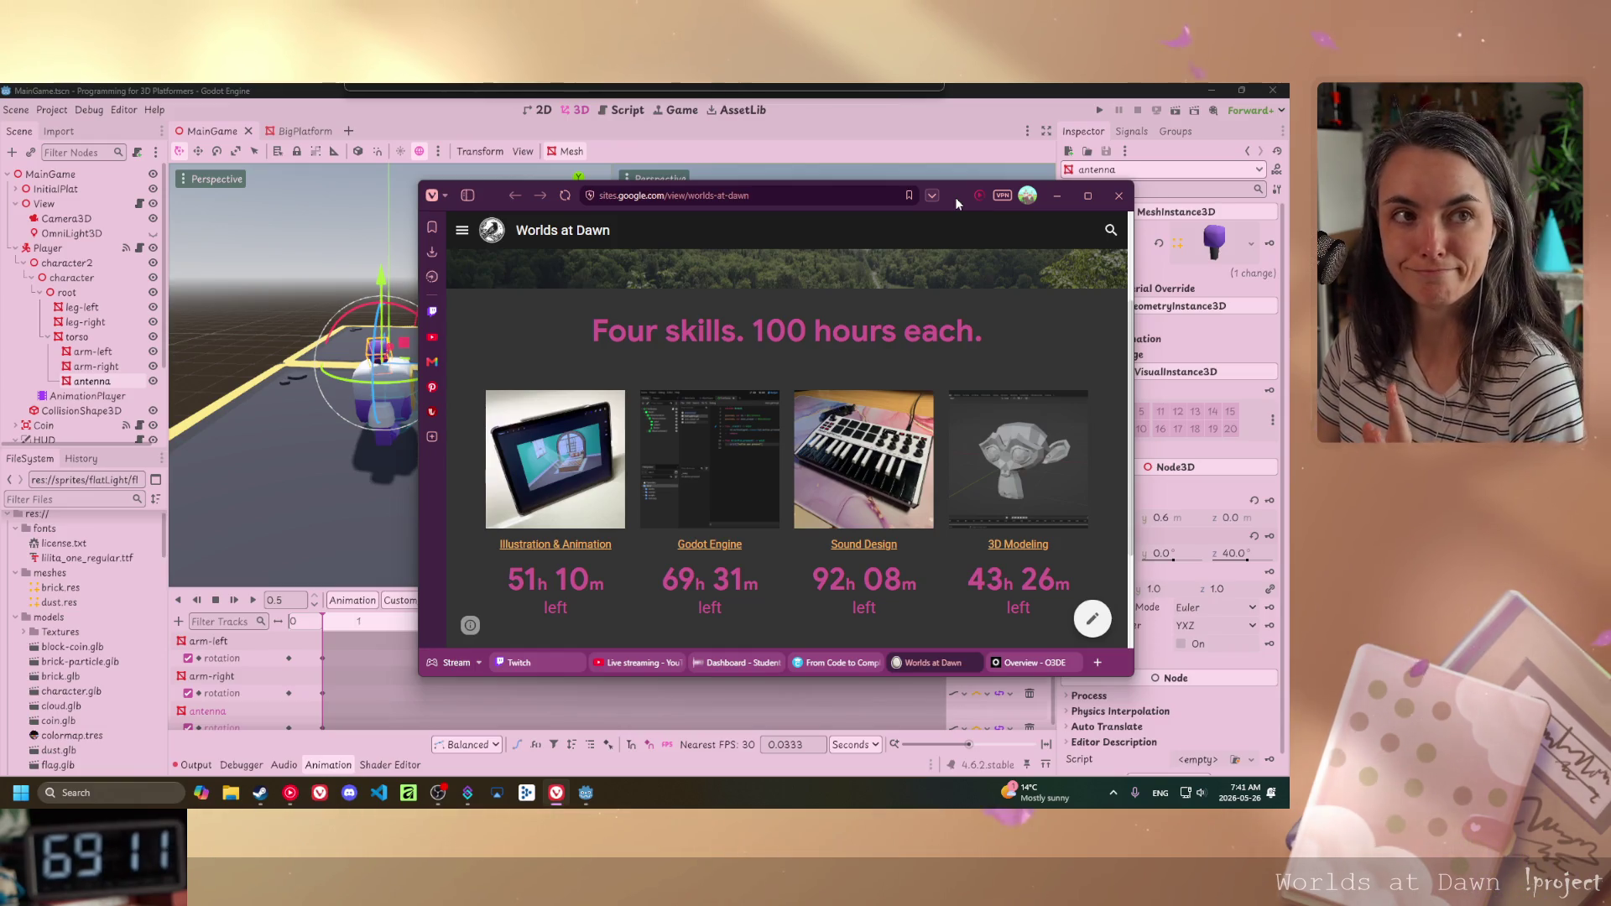
pyautogui.moveTo(955, 198); pyautogui.dragTo(41, 484)
pyautogui.hotkey('alt', 'Tab')
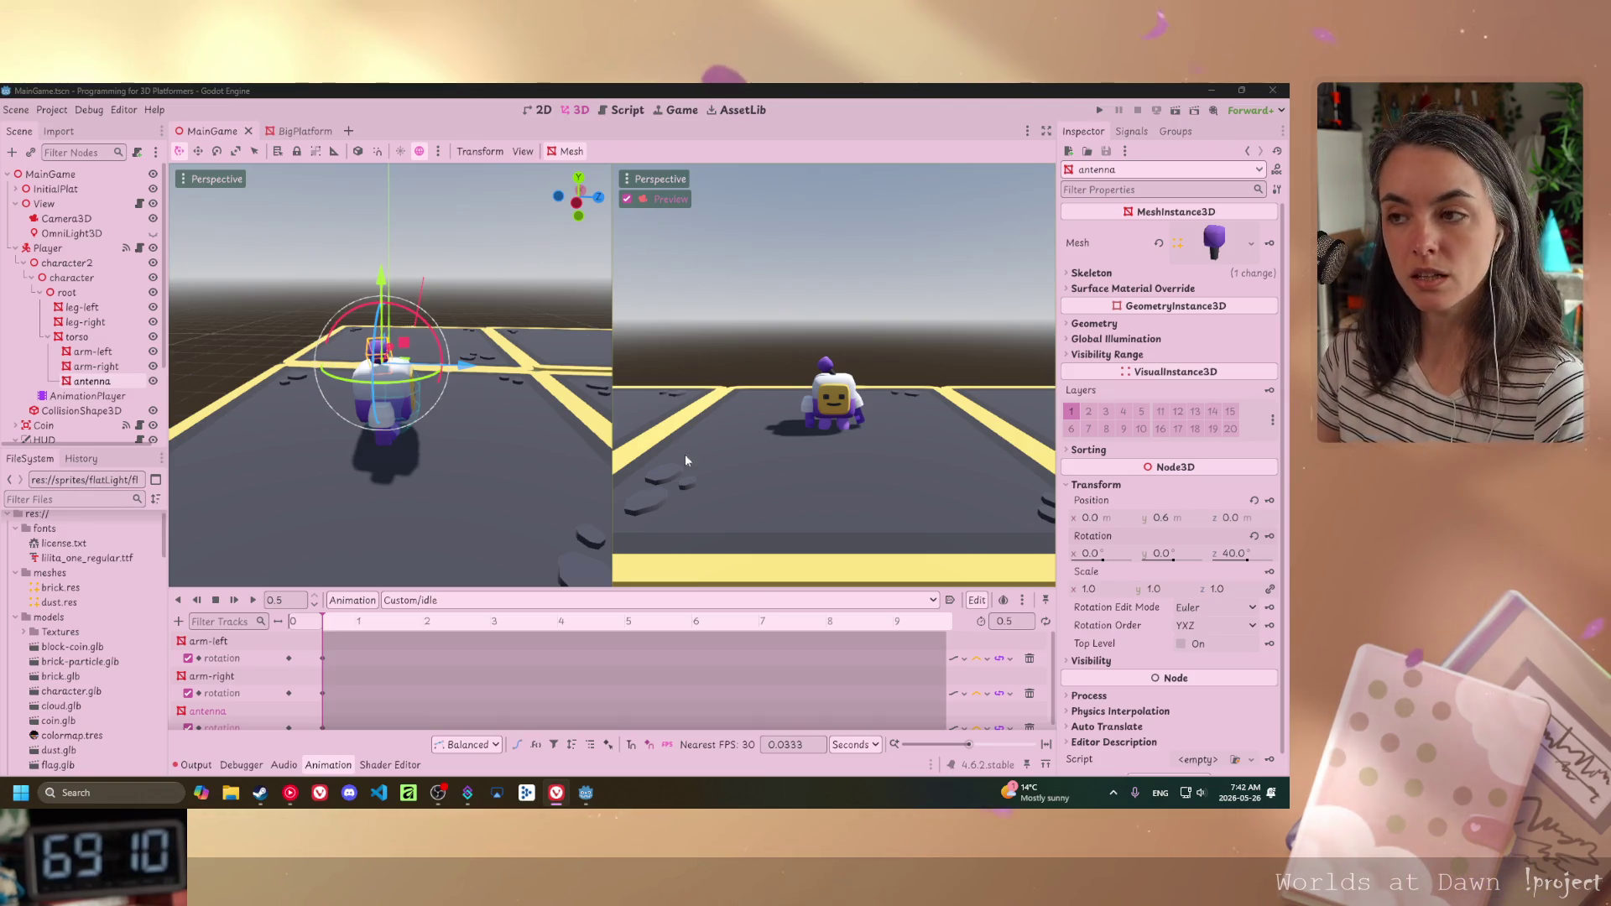
# - Jump the idle animation playhead to 0, where the antenna reads -44° on z
pyautogui.press('a')
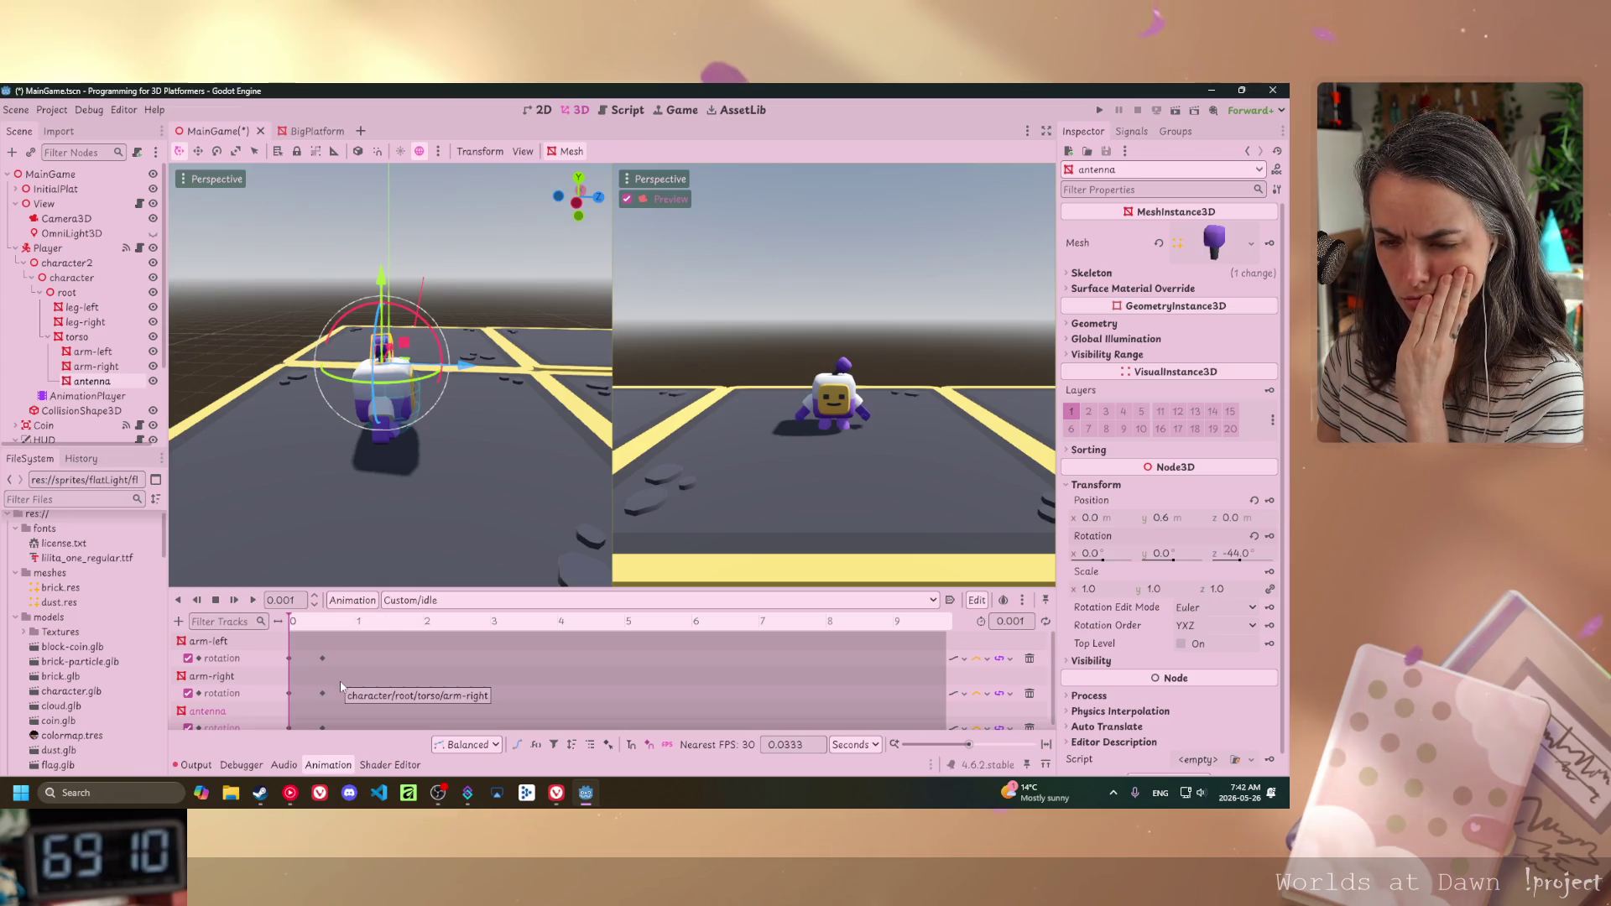
# - Enter 0.5 seconds in the idle animation's length field at the timeline's top right
pyautogui.click(1015, 622)
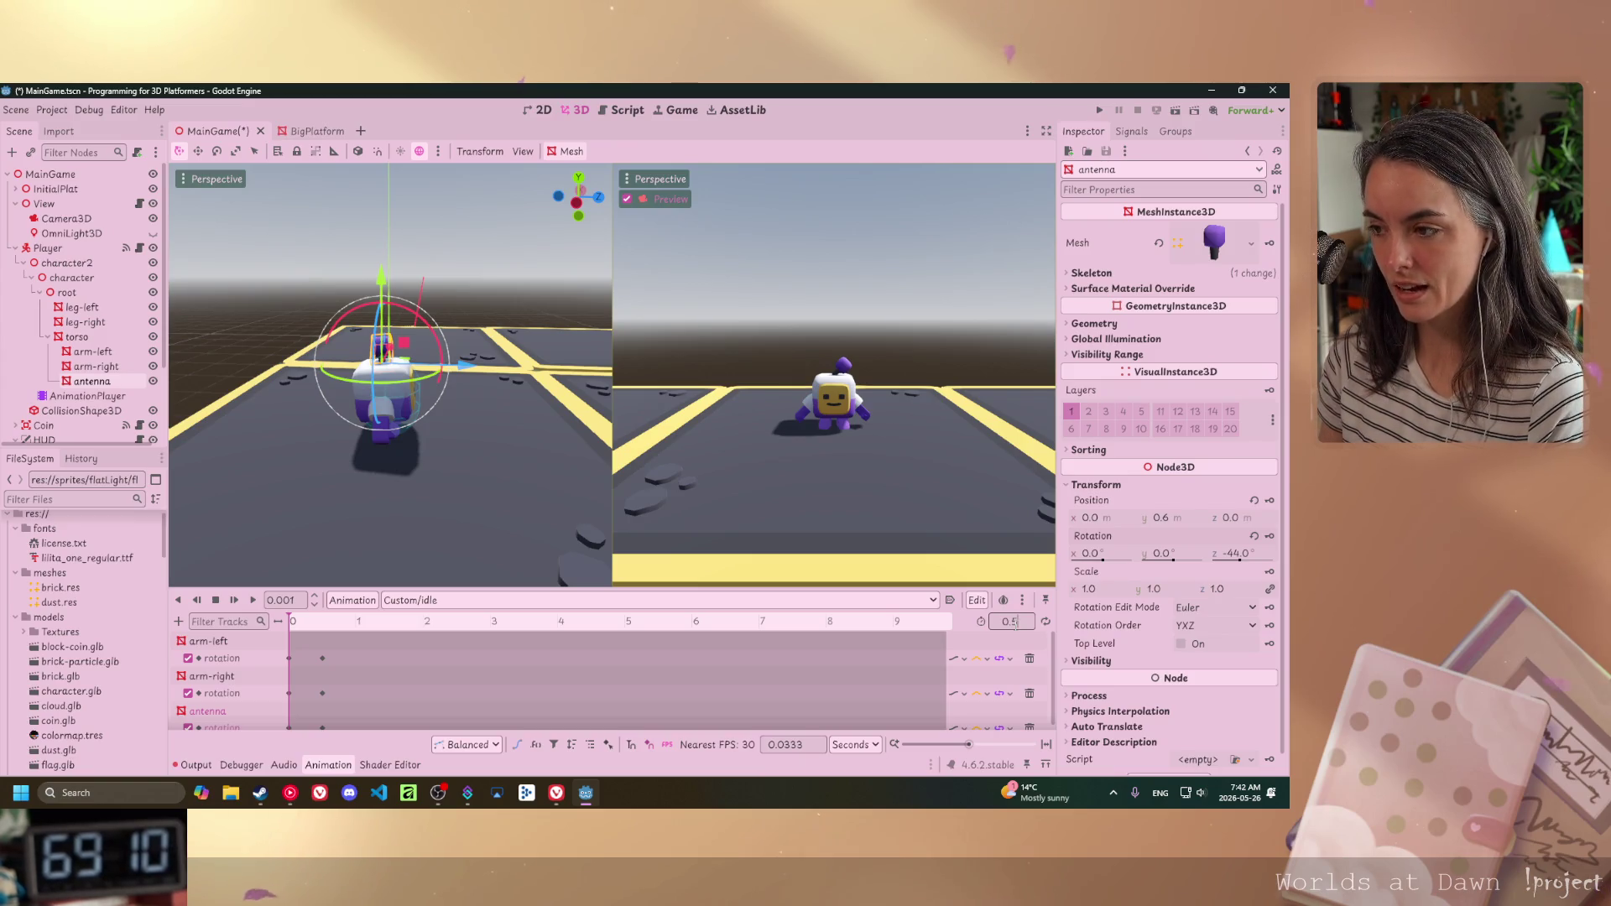
pyautogui.press('Return')
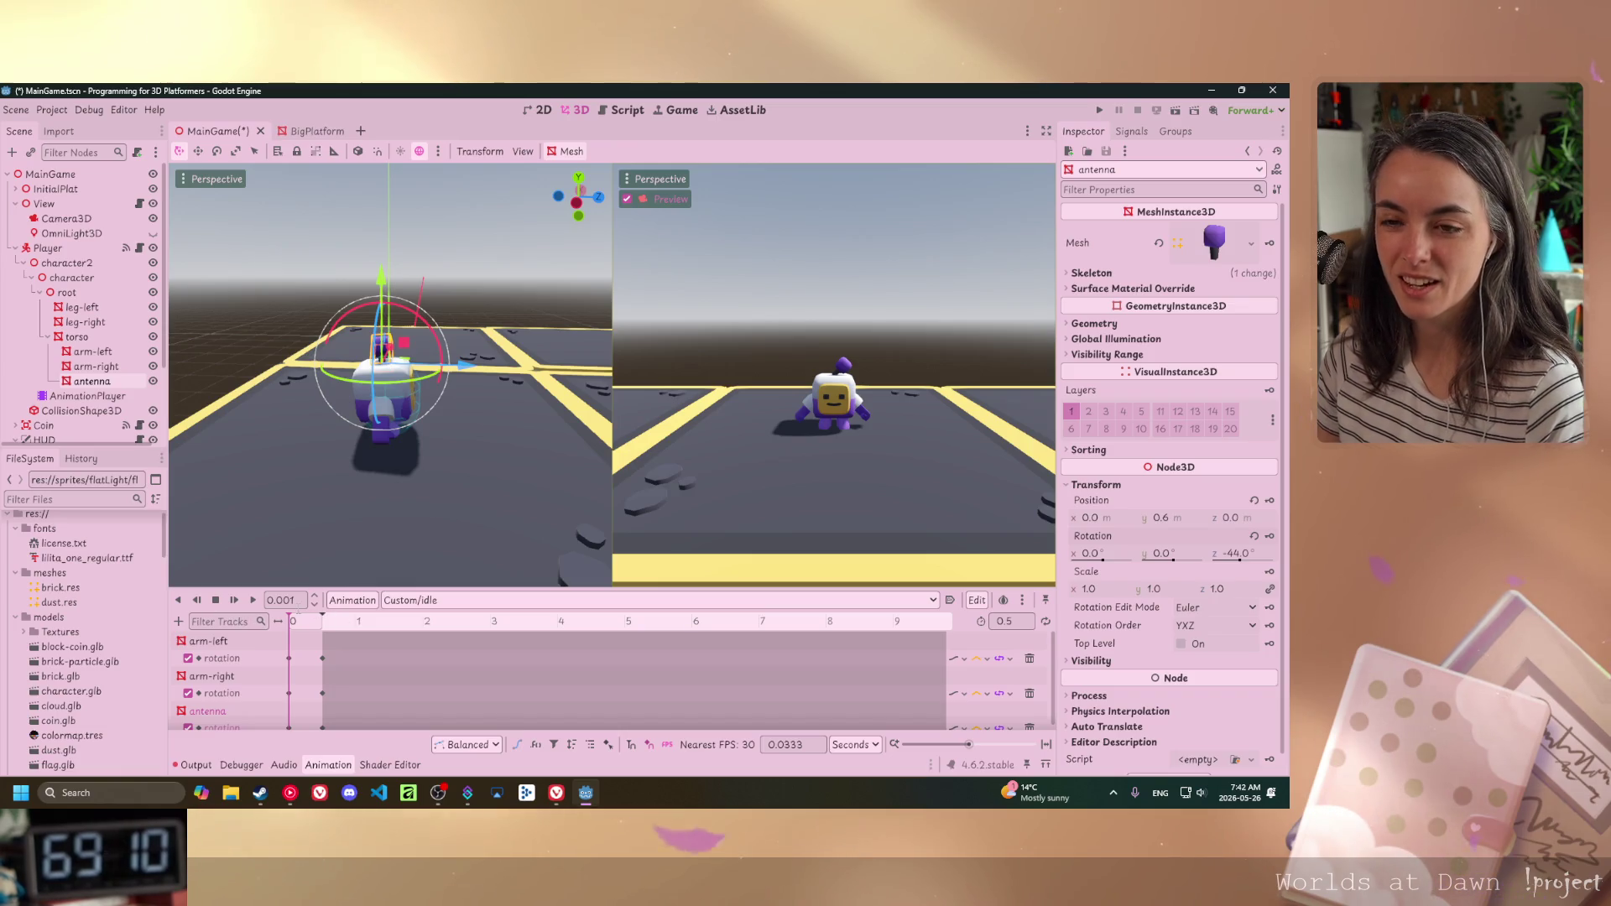
# - Preview the idle animation twice, then select the arm-left key at 0.5 s
pyautogui.click(235, 601)
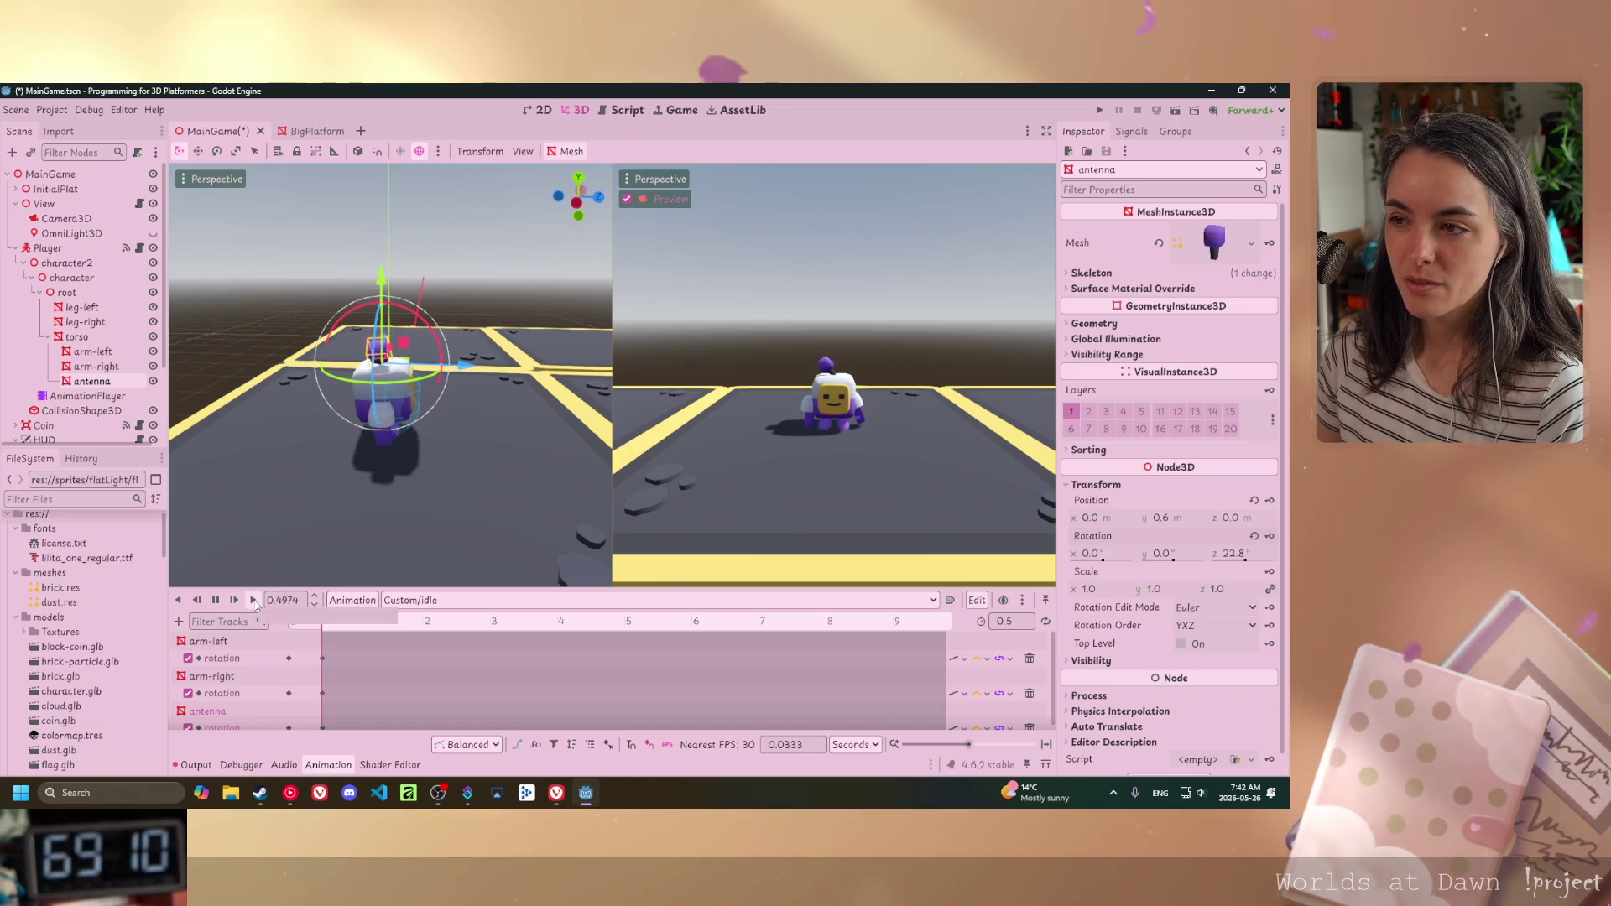
pyautogui.click(252, 600)
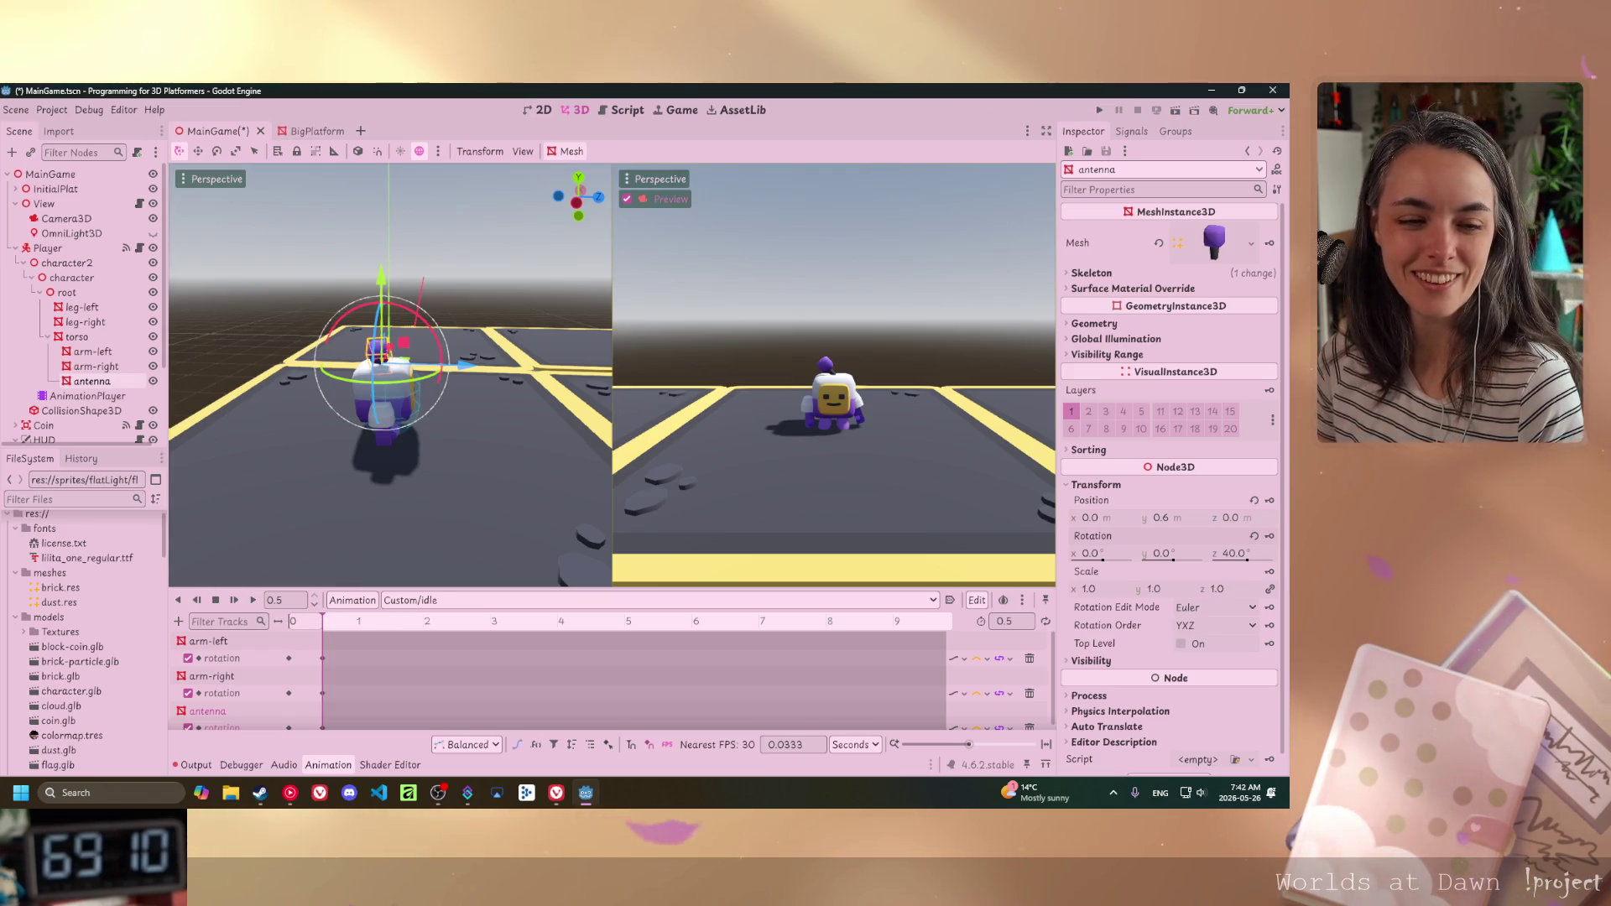
pyautogui.hotkey('alt', 'Tab')
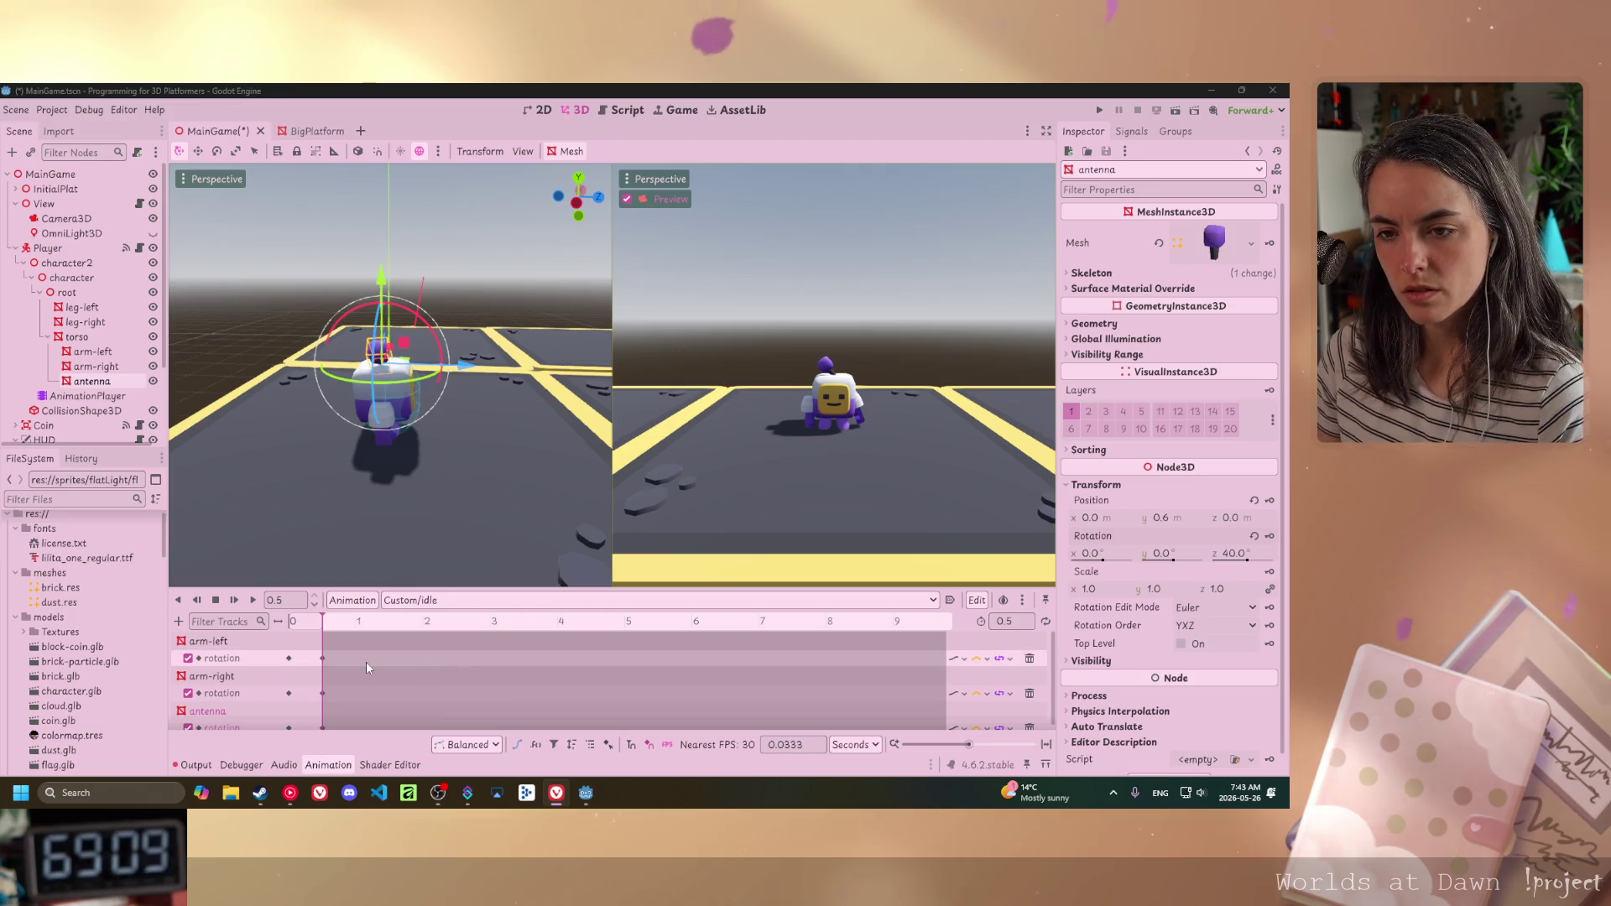
pyautogui.click(323, 658)
# - Add the arm-right 0.5 s key to the selection and reset the animation length to 0.5
pyautogui.keyDown('shift'); pyautogui.click(323, 693); pyautogui.keyUp('shift')
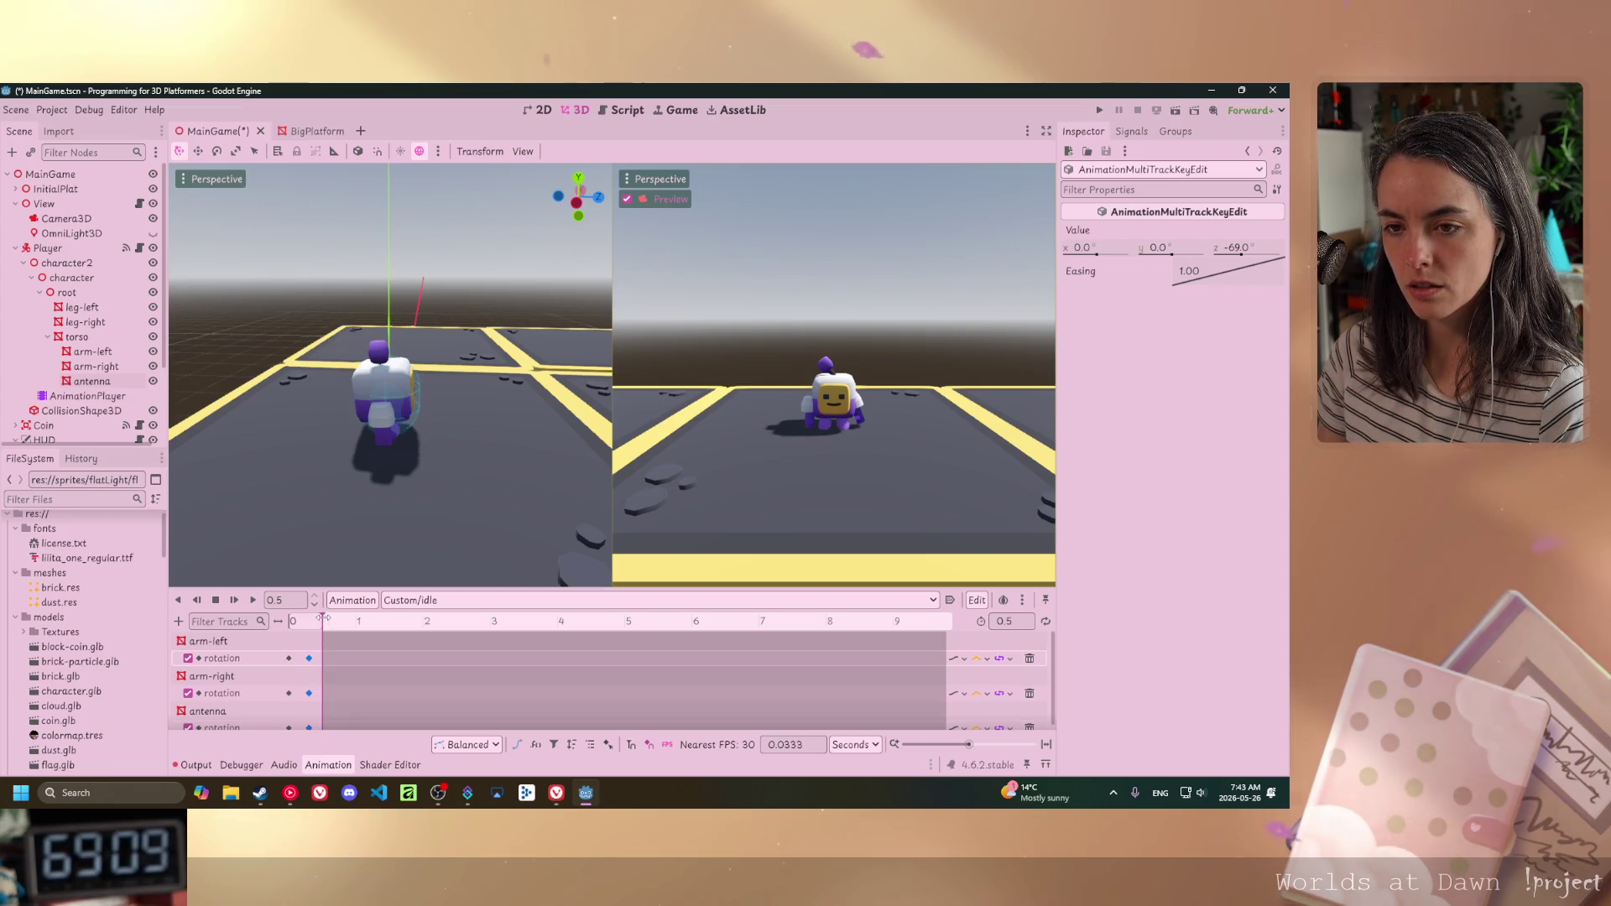
pyautogui.moveTo(321, 622); pyautogui.dragTo(267, 623)
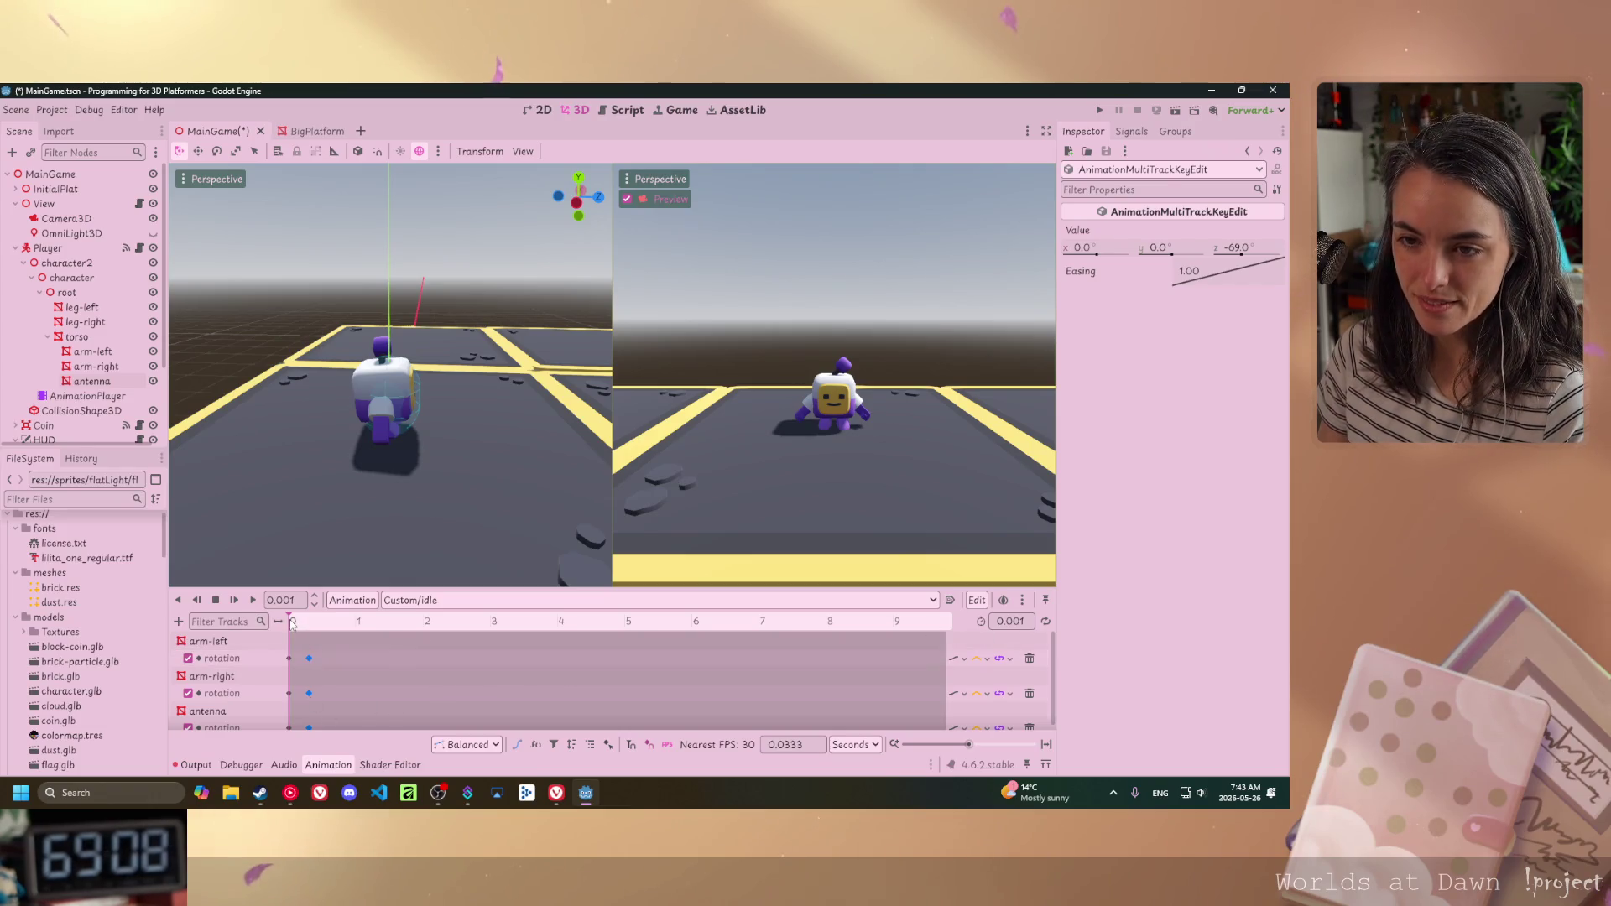
pyautogui.moveTo(290, 624)
pyautogui.mouseDown()
pyautogui.moveTo(327, 622)
pyautogui.moveTo(295, 623)
pyautogui.mouseUp()
pyautogui.click(1015, 621)
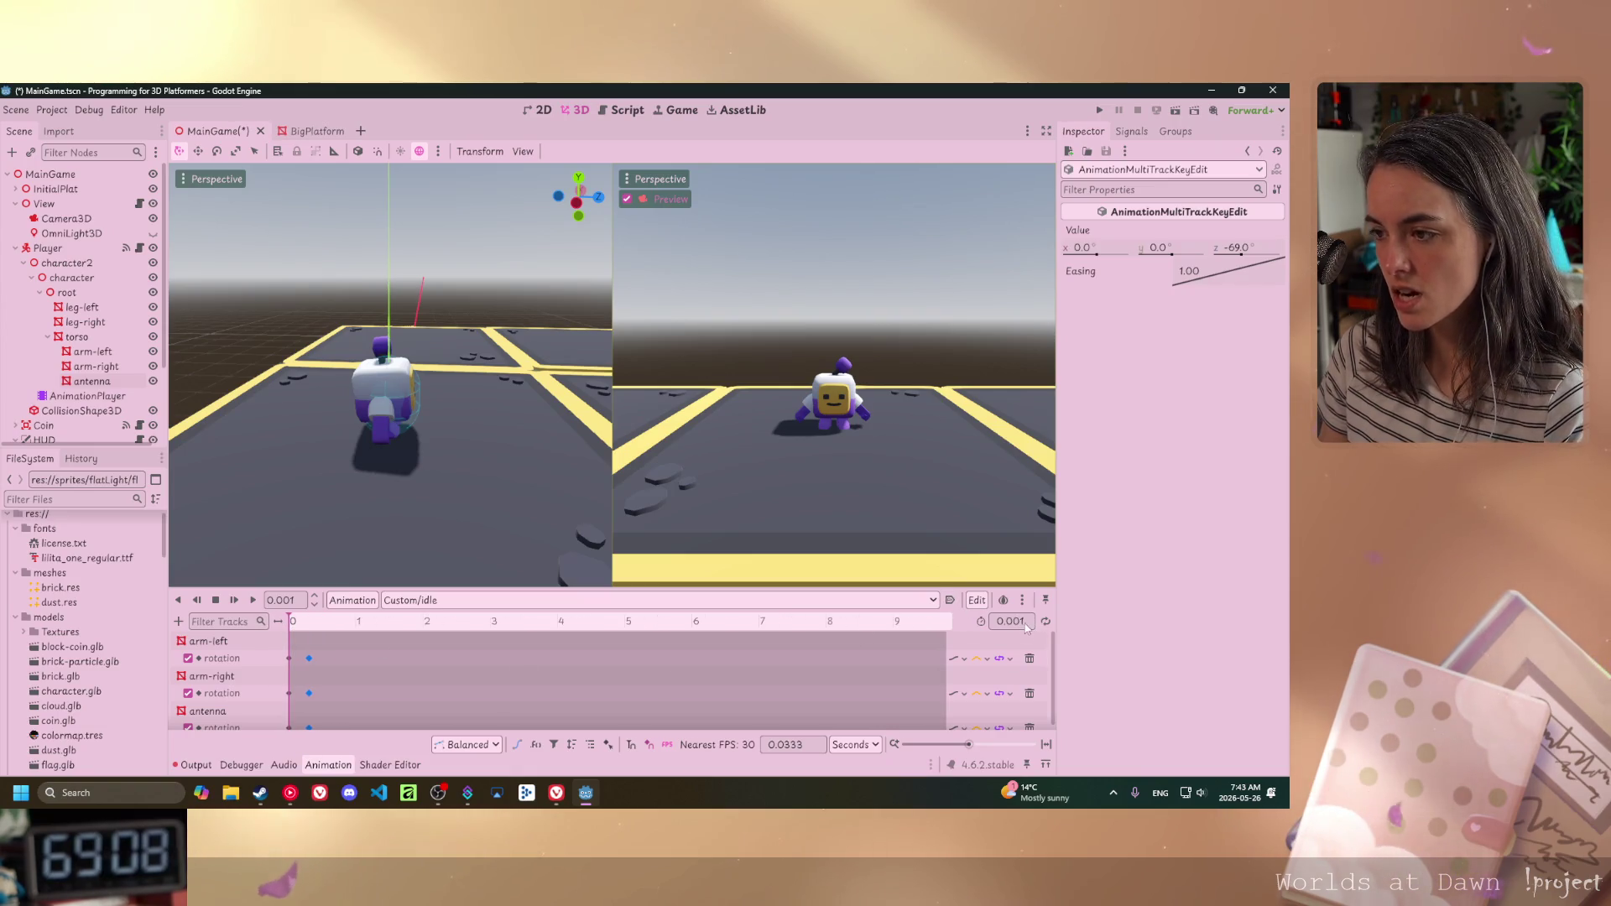
pyautogui.click(1014, 621)
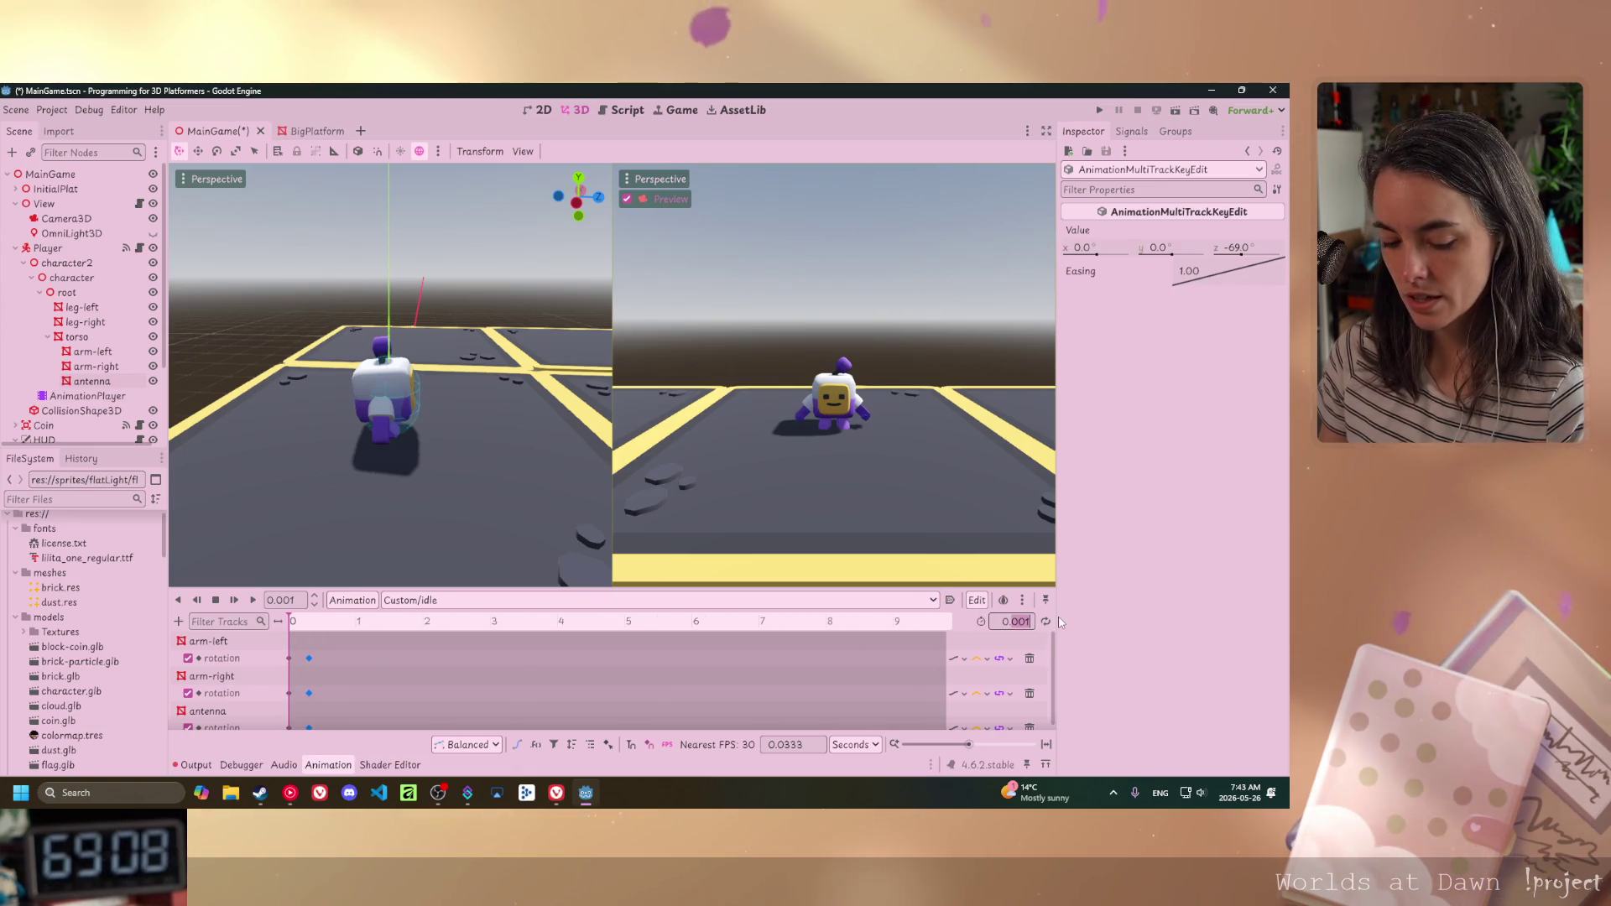
pyautogui.write('0.5')
pyautogui.press('Return')
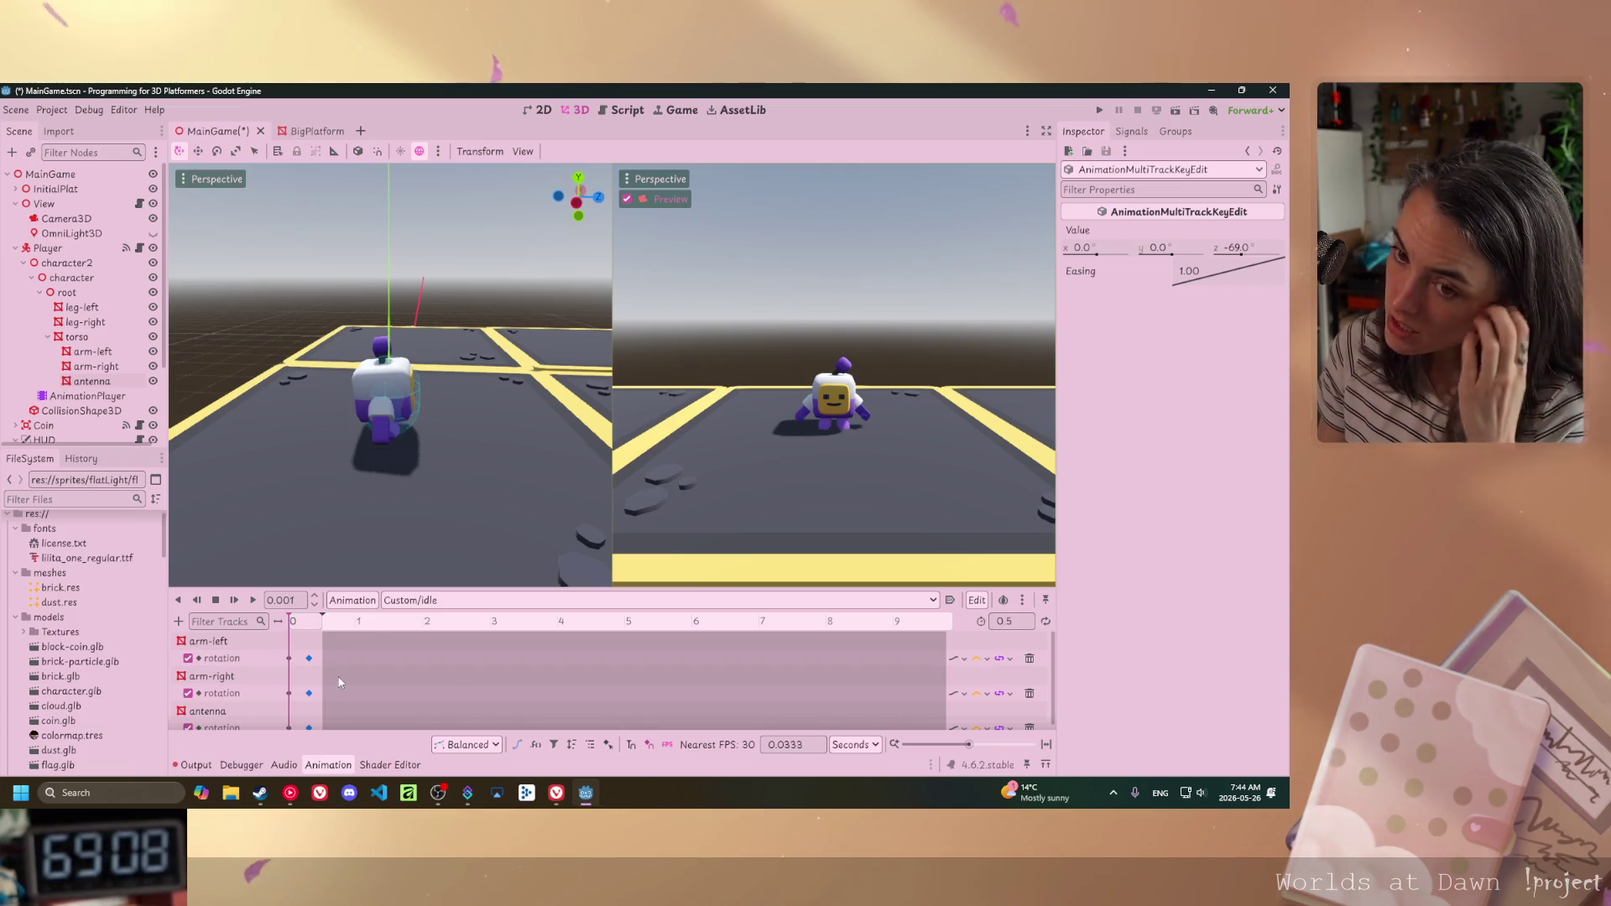
# - Play the Custom/idle animation from the start to preview the arm and antenna rotation
pyautogui.click(251, 601)
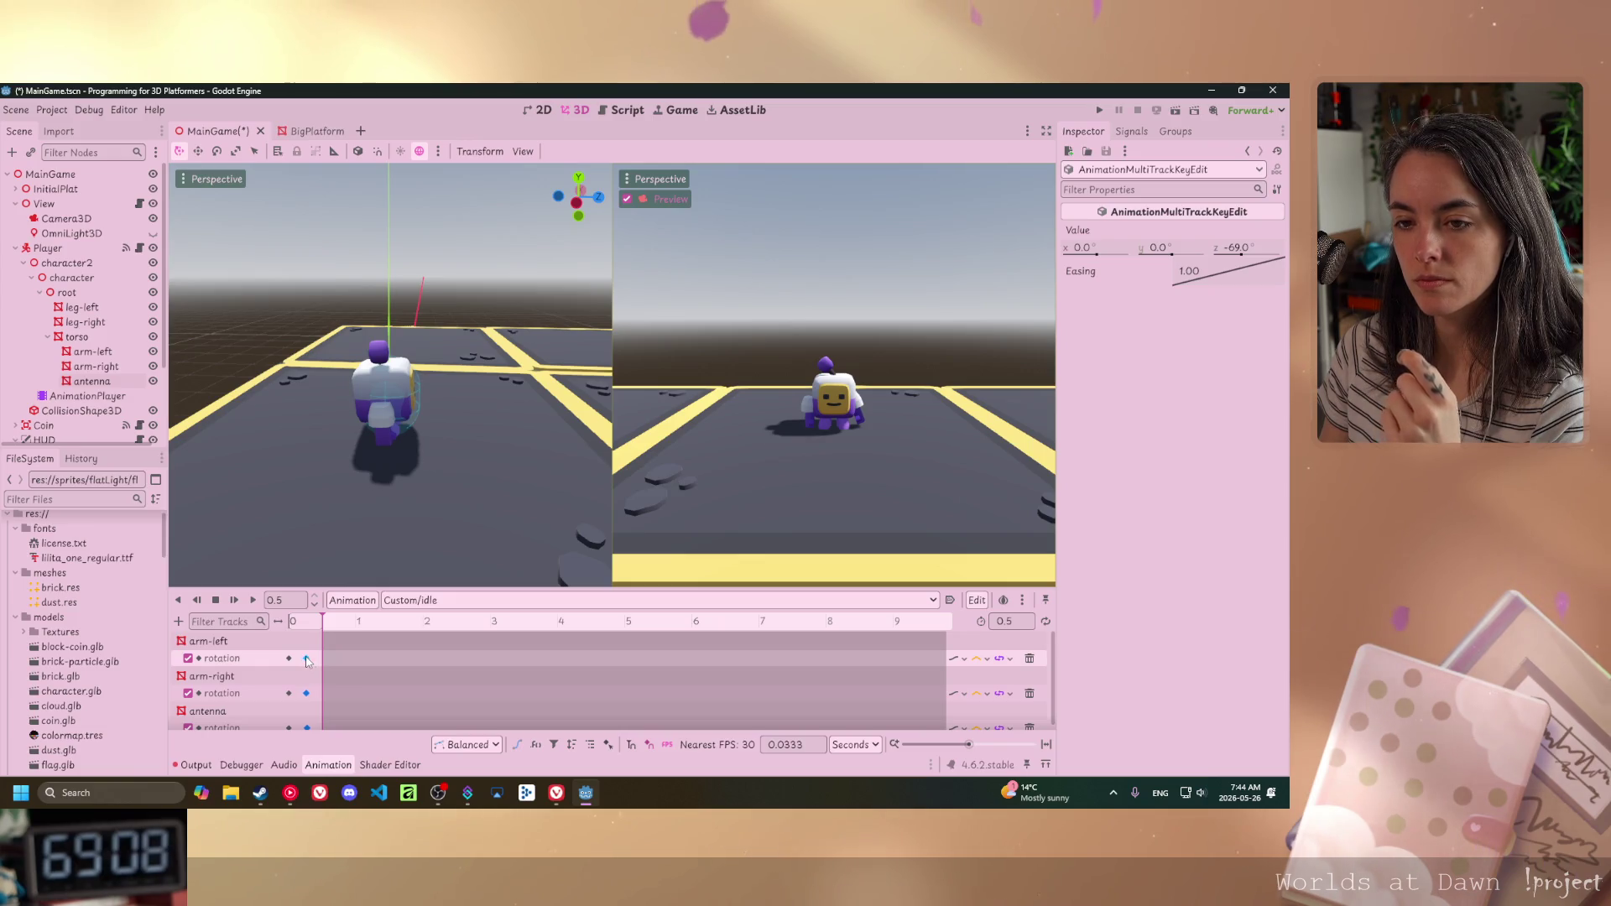
pyautogui.click(277, 622)
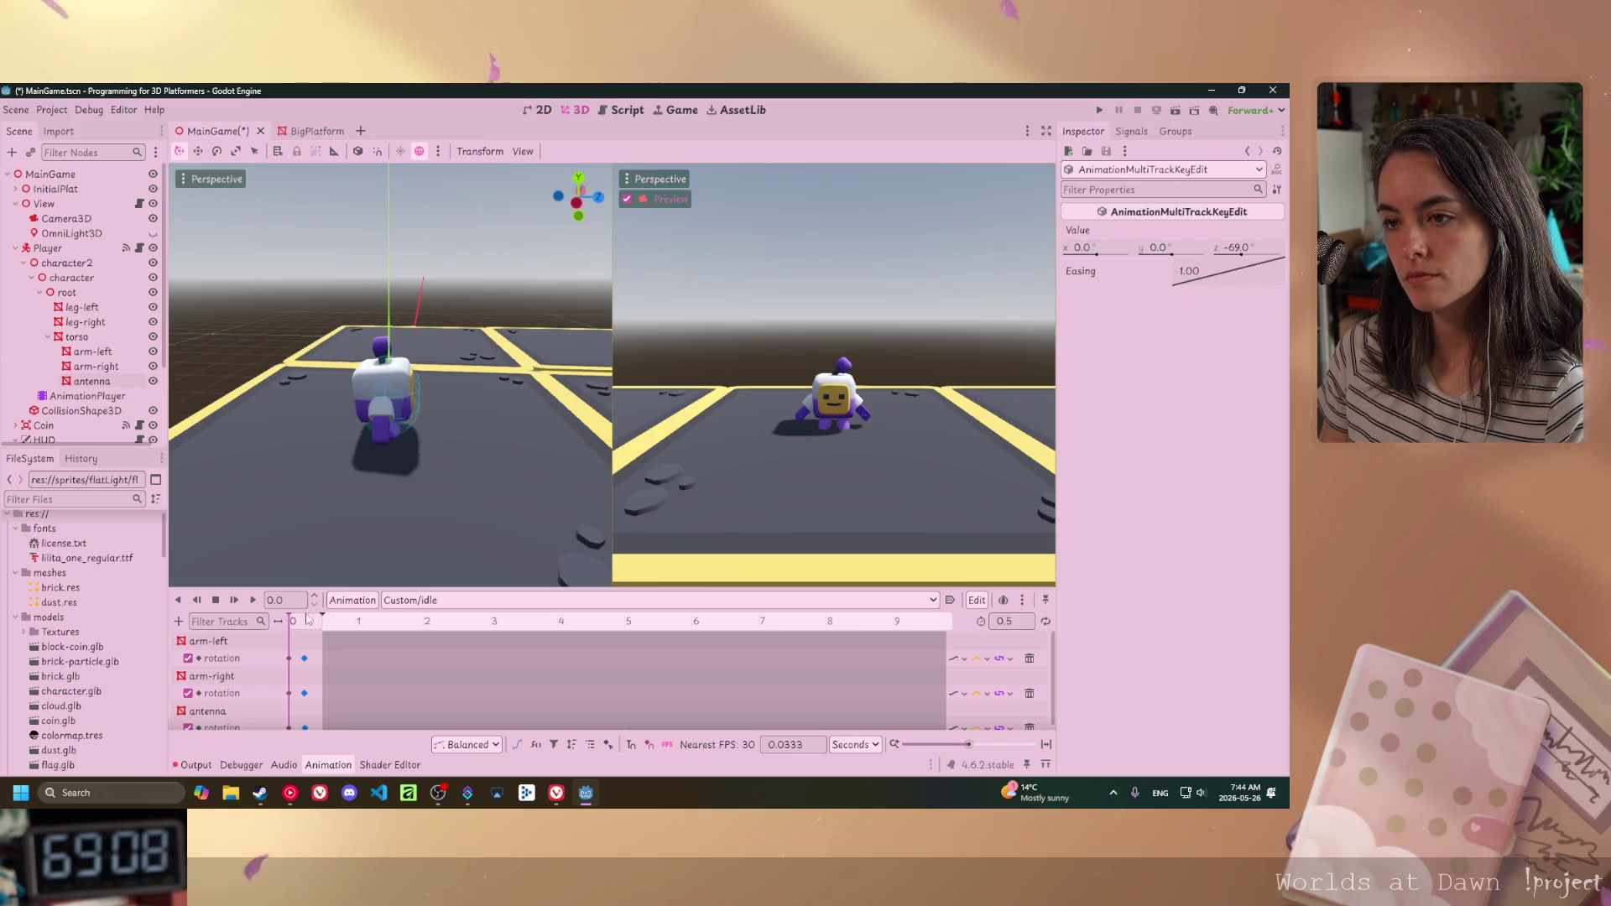
pyautogui.click(253, 600)
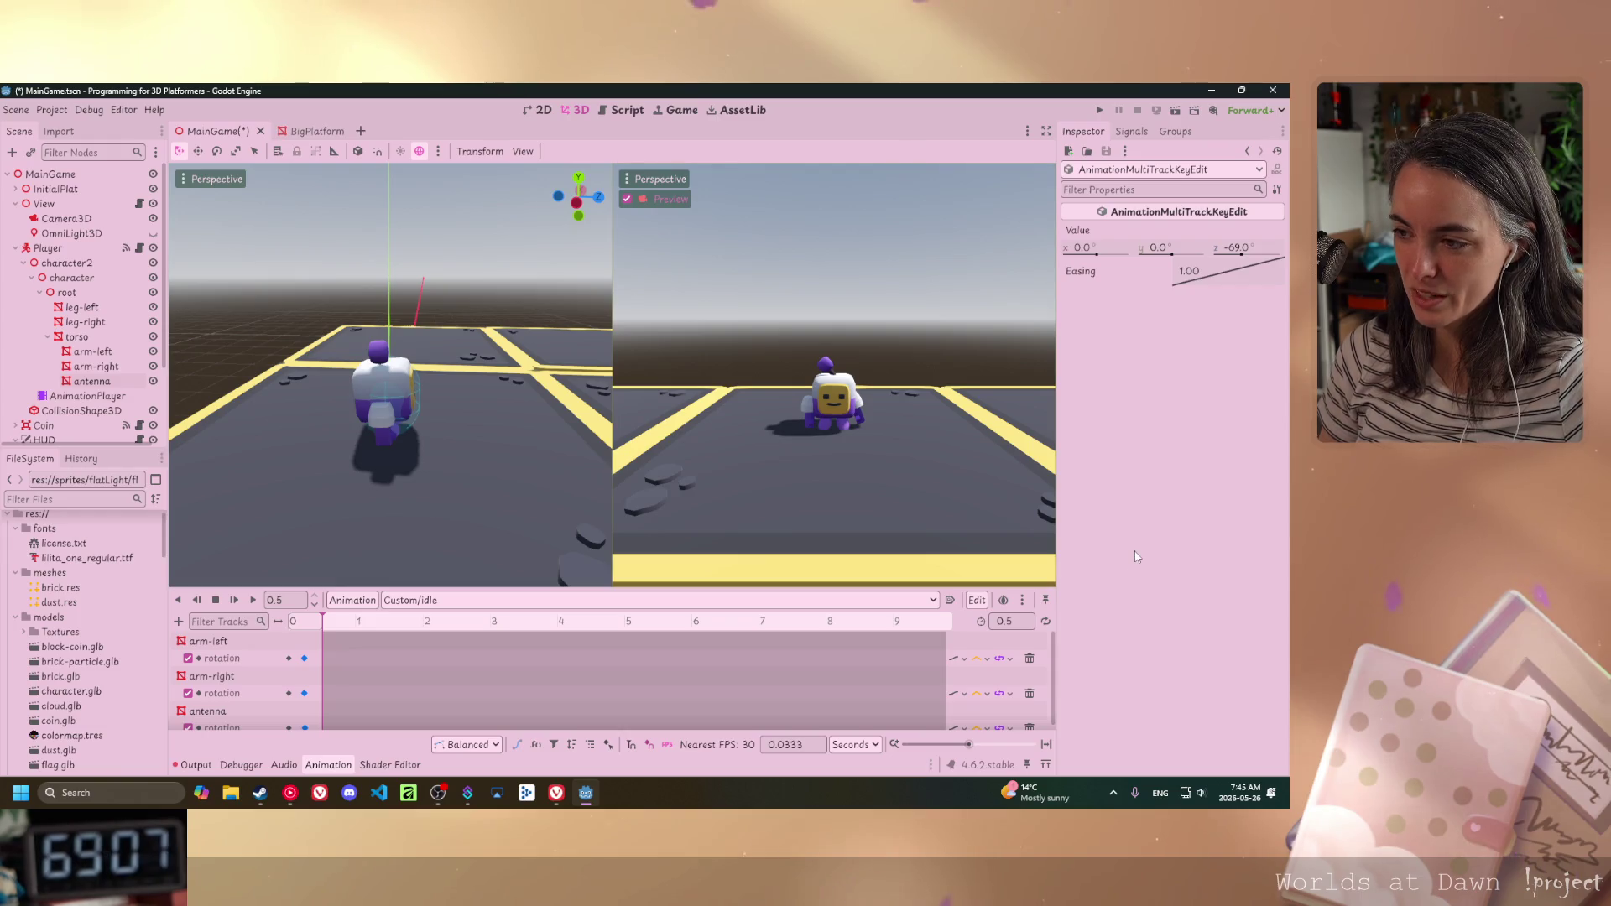
pyautogui.hotkey('alt', 'Tab')
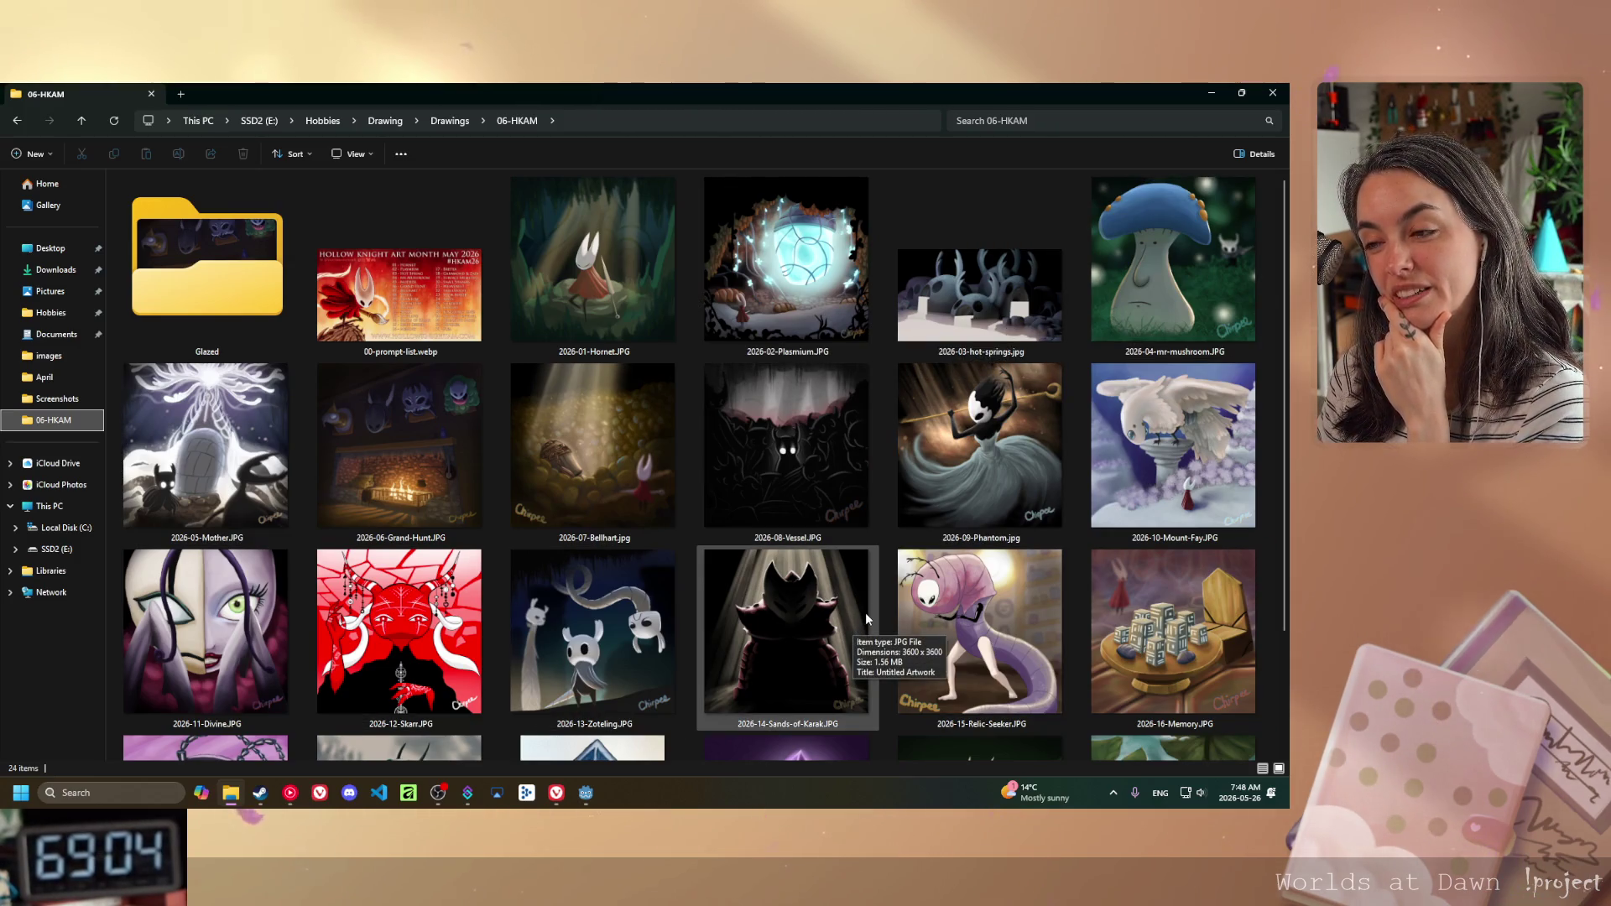
pyautogui.scroll(-2, 864, 612)
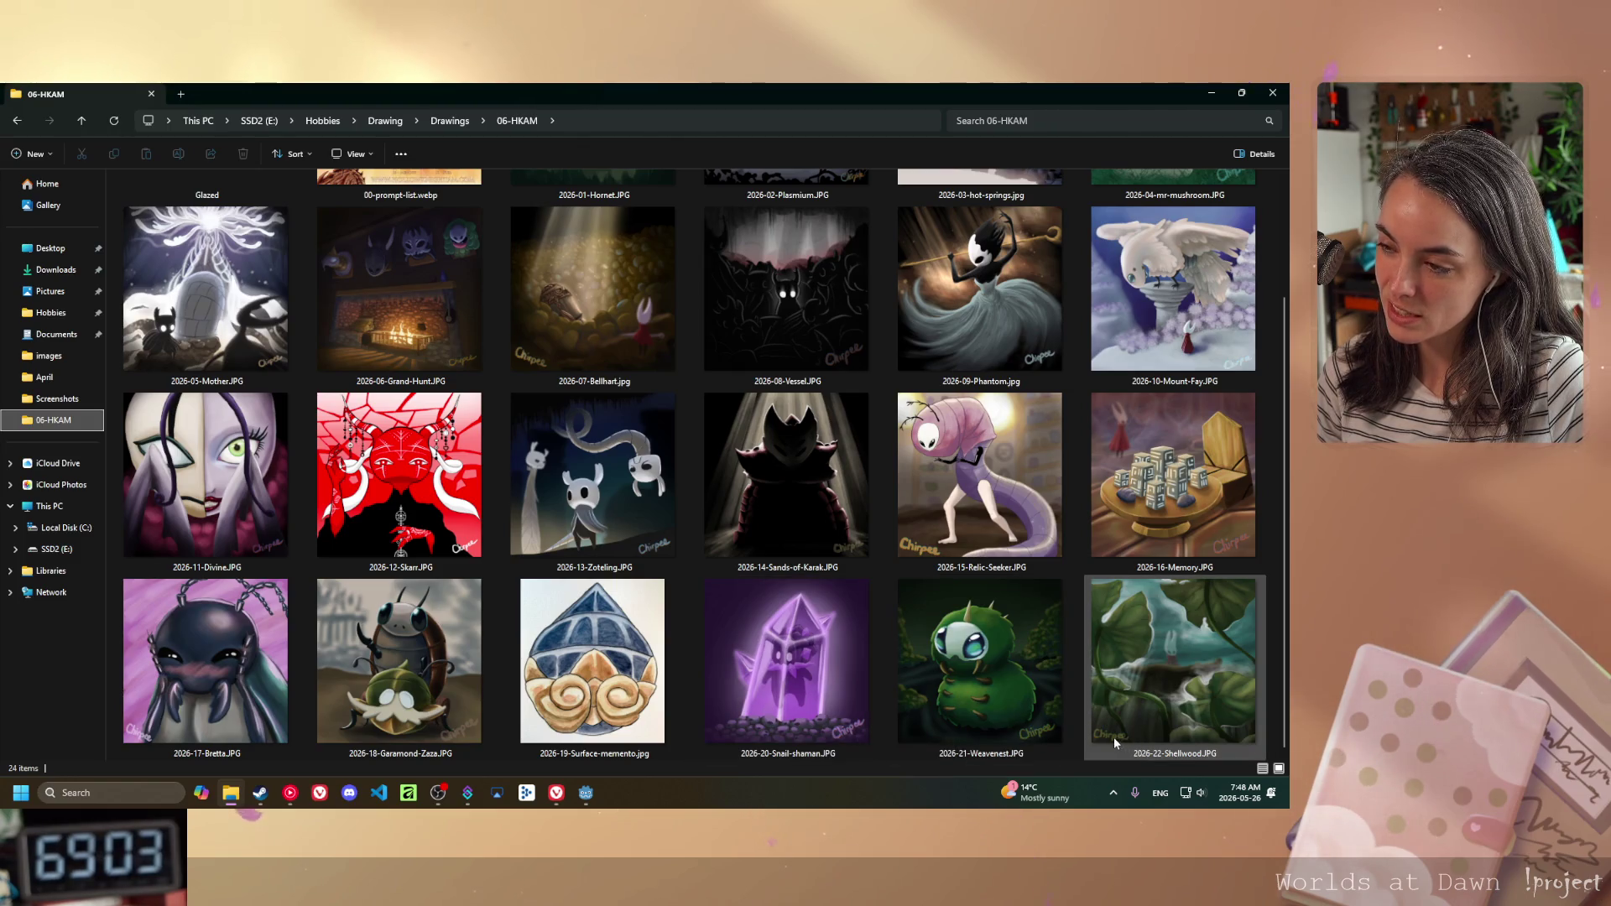
pyautogui.moveTo(1094, 741)
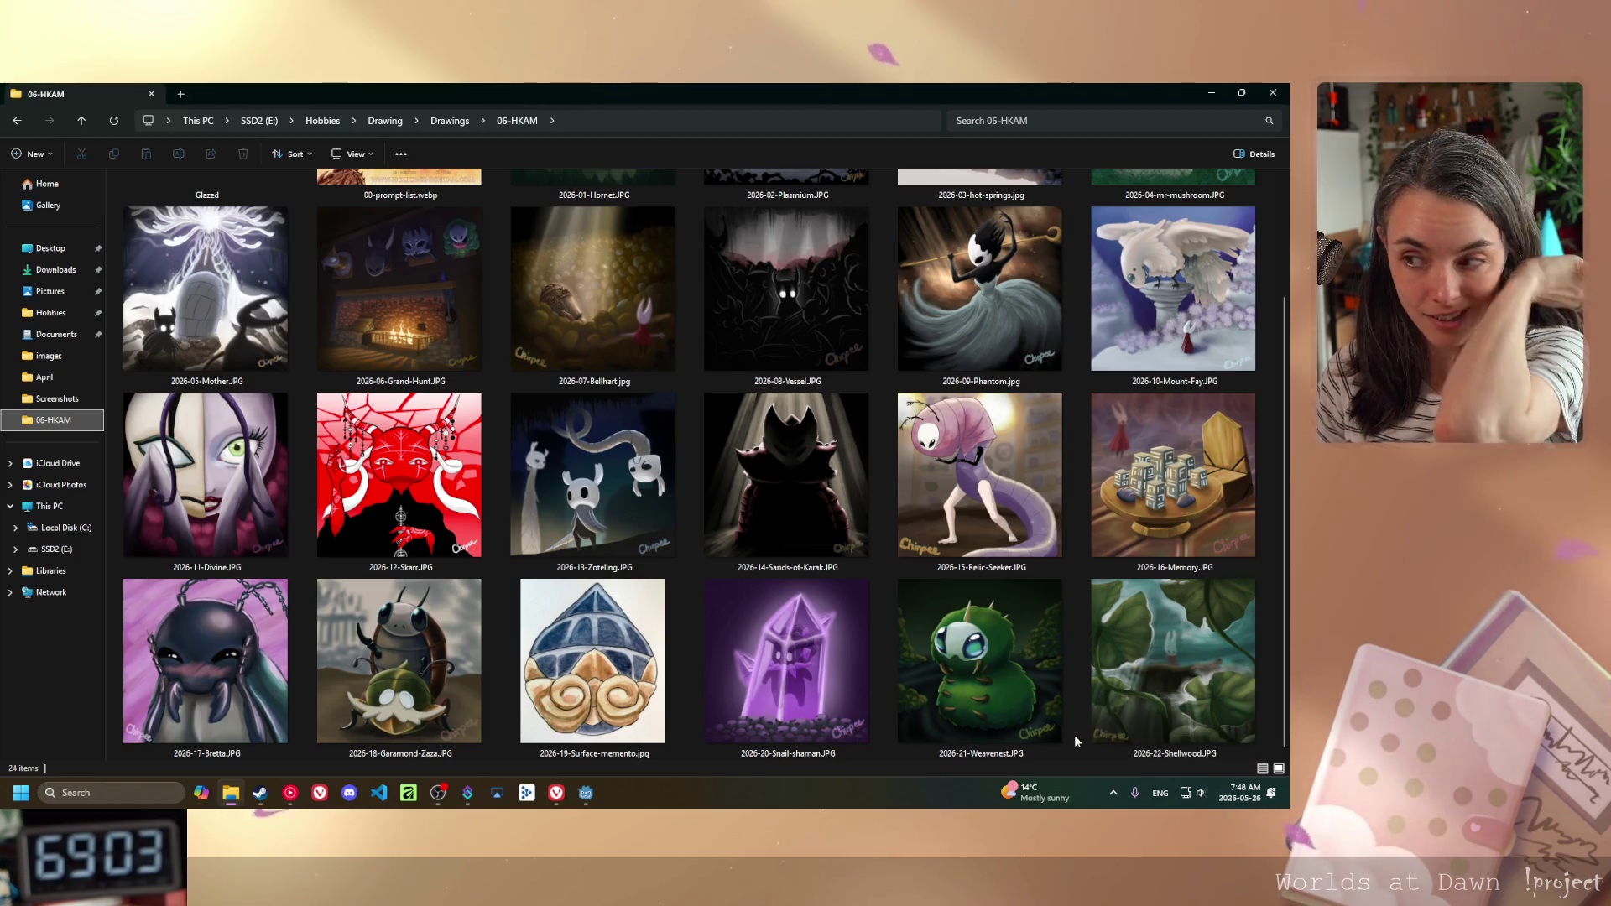
pyautogui.moveTo(1147, 698)
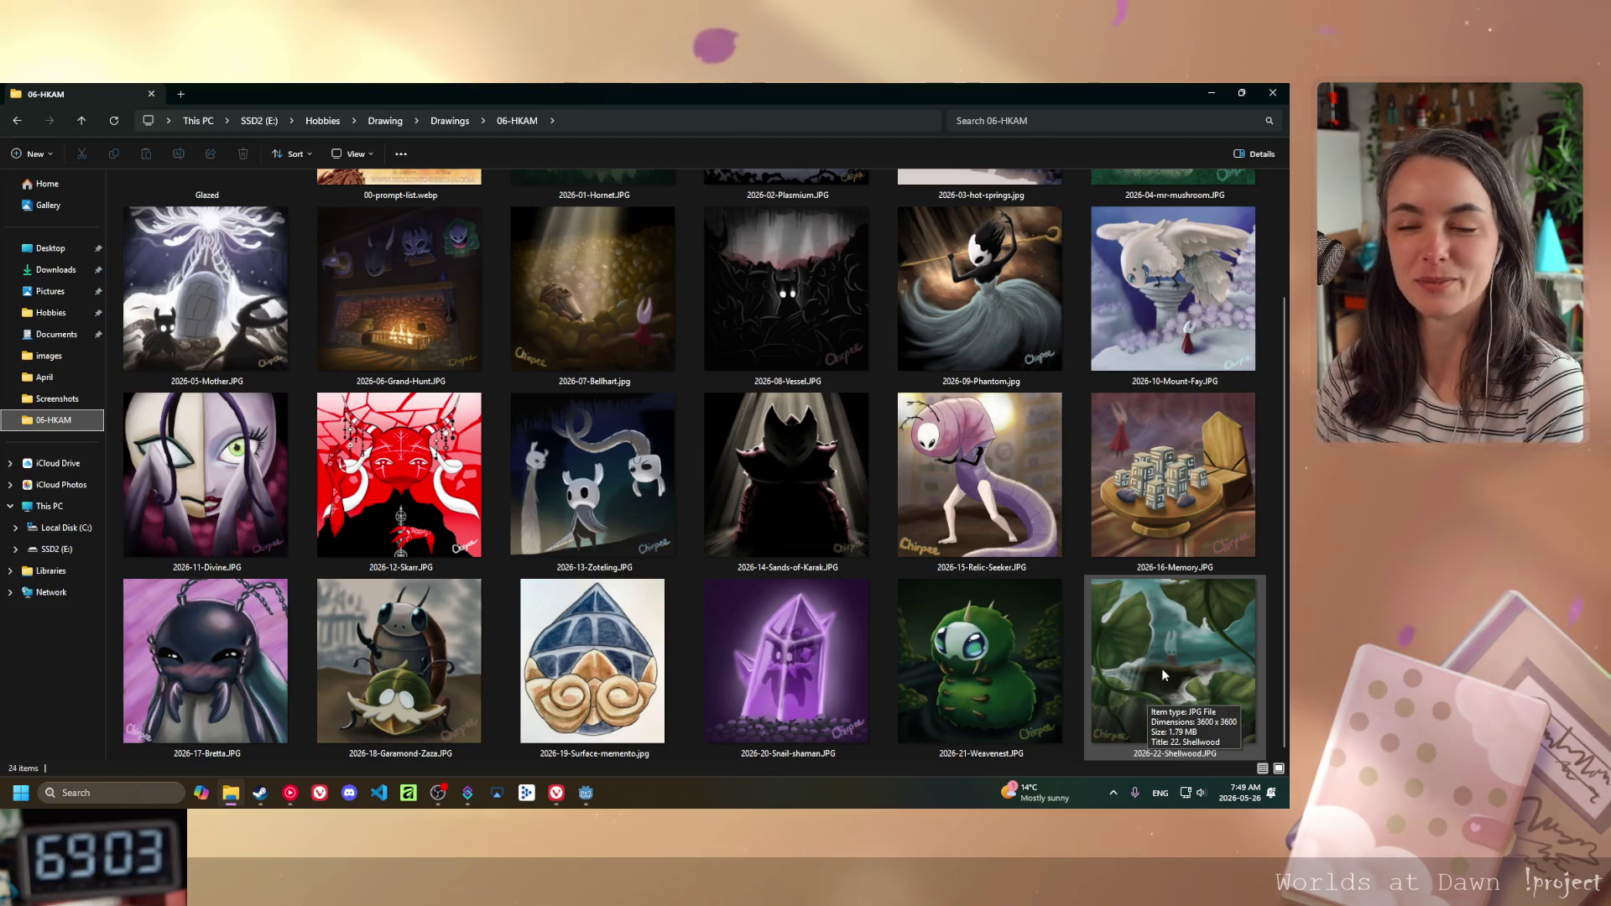
pyautogui.click(1173, 645)
pyautogui.doubleClick(1173, 644)
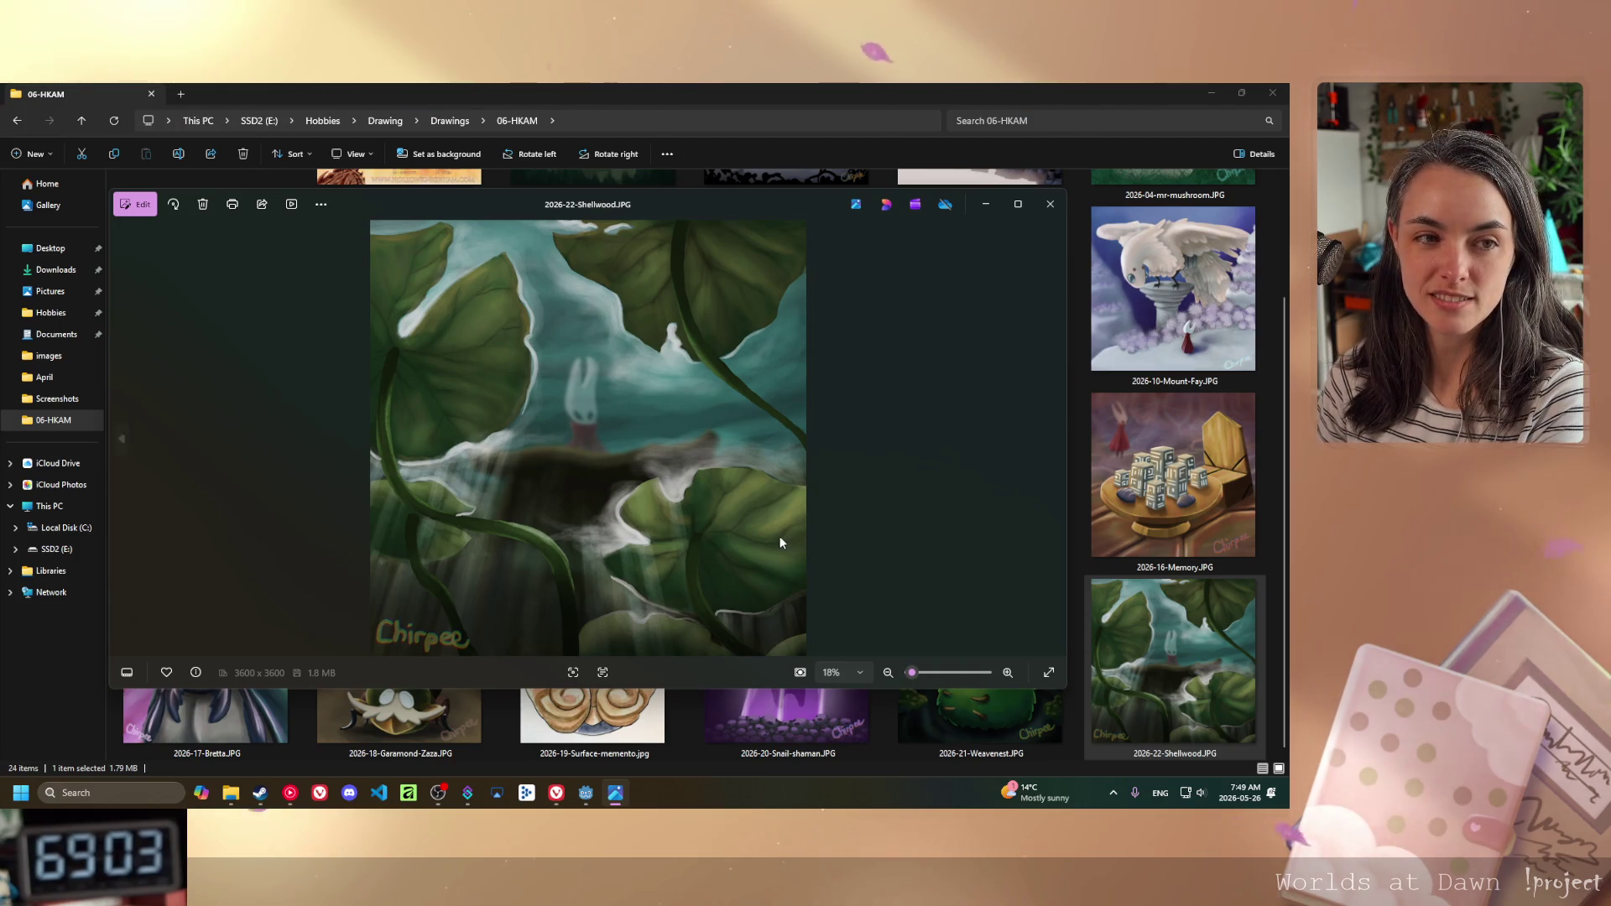
pyautogui.click(1050, 204)
pyautogui.doubleClick(1011, 655)
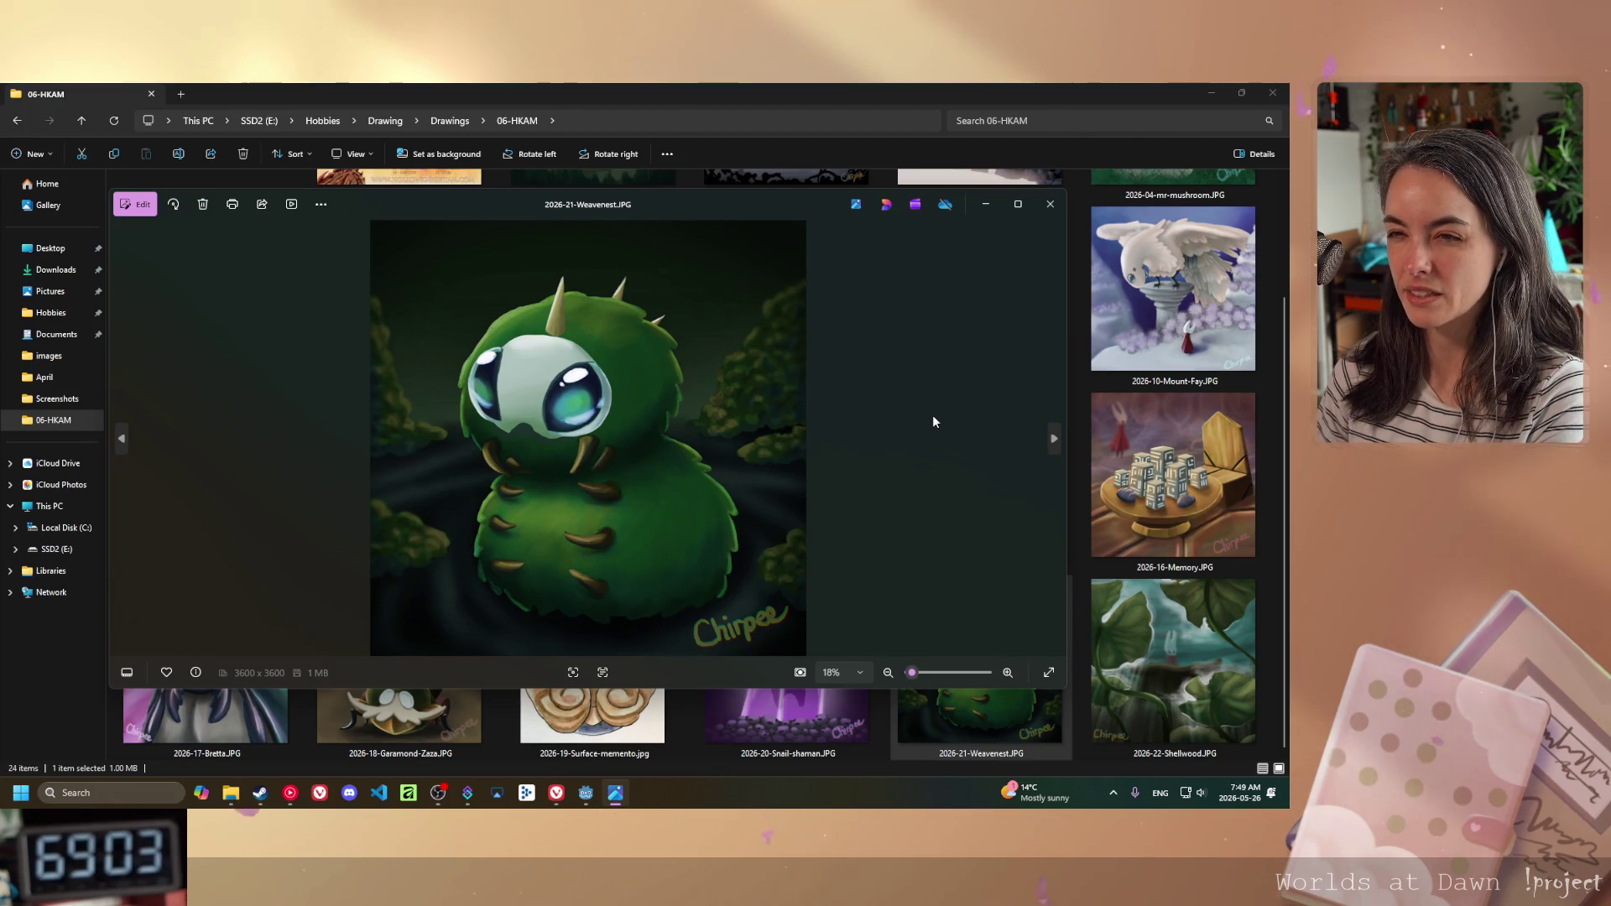
pyautogui.click(1049, 208)
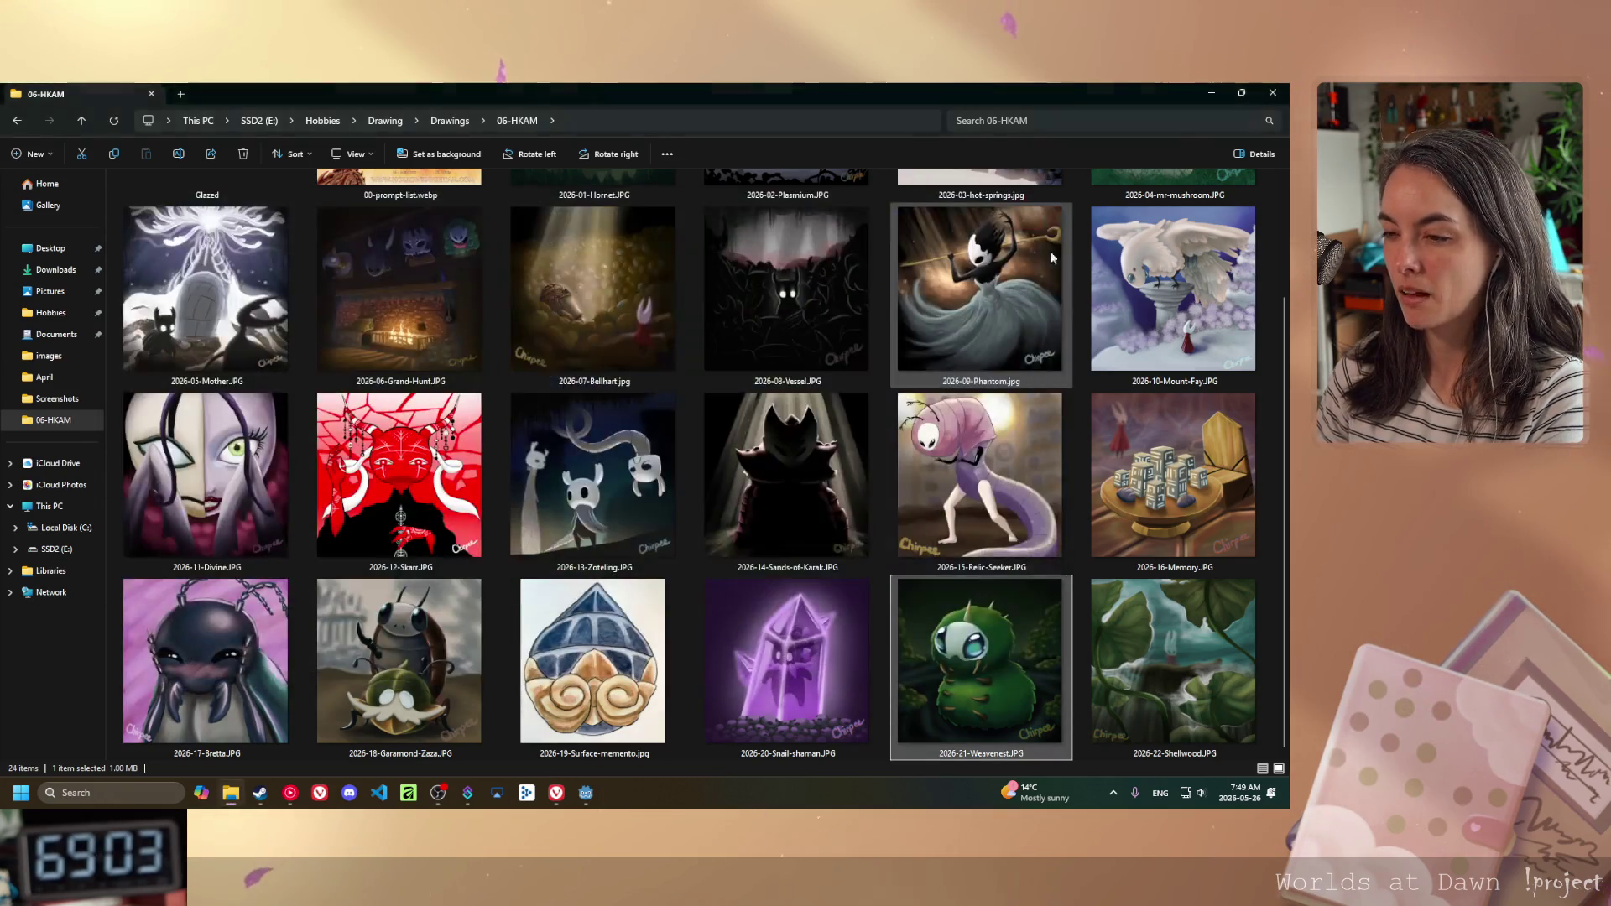
pyautogui.moveTo(586, 793)
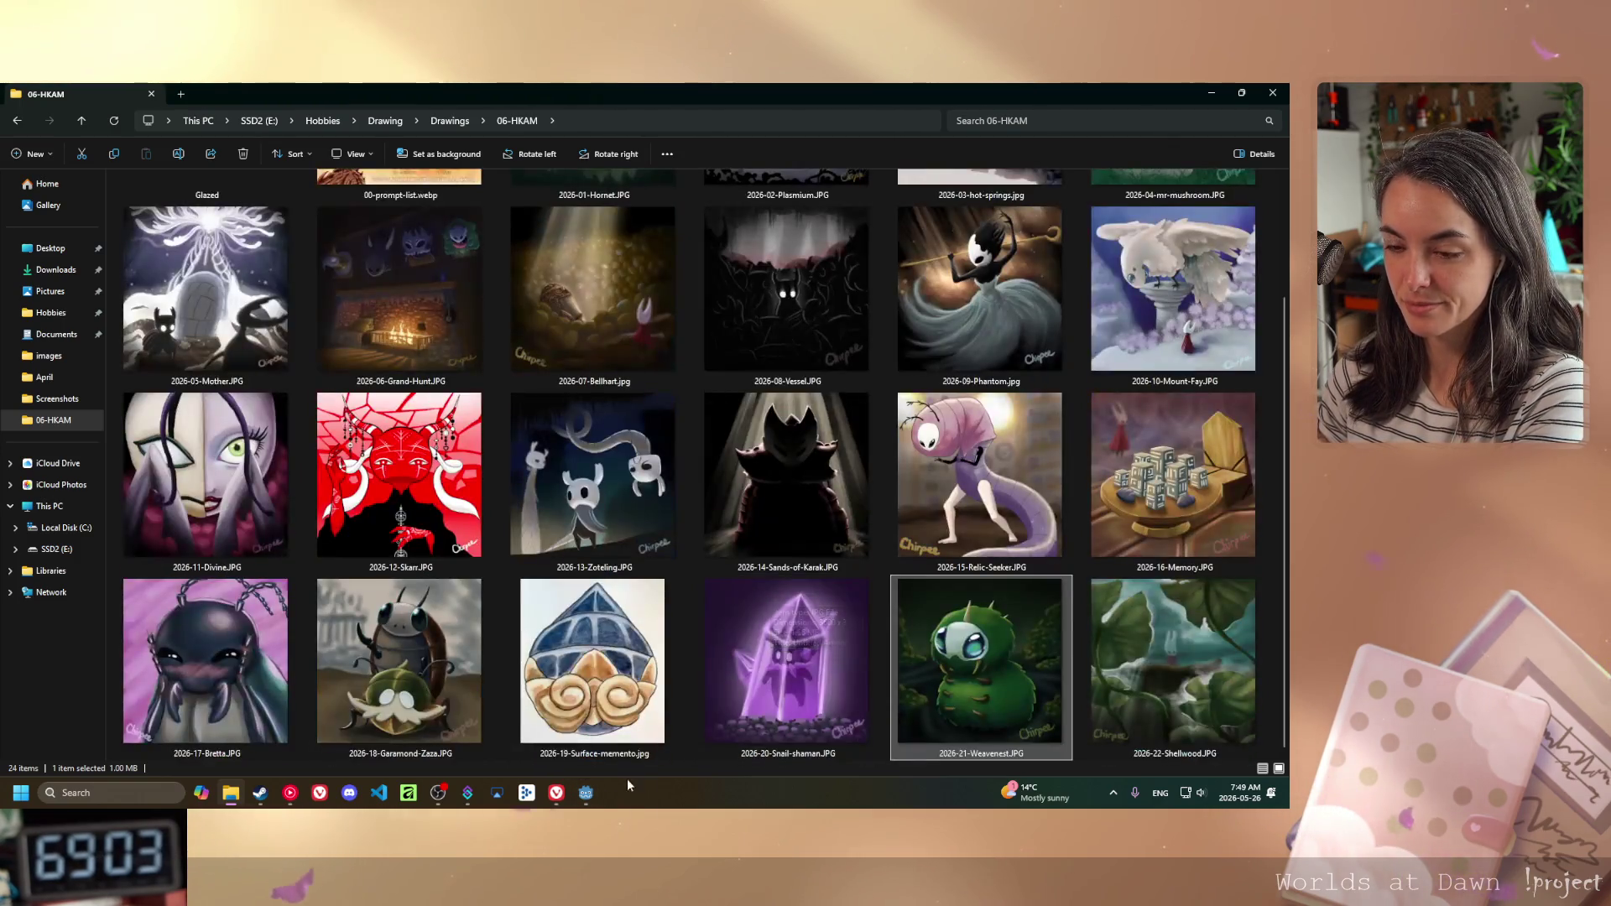
pyautogui.click(585, 793)
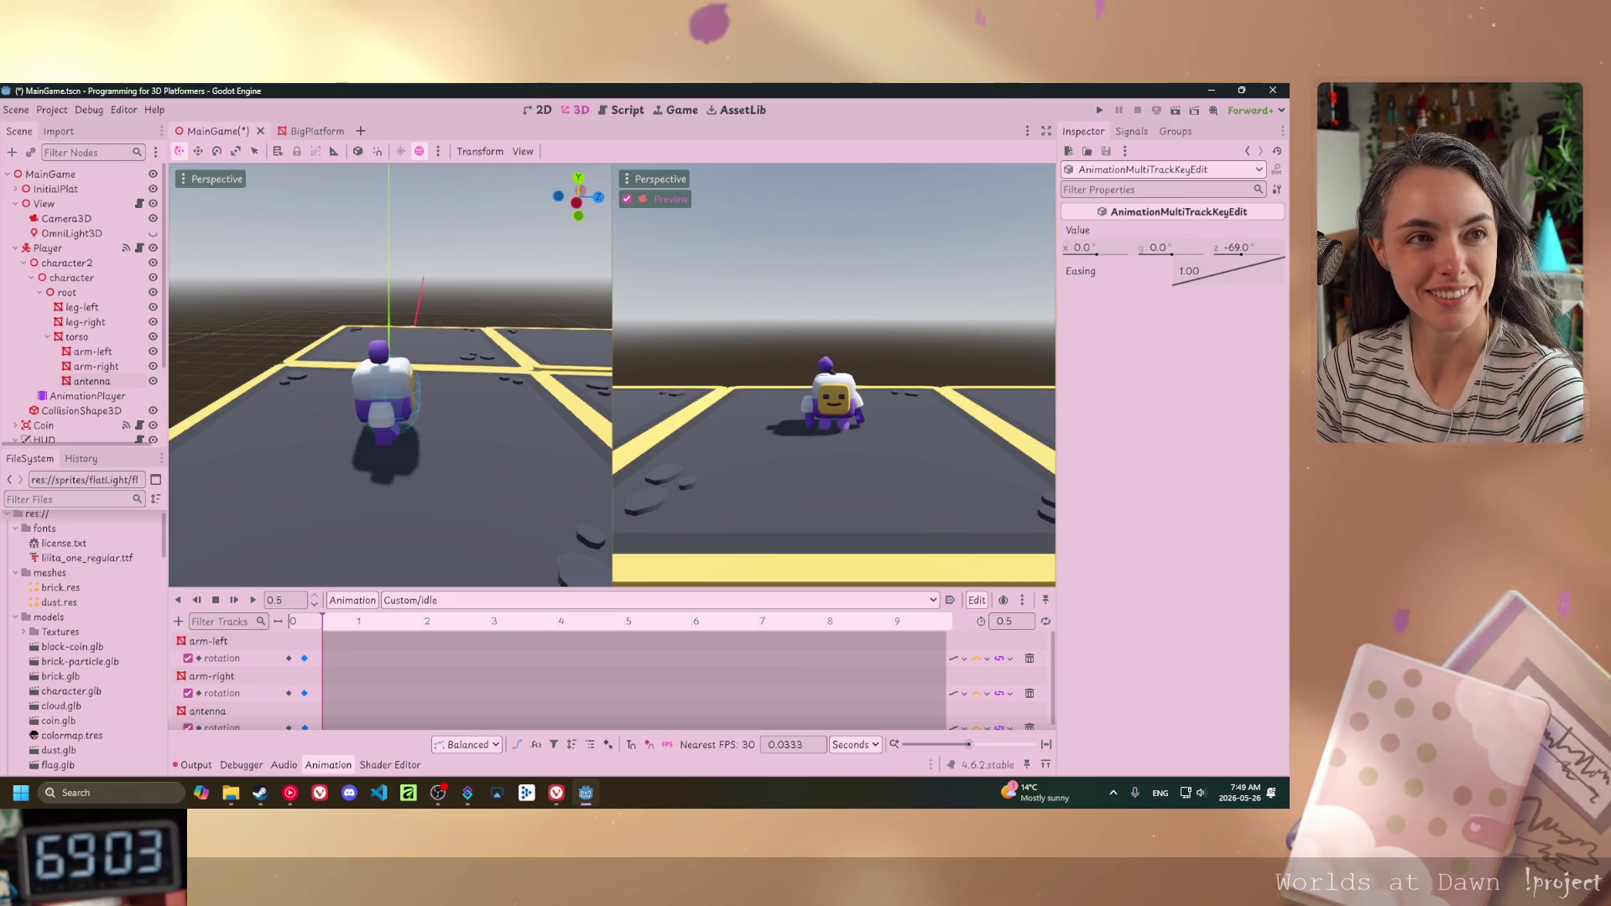
# - Alt+Tab back to the Godot editor showing the robot's Custom/idle animation
pyautogui.hotkey('alt', 'Tab')
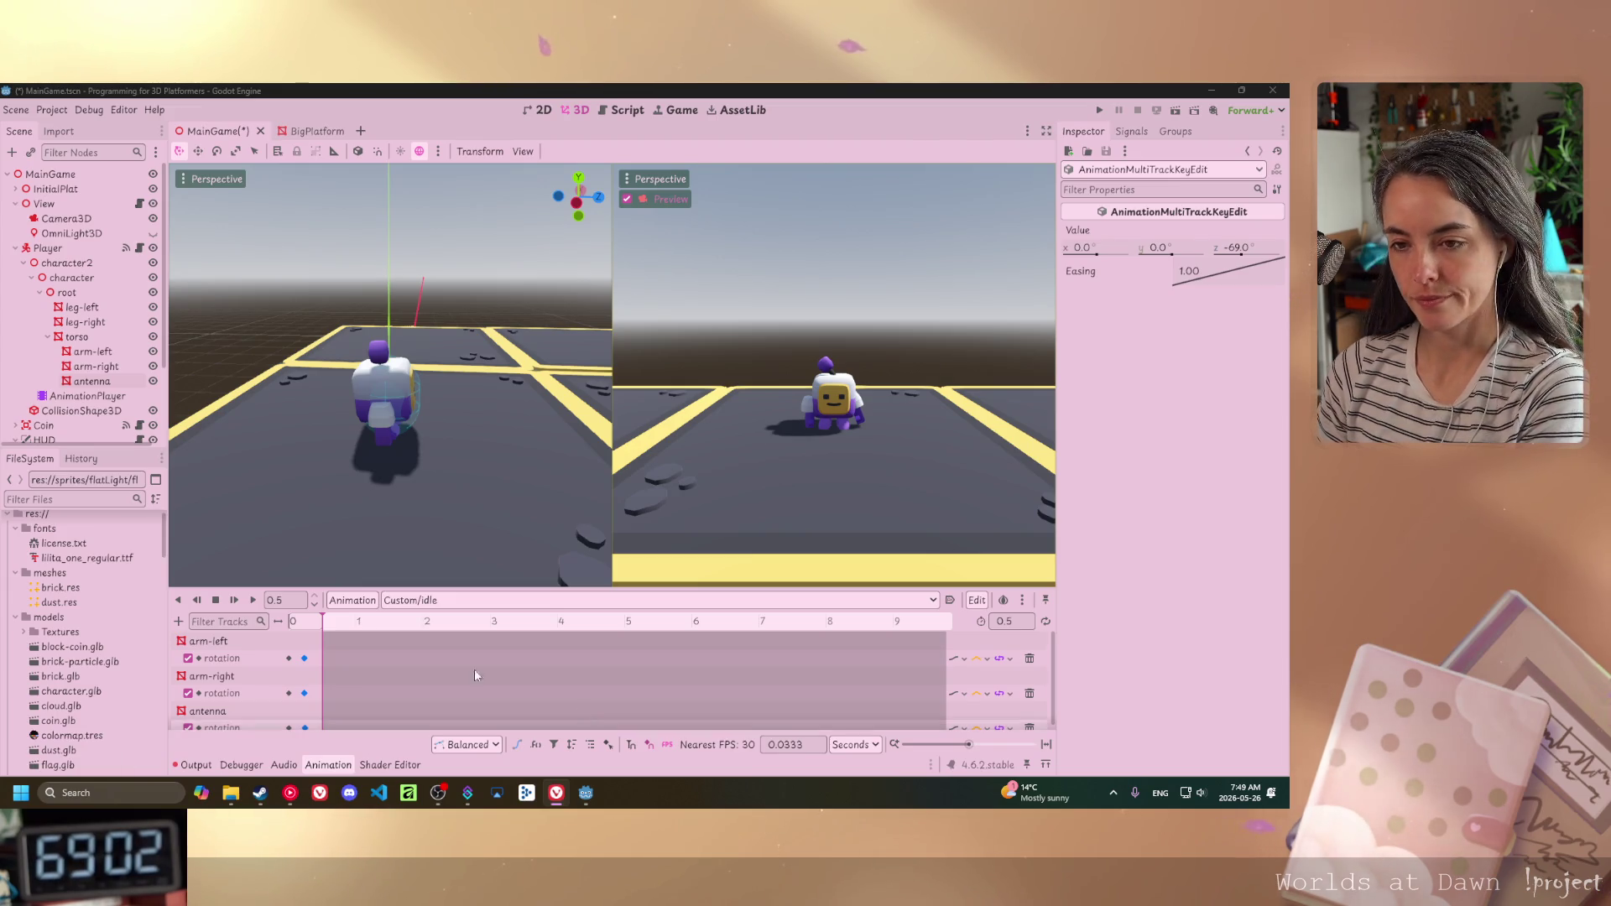
# - Select the arm-left rotation keys and inspect their options menu
pyautogui.click(289, 659)
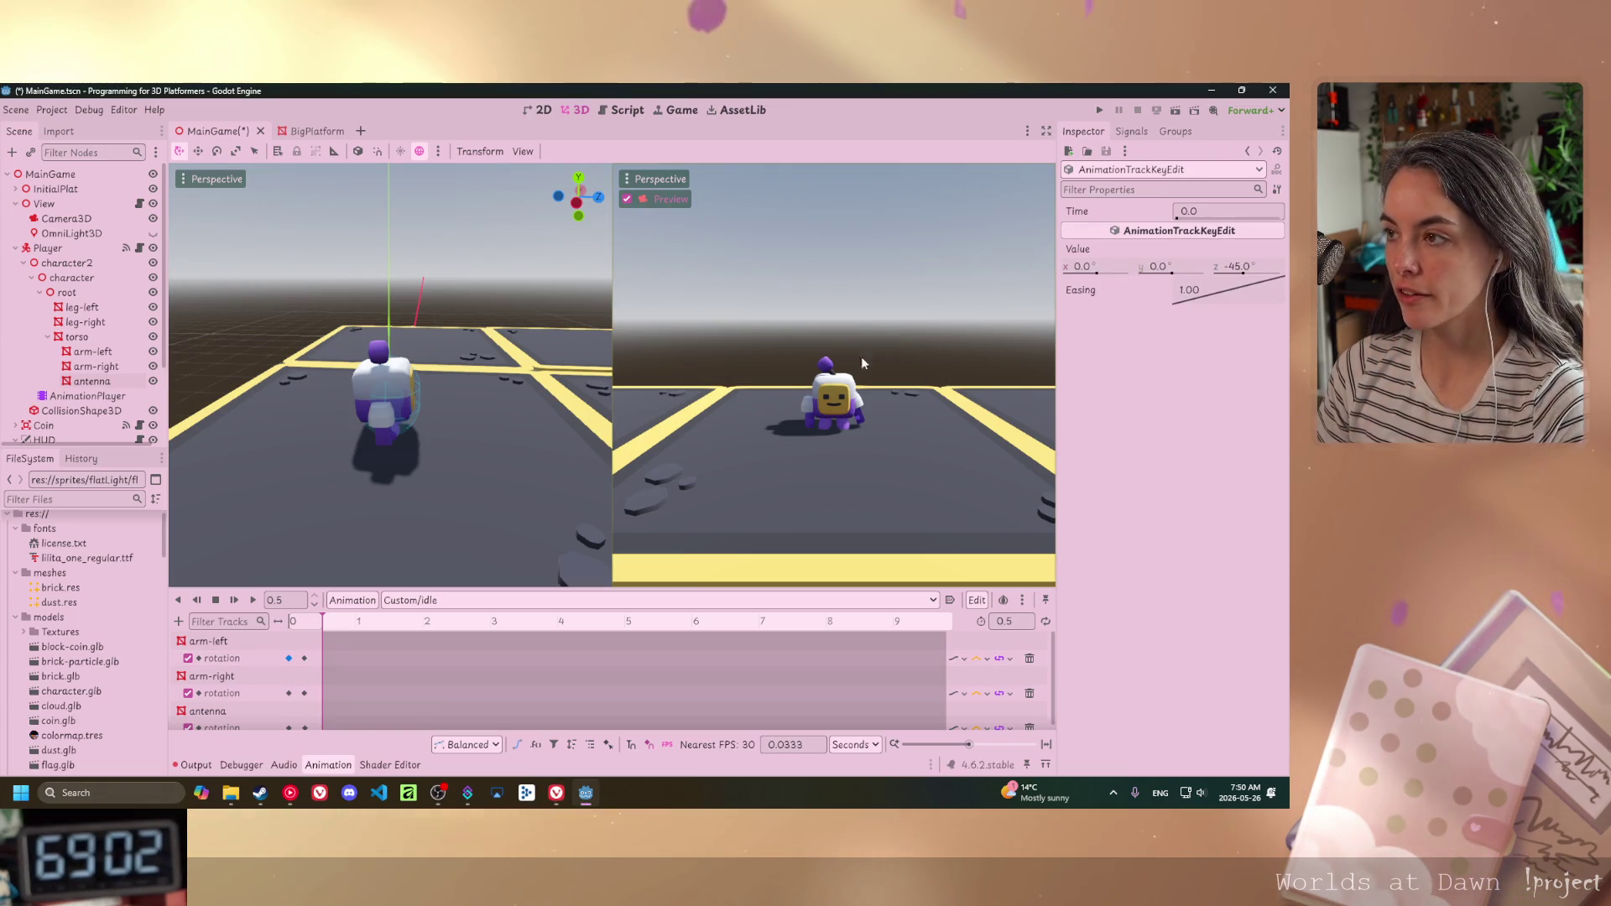
pyautogui.click(304, 658)
pyautogui.rightClick(303, 663)
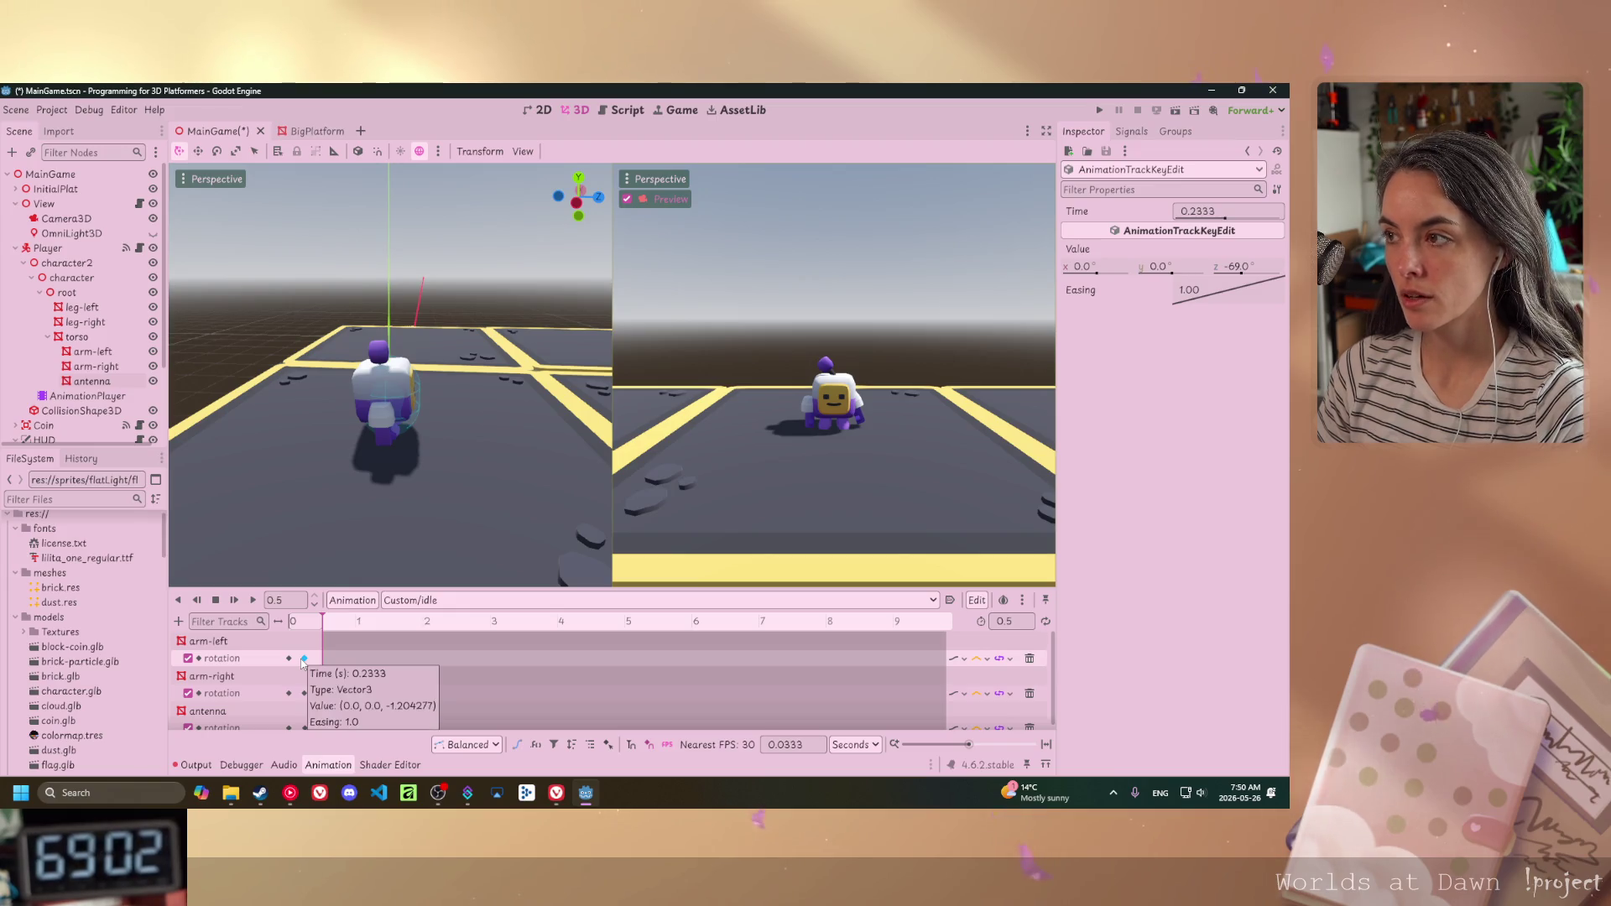
pyautogui.press('Escape')
pyautogui.click(318, 664)
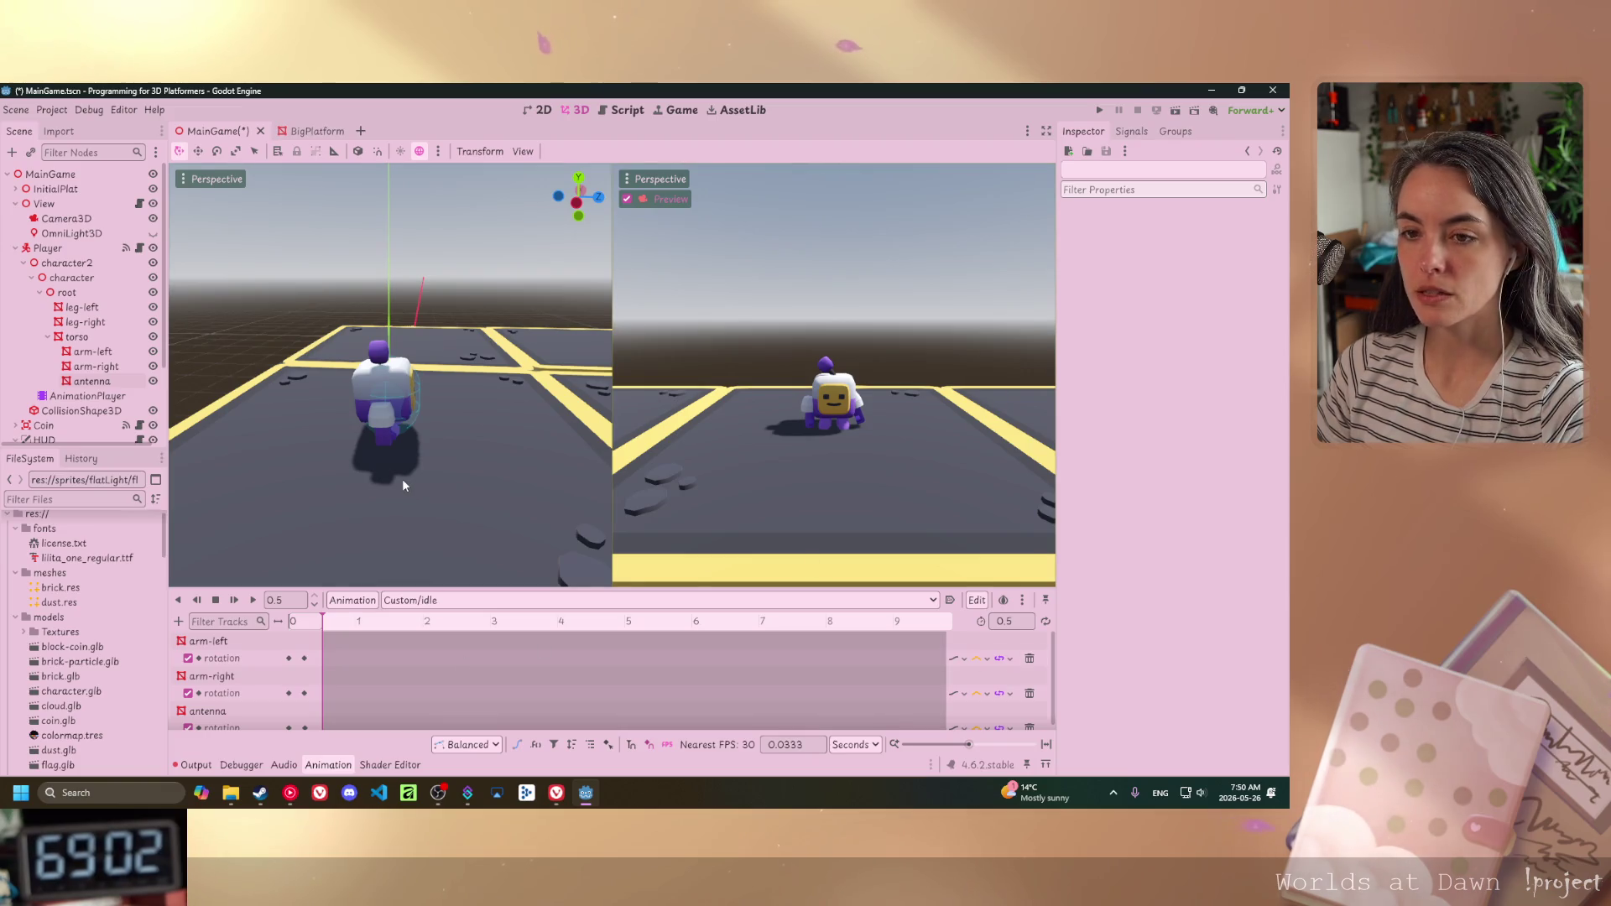
# - Set the left arm's z rotation to -45°, then switch to the Worlds at Dawn browser
pyautogui.moveTo(376, 415)
pyautogui.mouseDown()
pyautogui.moveTo(406, 458)
pyautogui.moveTo(738, 432)
pyautogui.mouseUp()
pyautogui.click(451, 431)
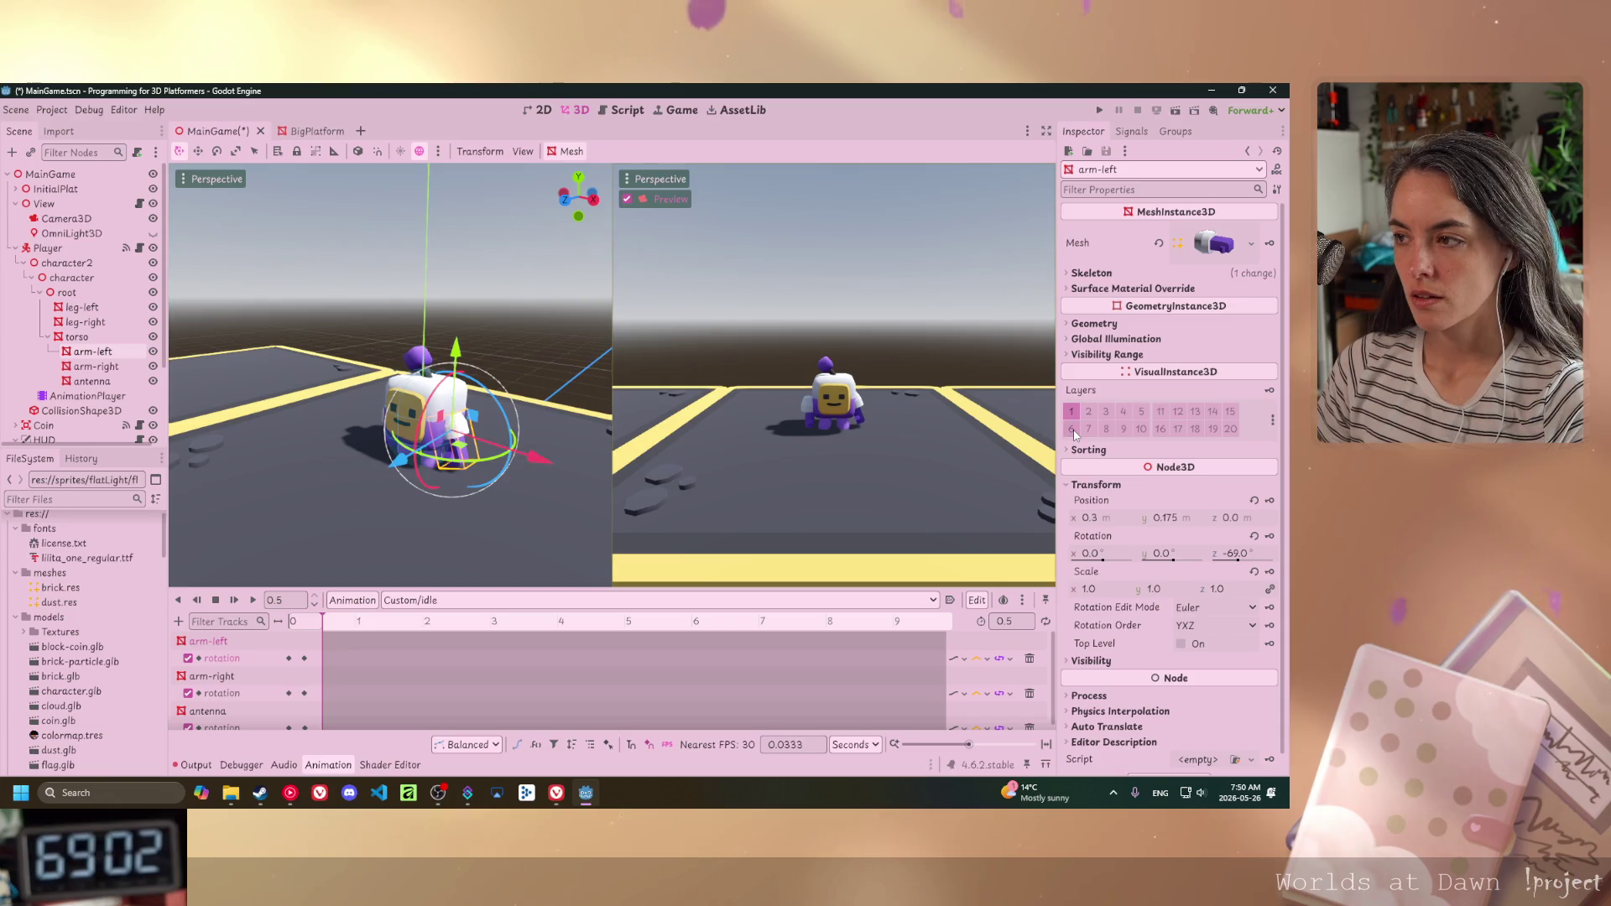
pyautogui.click(1240, 554)
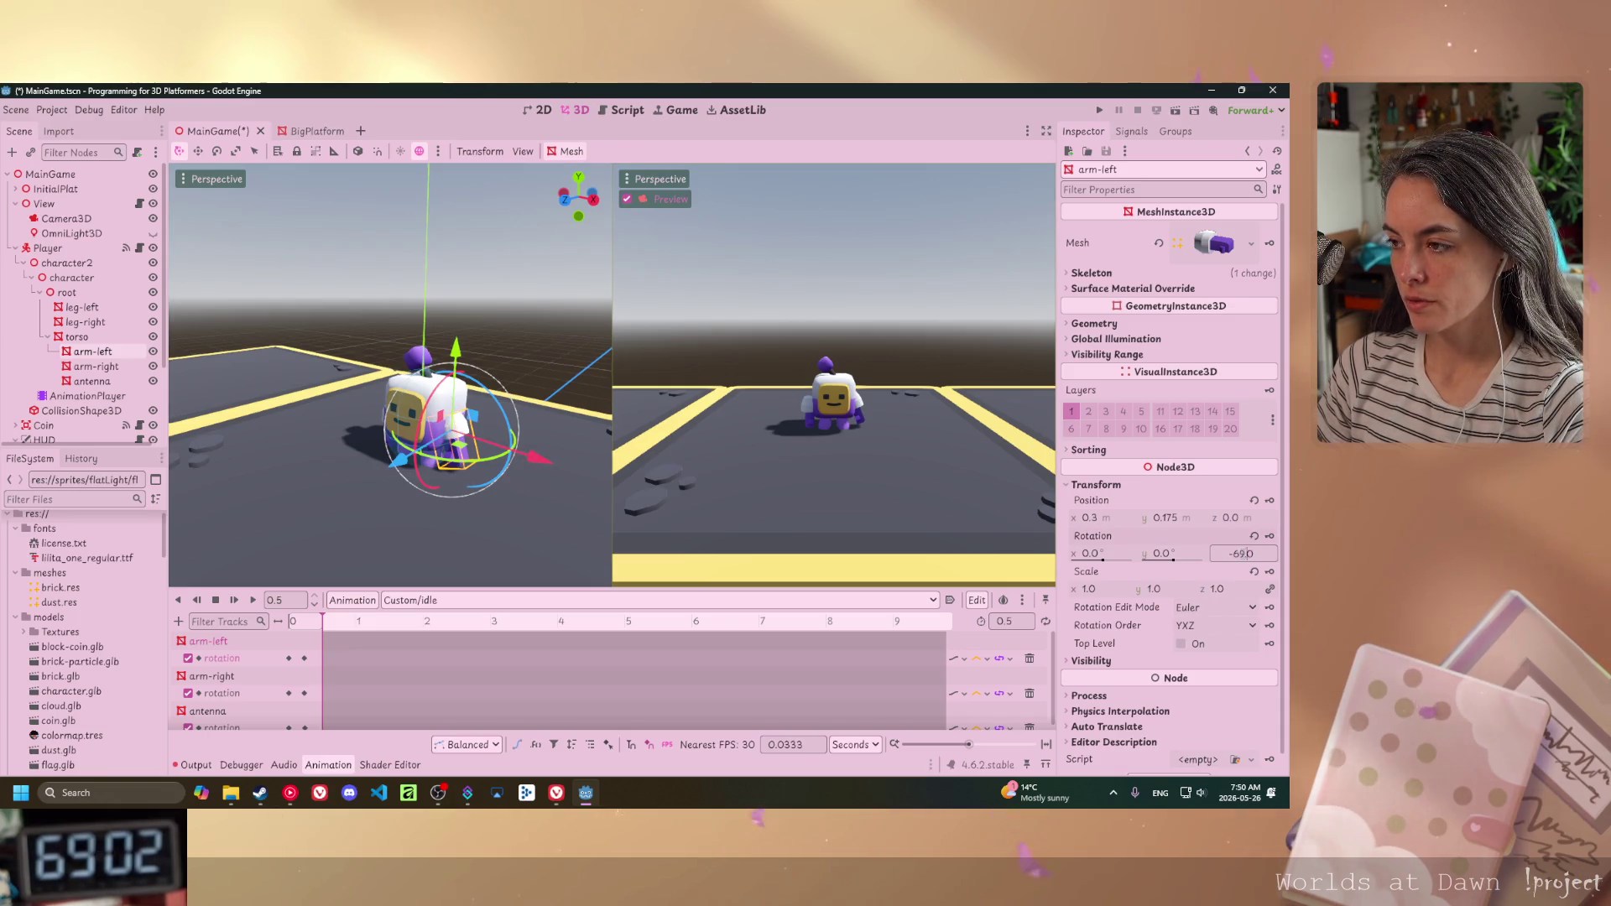
pyautogui.press('BackSpace')
pyautogui.press('BackSpace')
pyautogui.write('45')
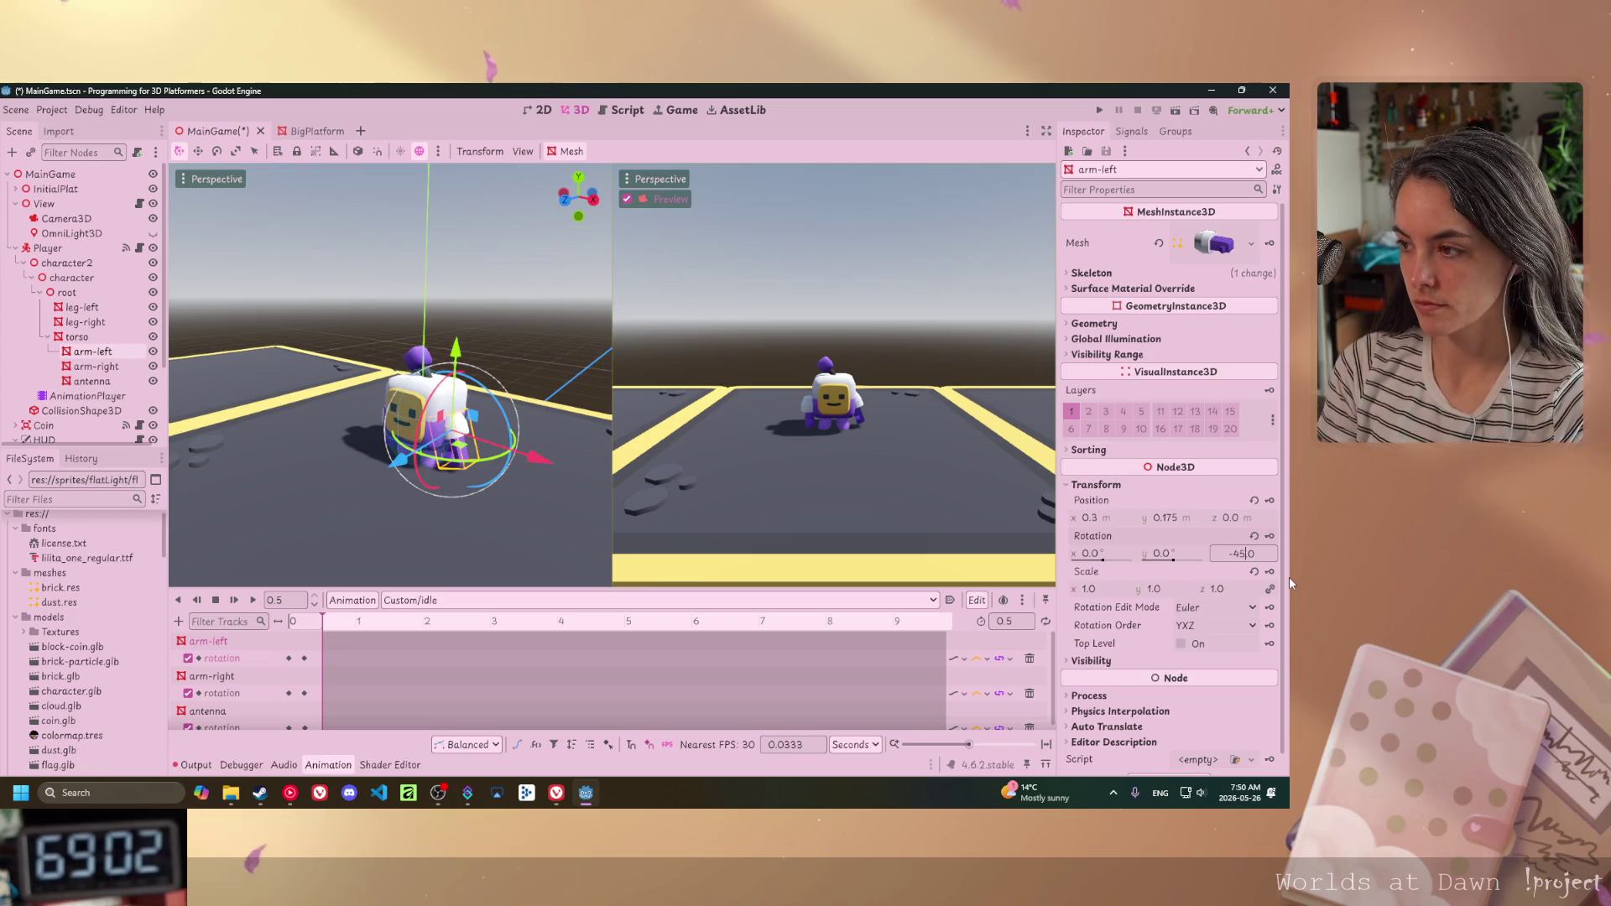
pyautogui.press('Return')
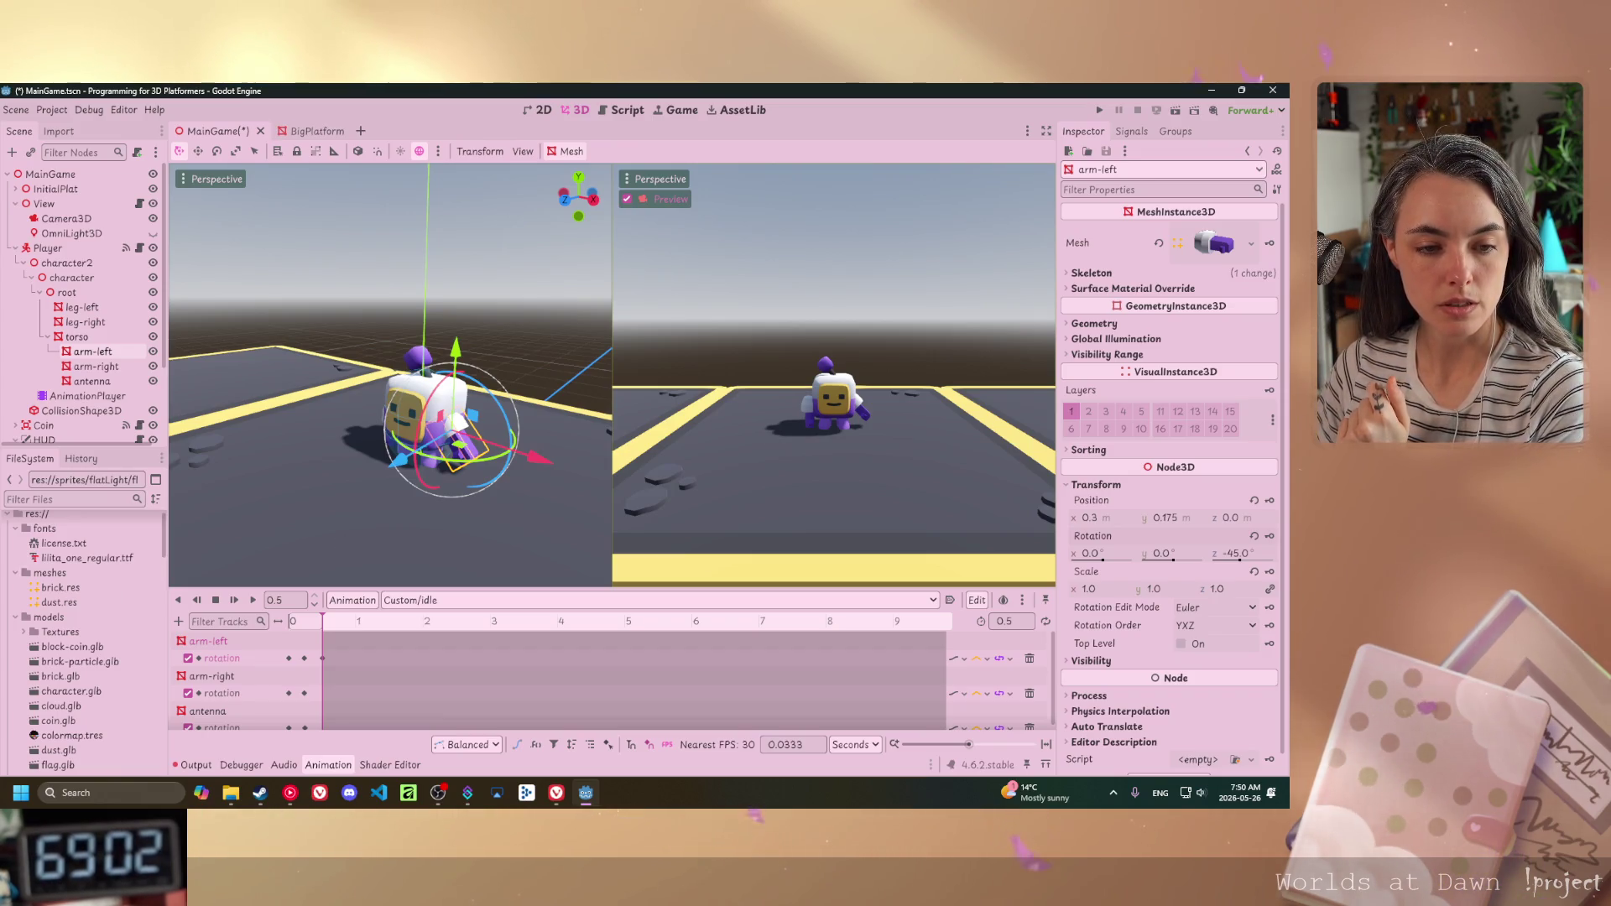
pyautogui.hotkey('alt', 'Tab')
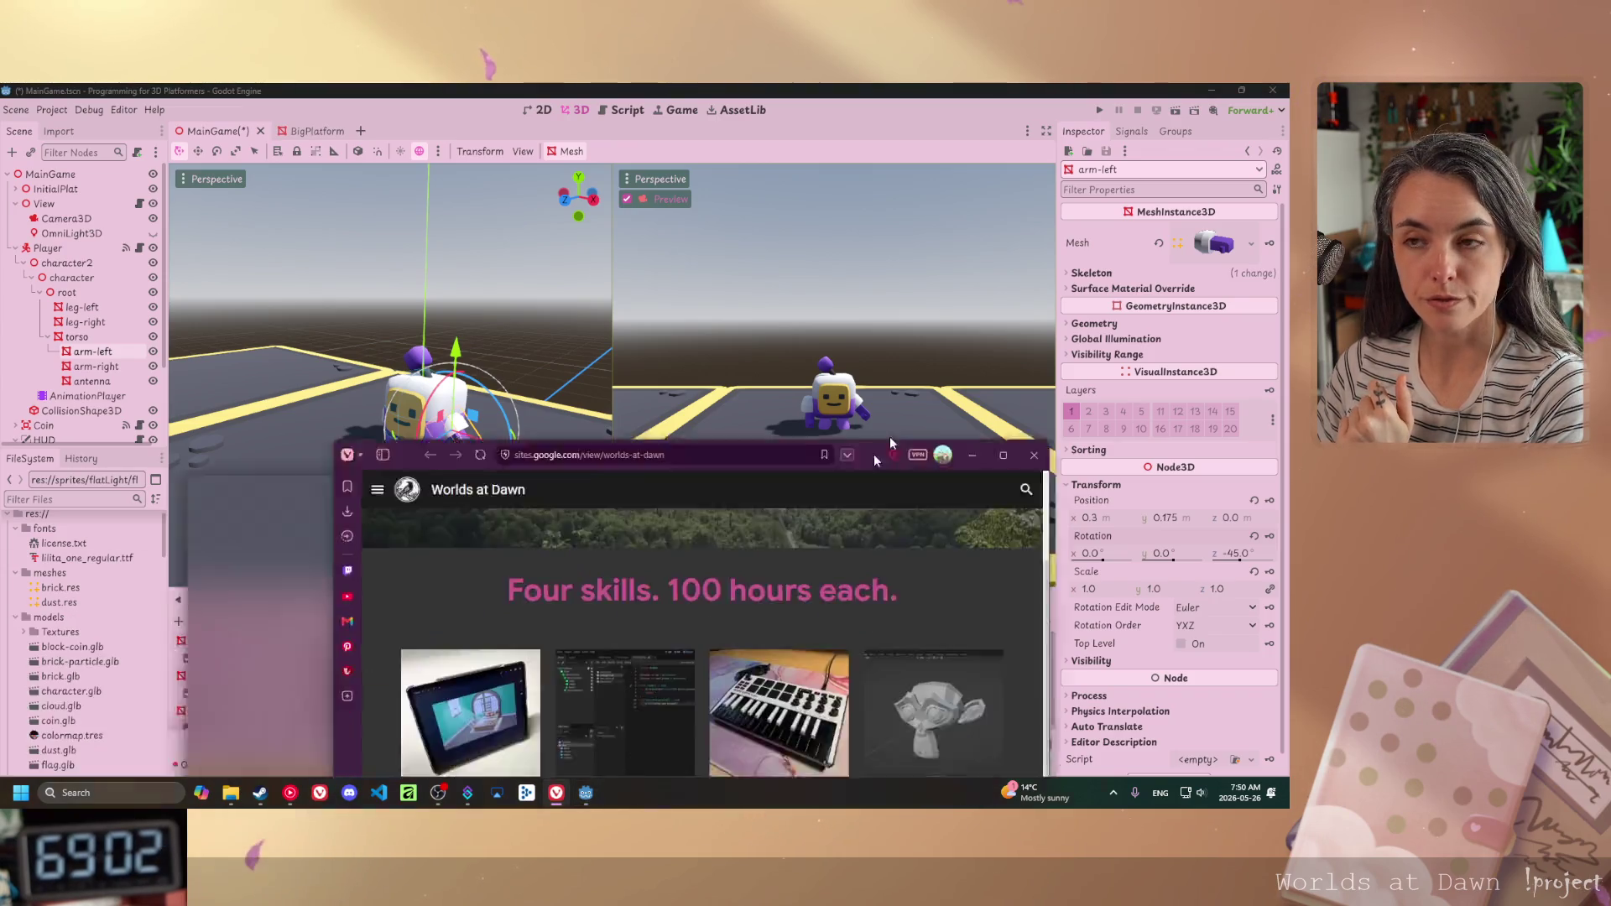
# - Shift the browser window slightly left, then open and scroll through the 3D Modeling progress page
pyautogui.moveTo(891, 174); pyautogui.dragTo(857, 179)
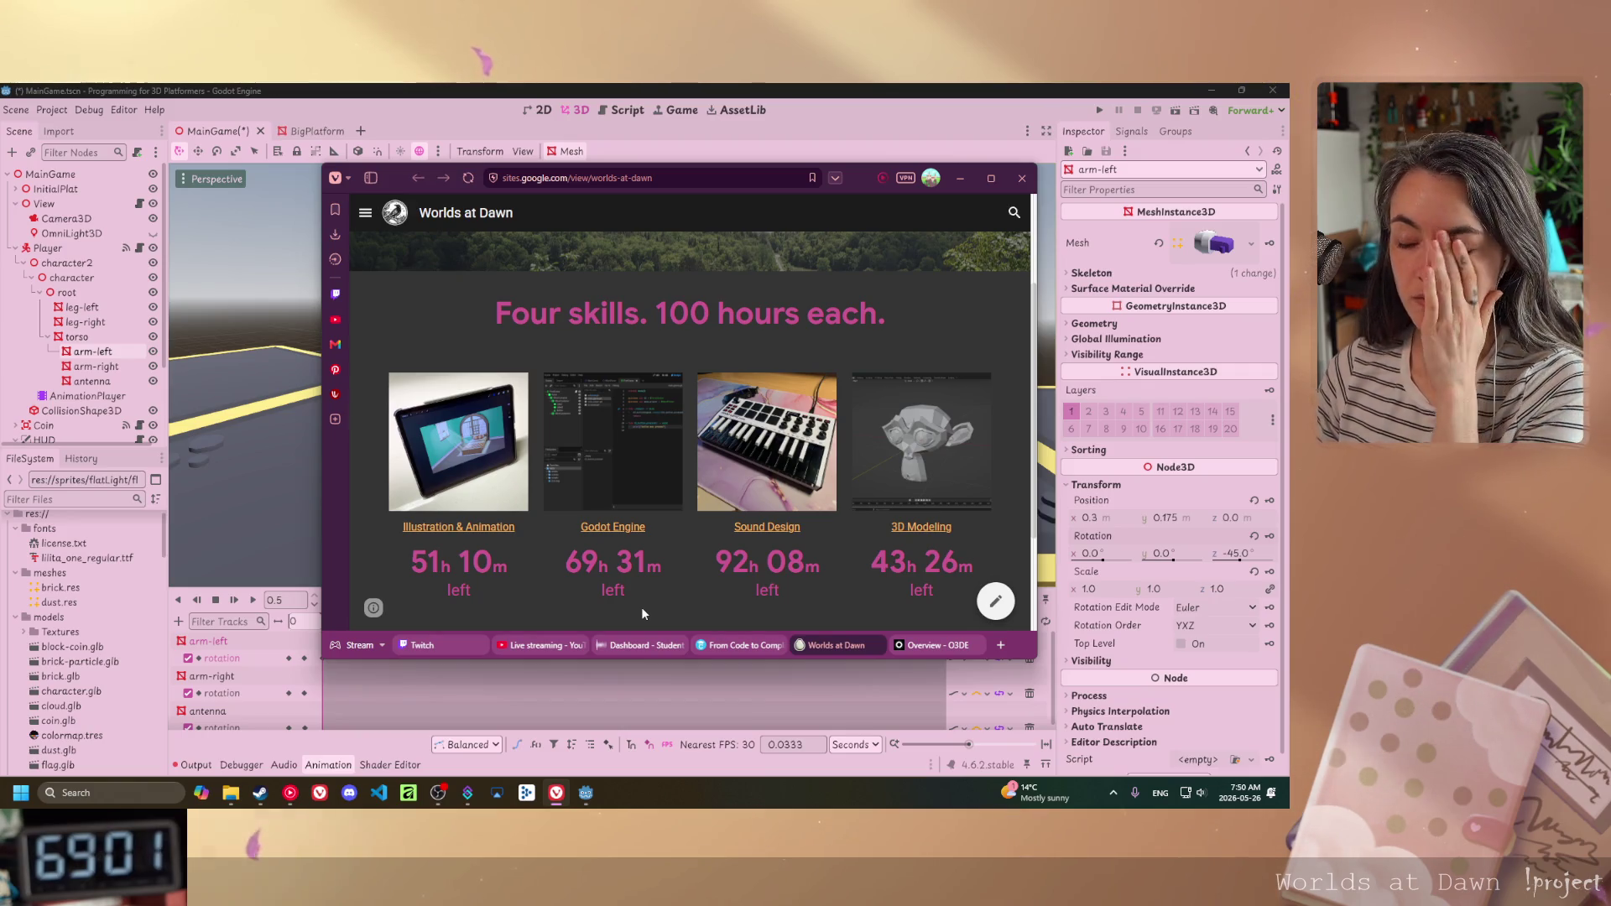
pyautogui.click(921, 527)
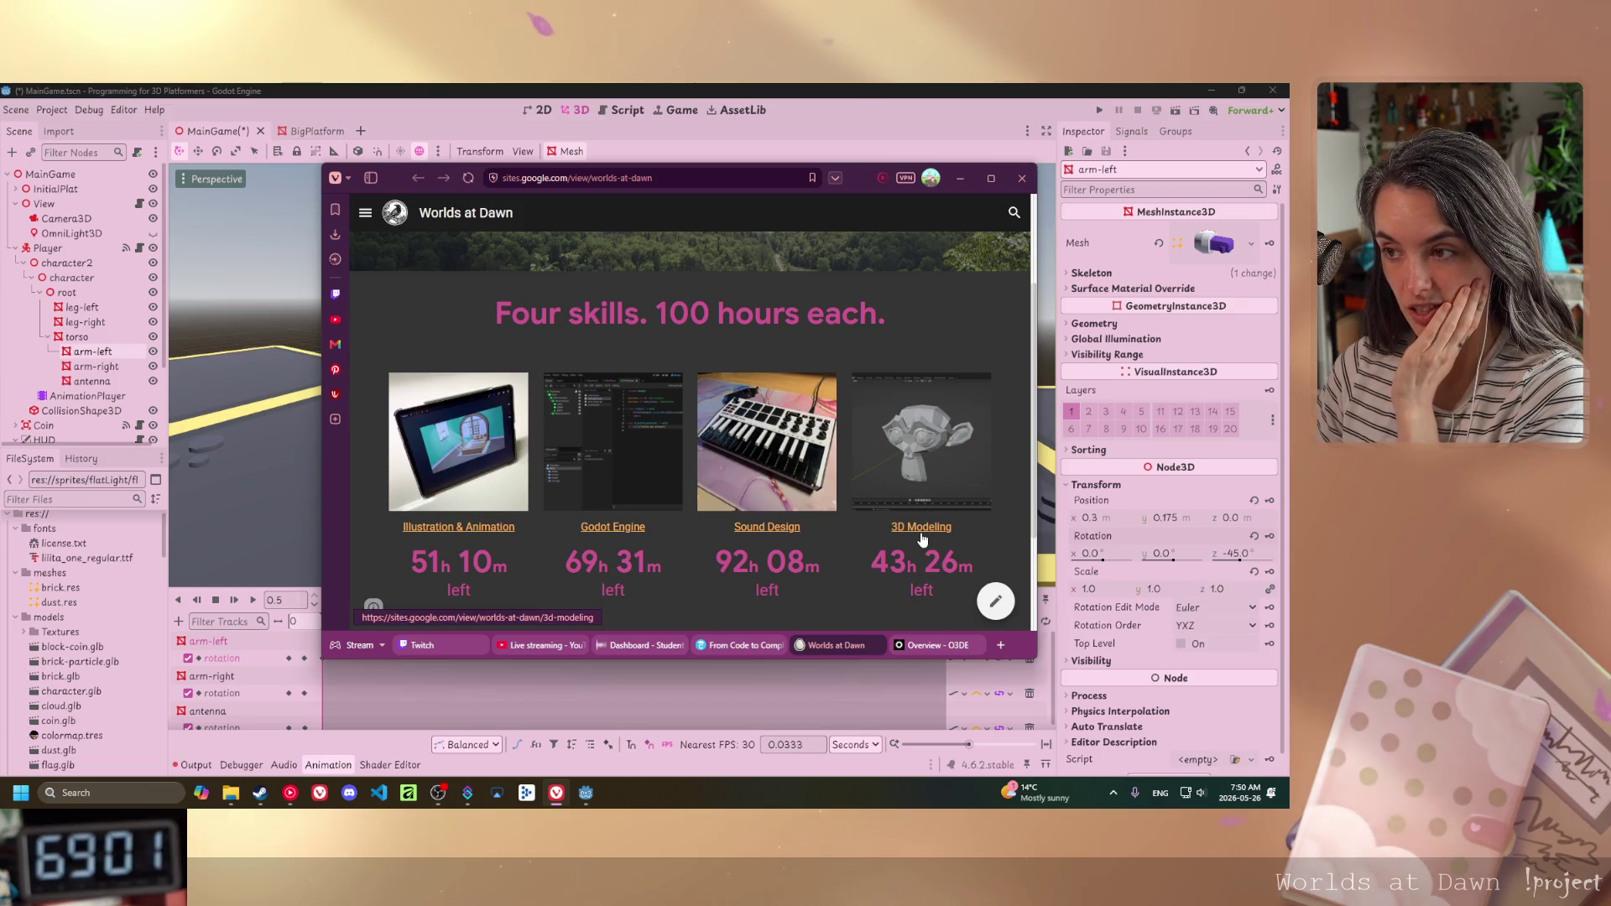
pyautogui.scroll(-10, 652, 448)
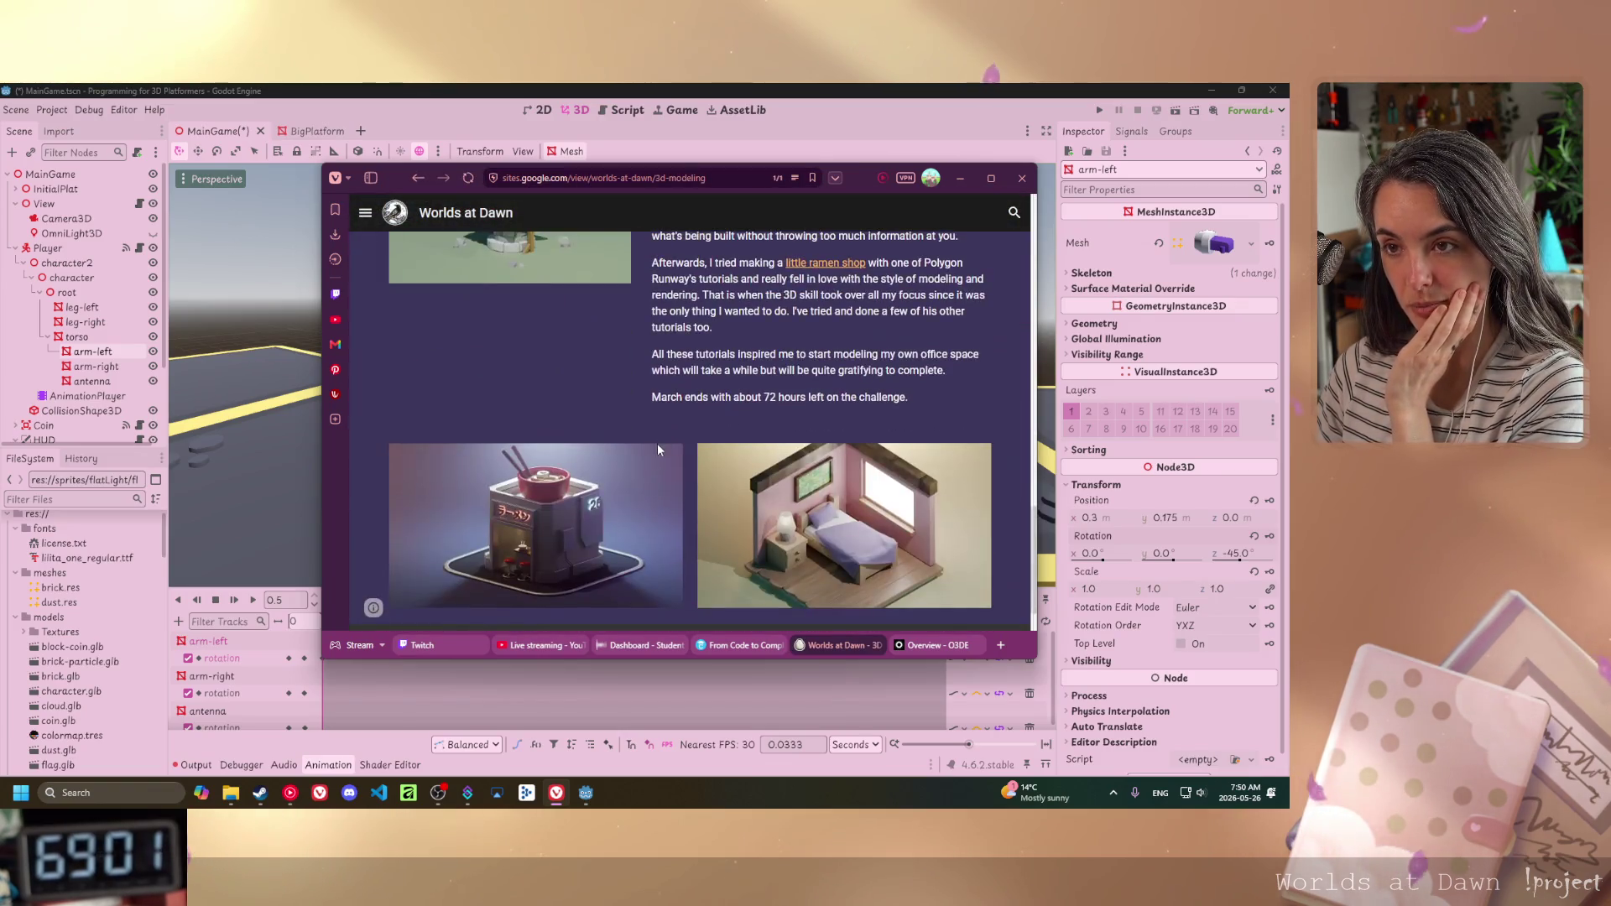
pyautogui.scroll(6, 654, 449)
pyautogui.scroll(-8, 622, 423)
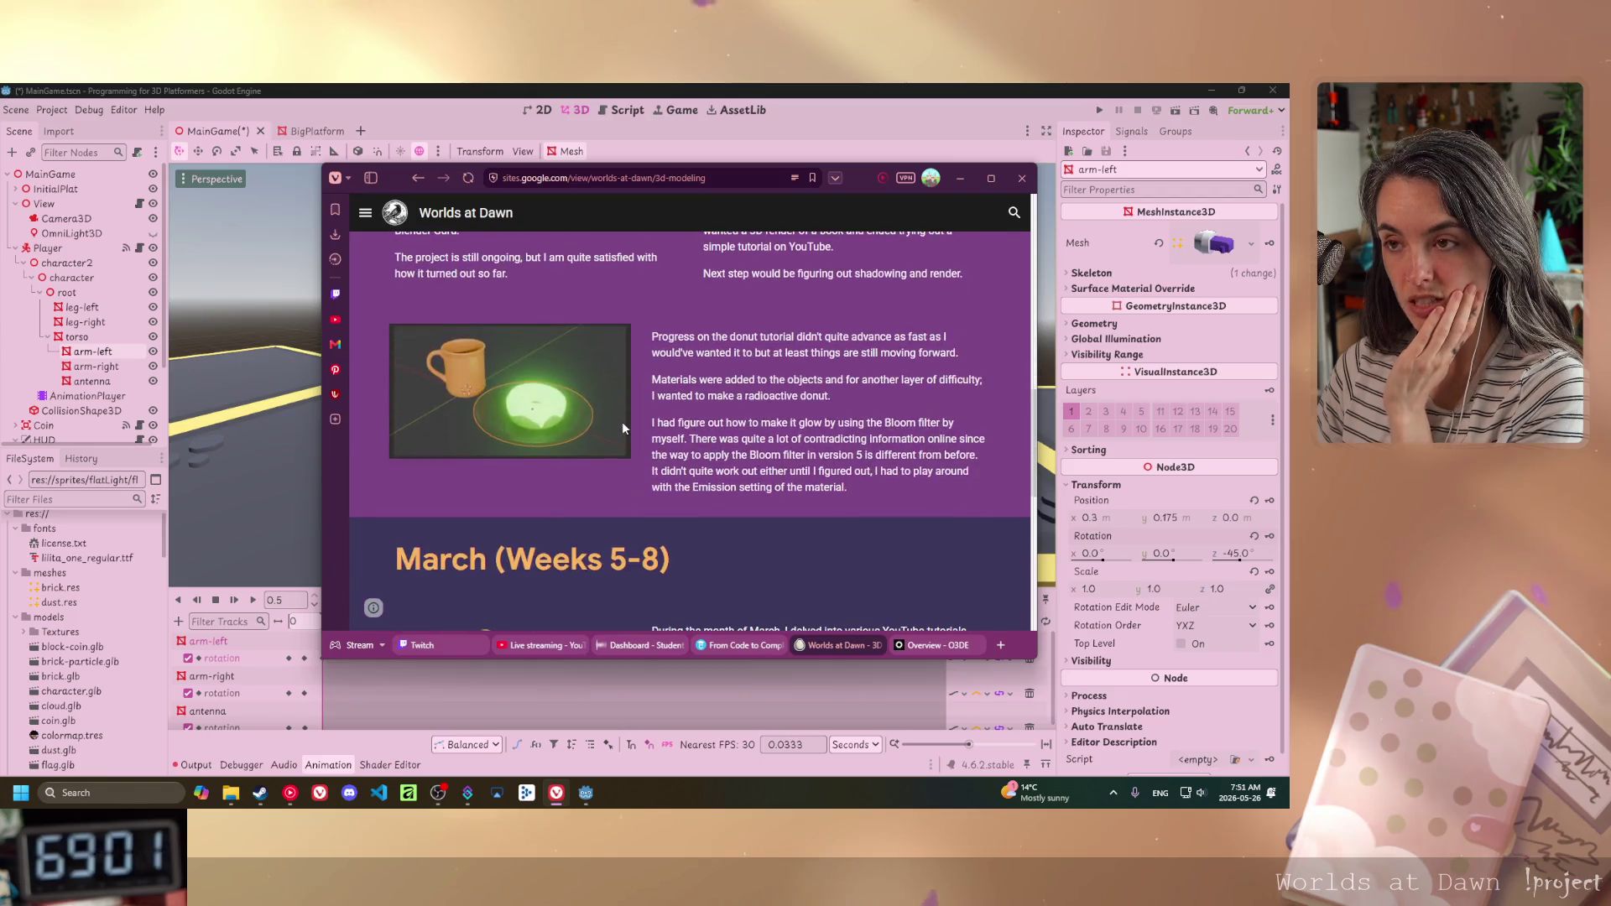
pyautogui.scroll(-8, 623, 428)
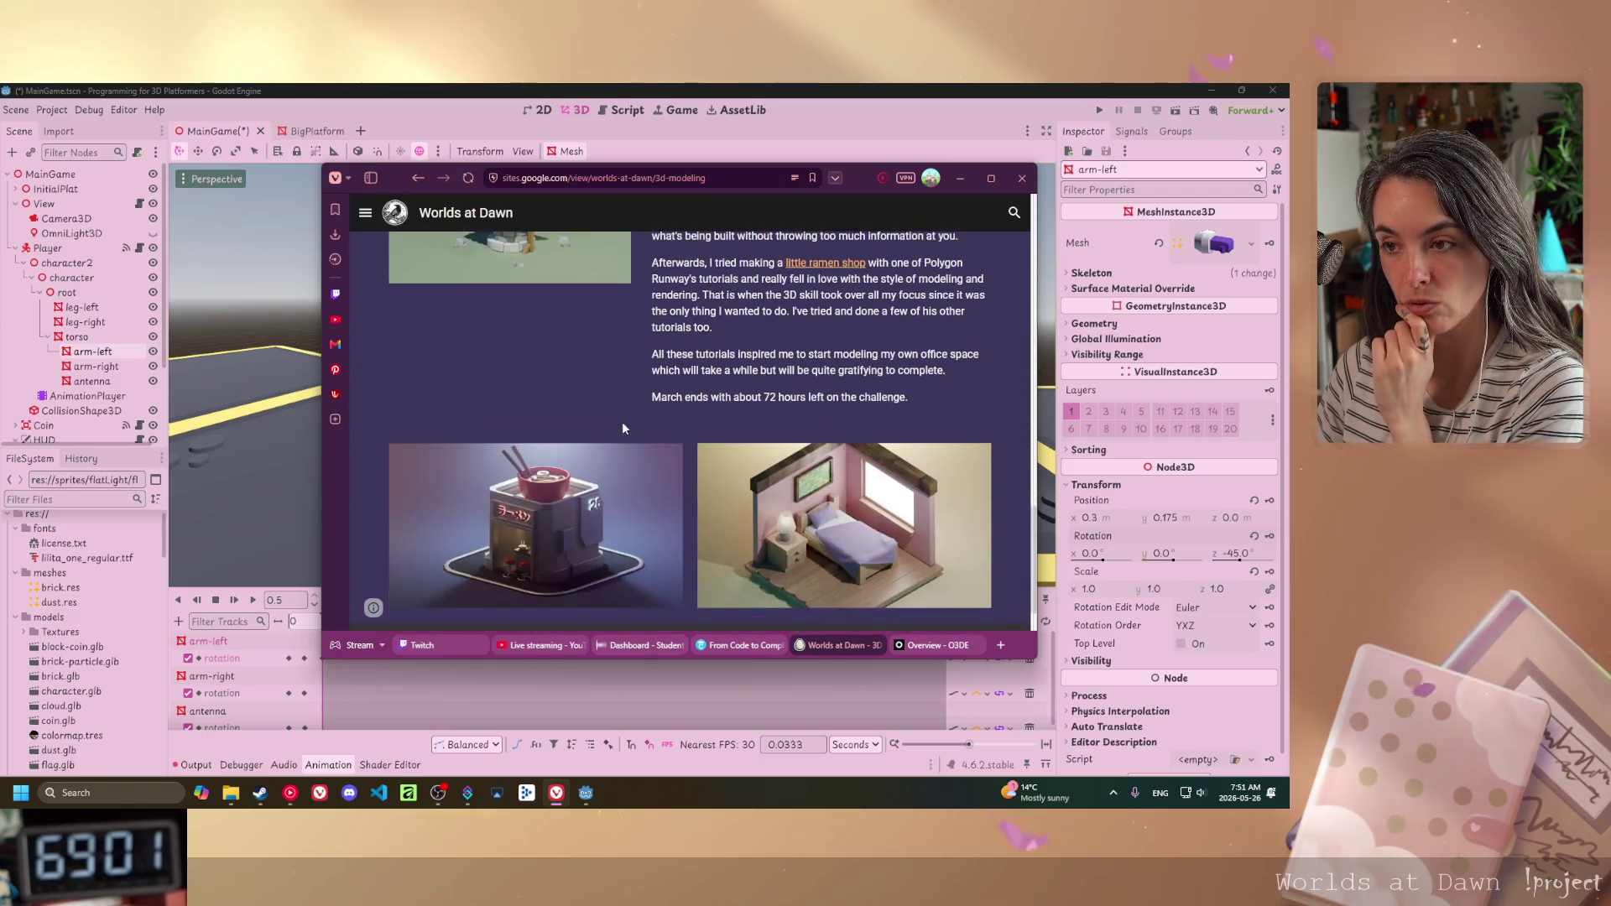
pyautogui.scroll(7, 622, 428)
pyautogui.scroll(3, 622, 428)
pyautogui.scroll(-5, 621, 428)
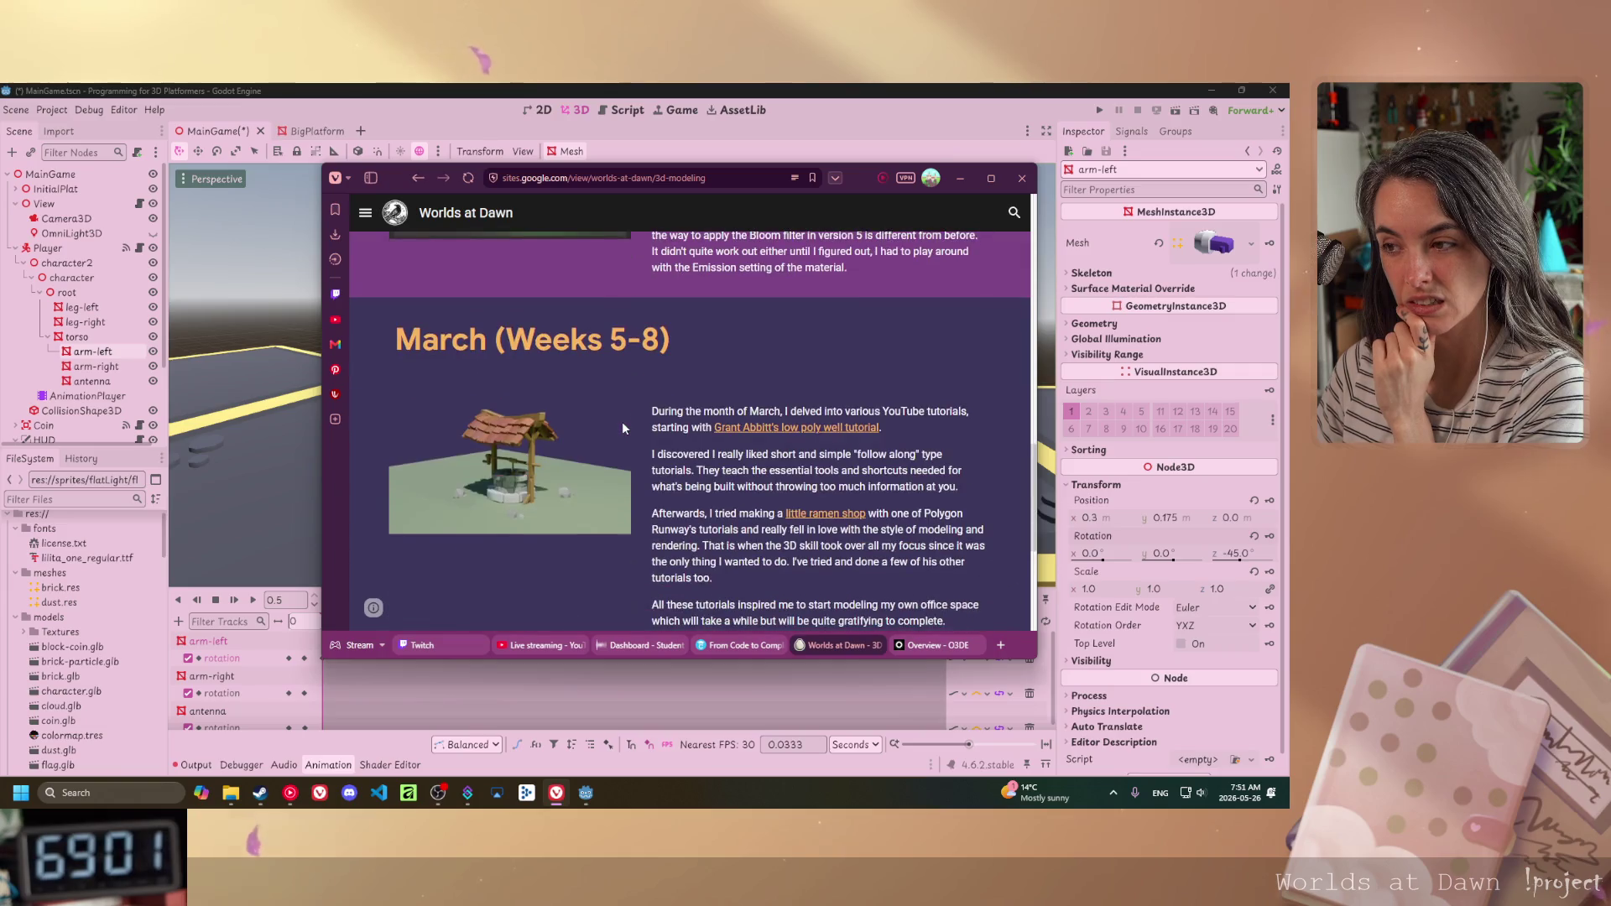
pyautogui.scroll(2, 685, 354)
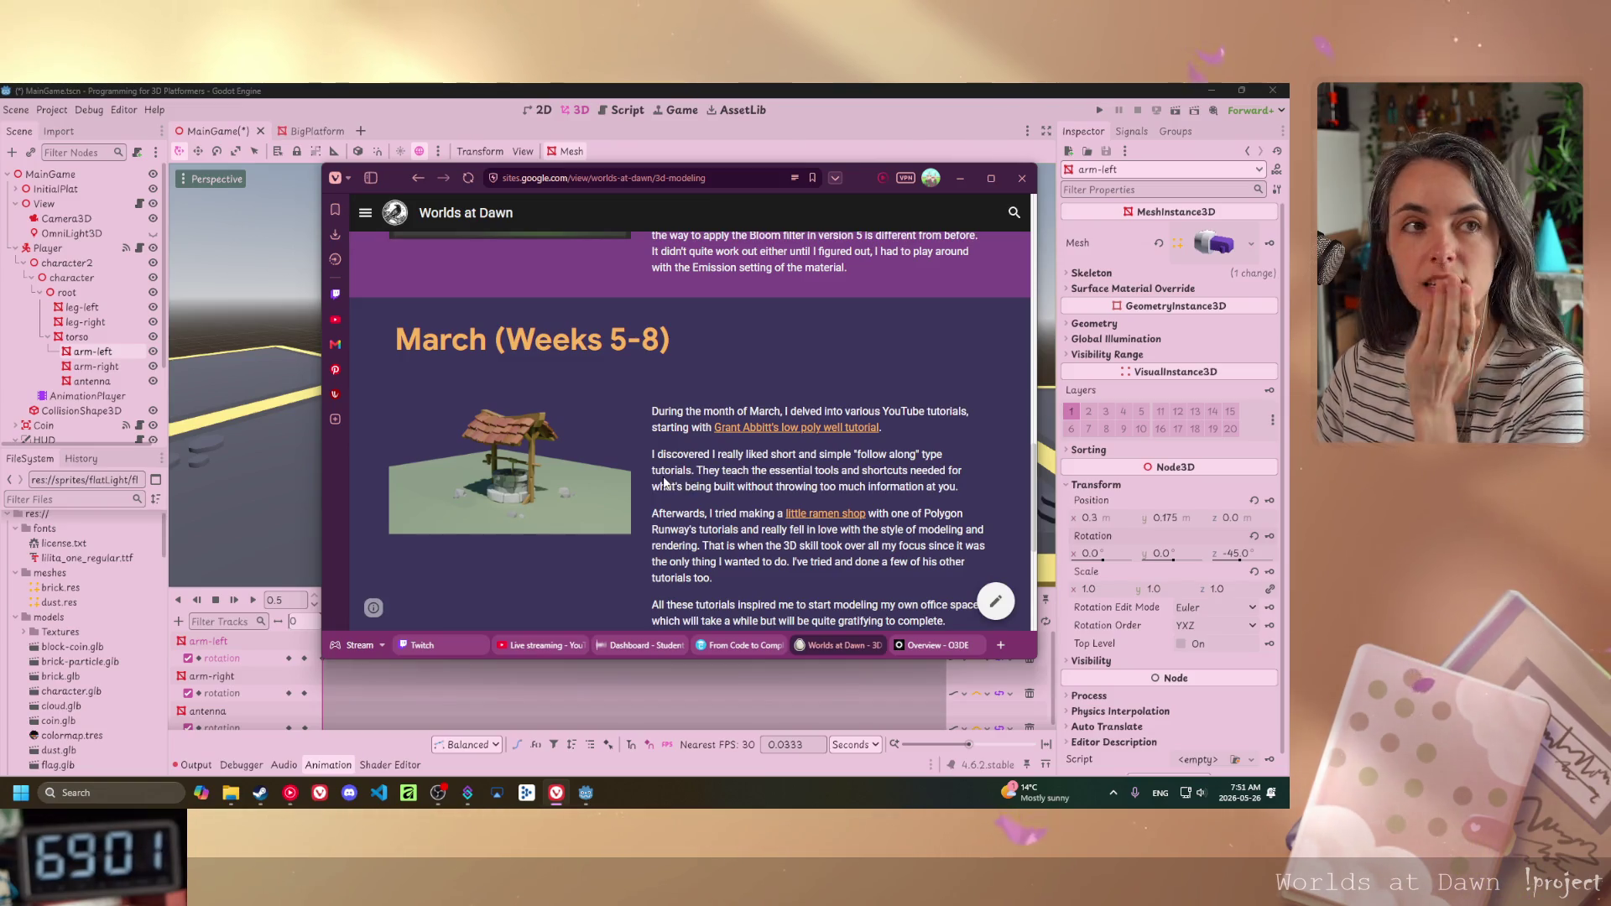
pyautogui.scroll(-4, 665, 482)
pyautogui.scroll(15, 663, 483)
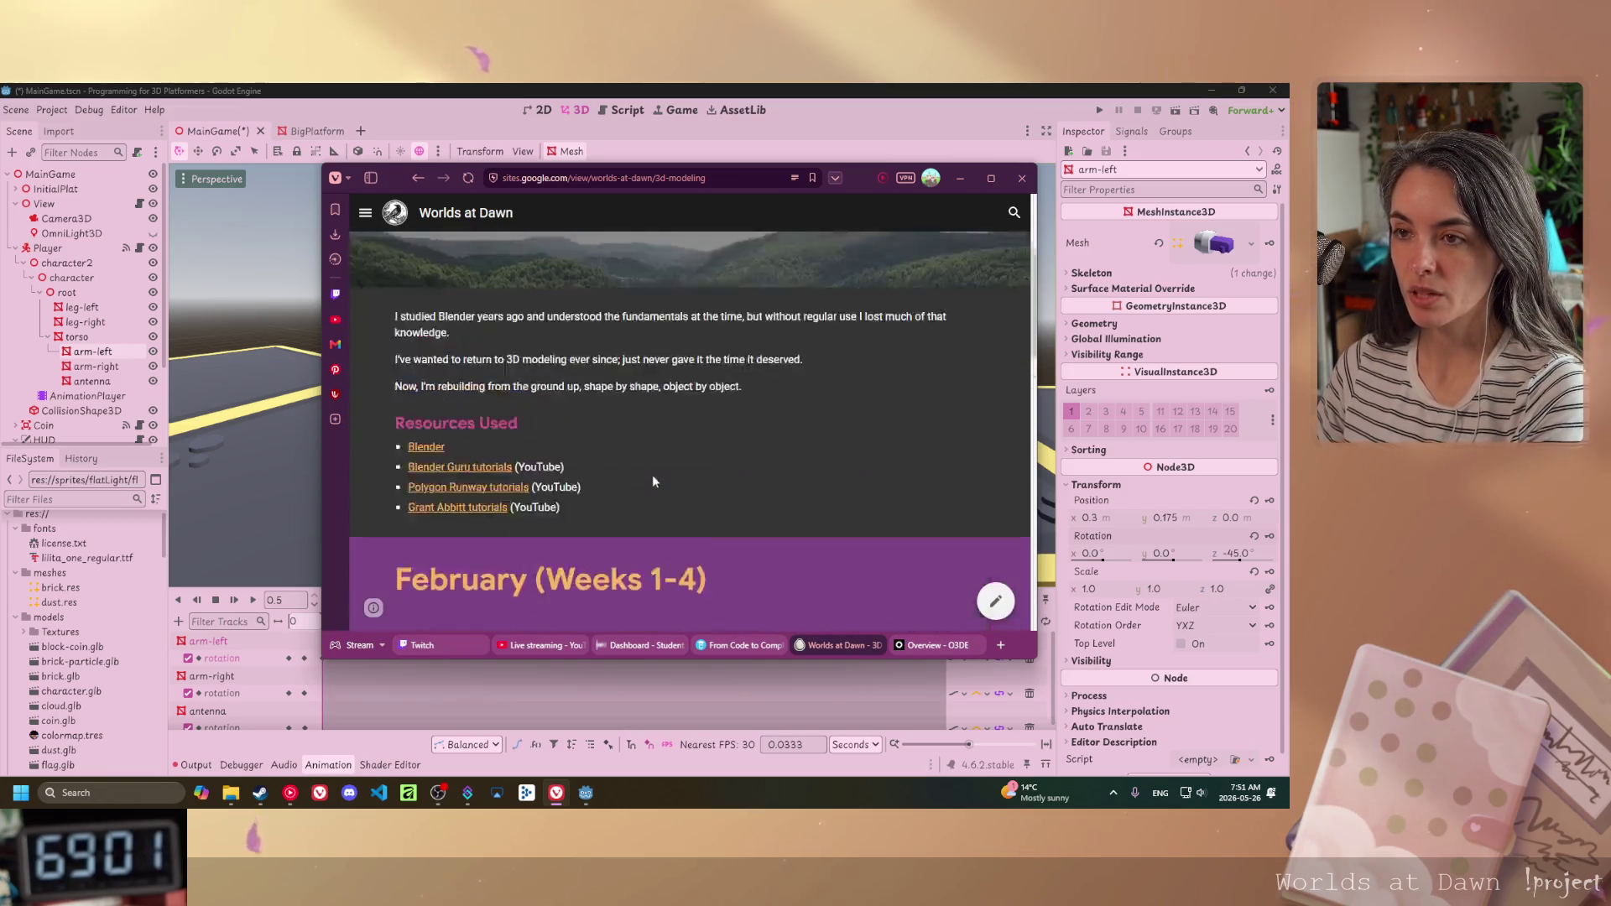
pyautogui.scroll(-2, 515, 414)
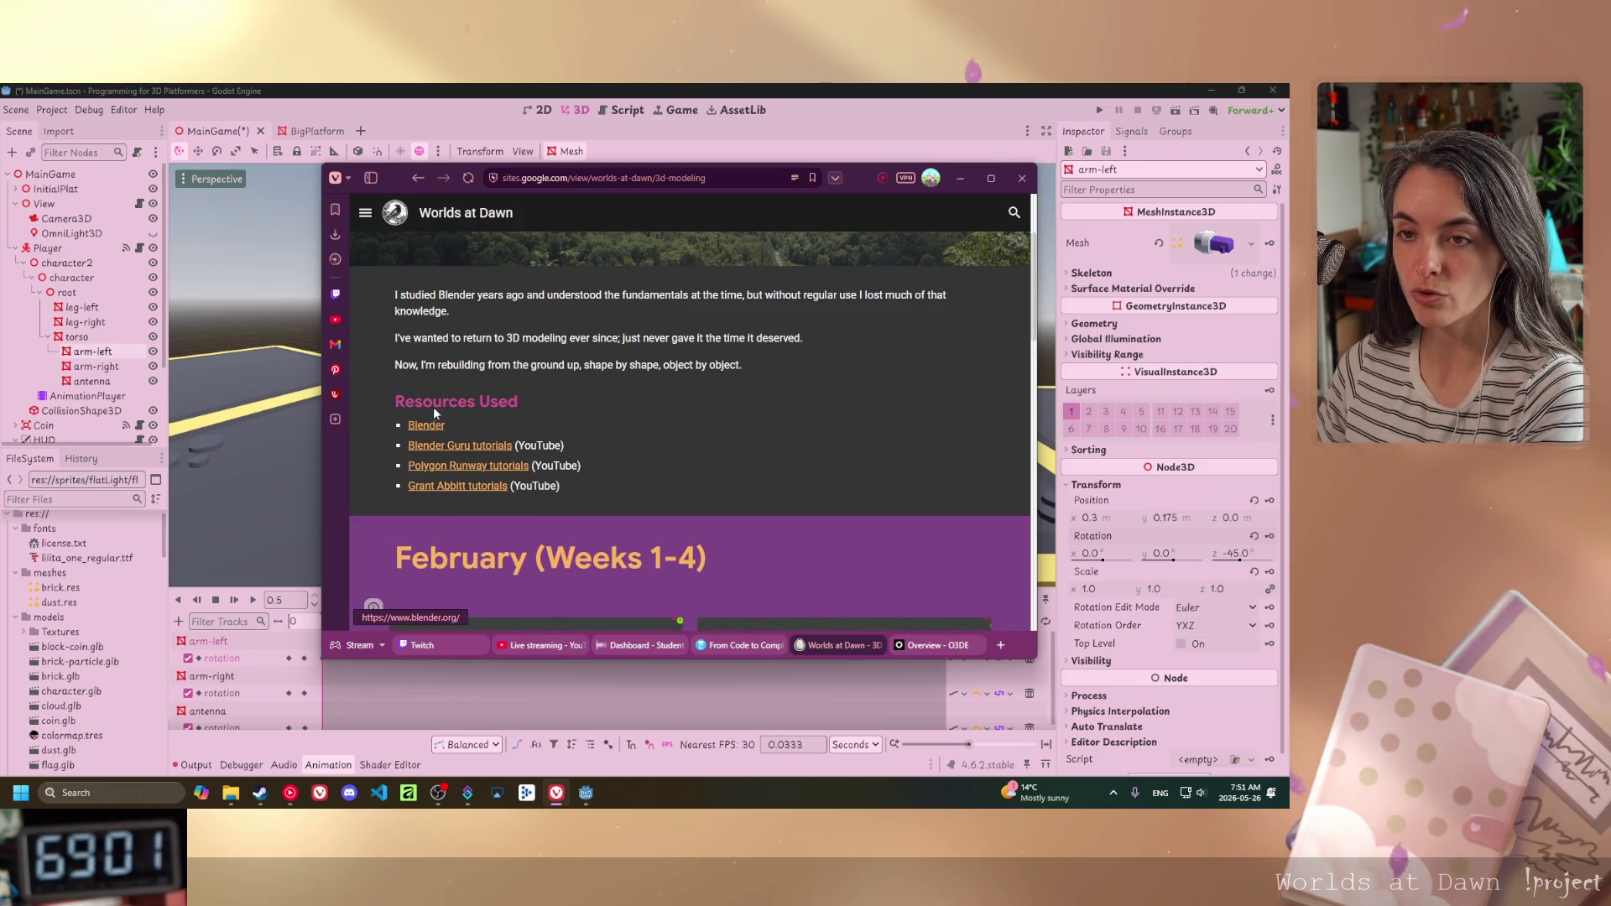
pyautogui.scroll(2, 439, 369)
# - Return to the Worlds at Dawn home page via the site title and show the page list
pyautogui.click(465, 214)
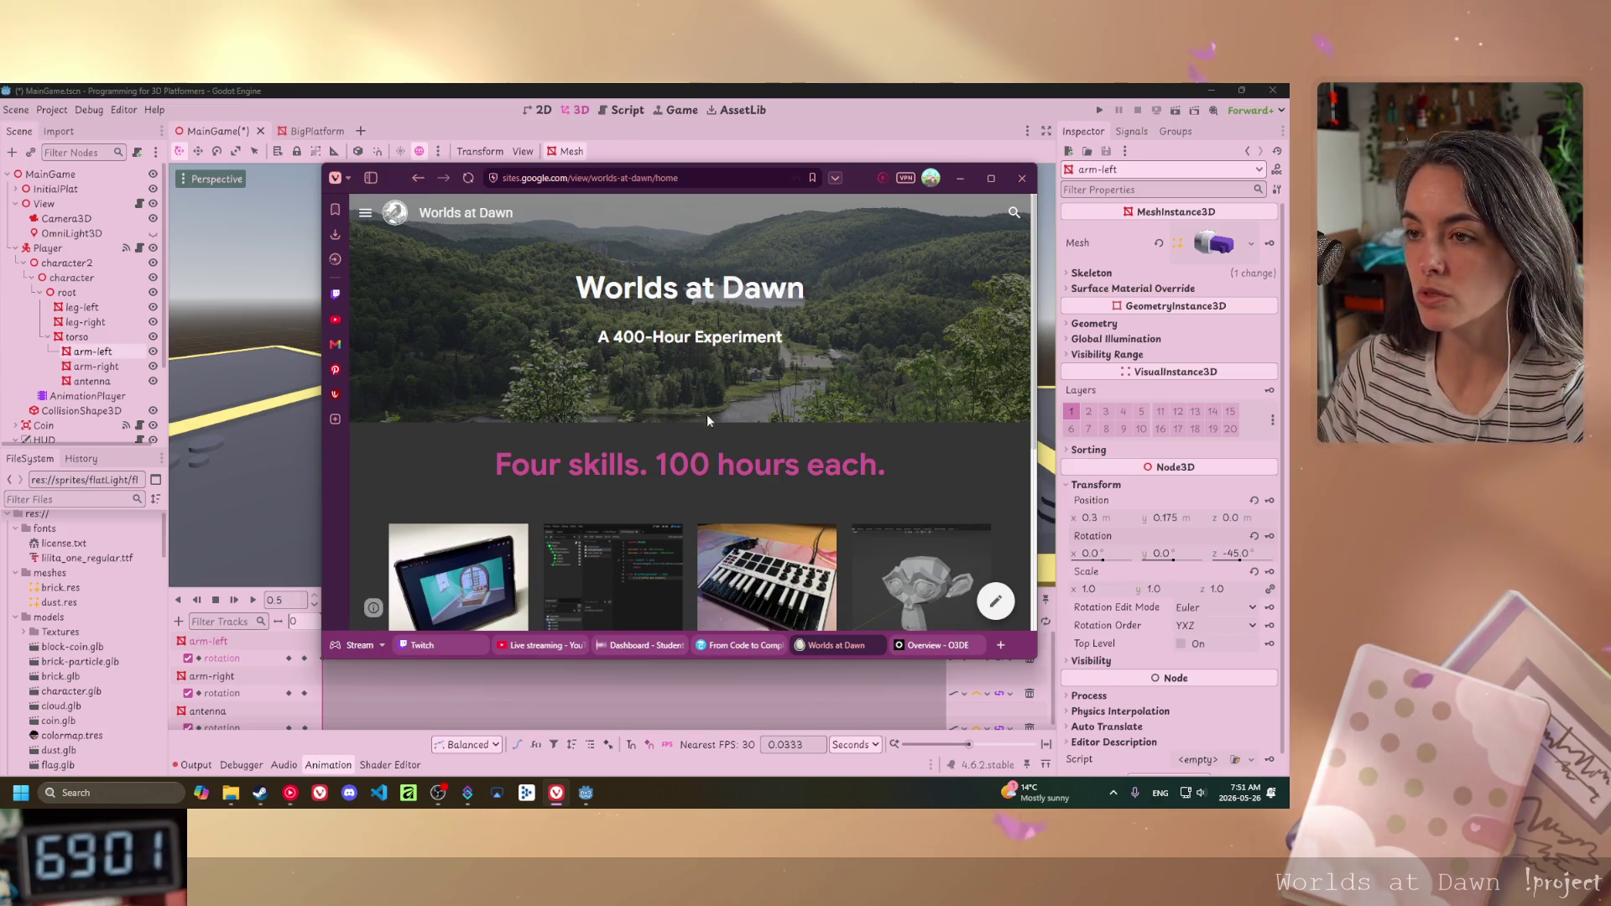
pyautogui.scroll(-3, 707, 415)
pyautogui.scroll(3, 504, 403)
pyautogui.click(365, 212)
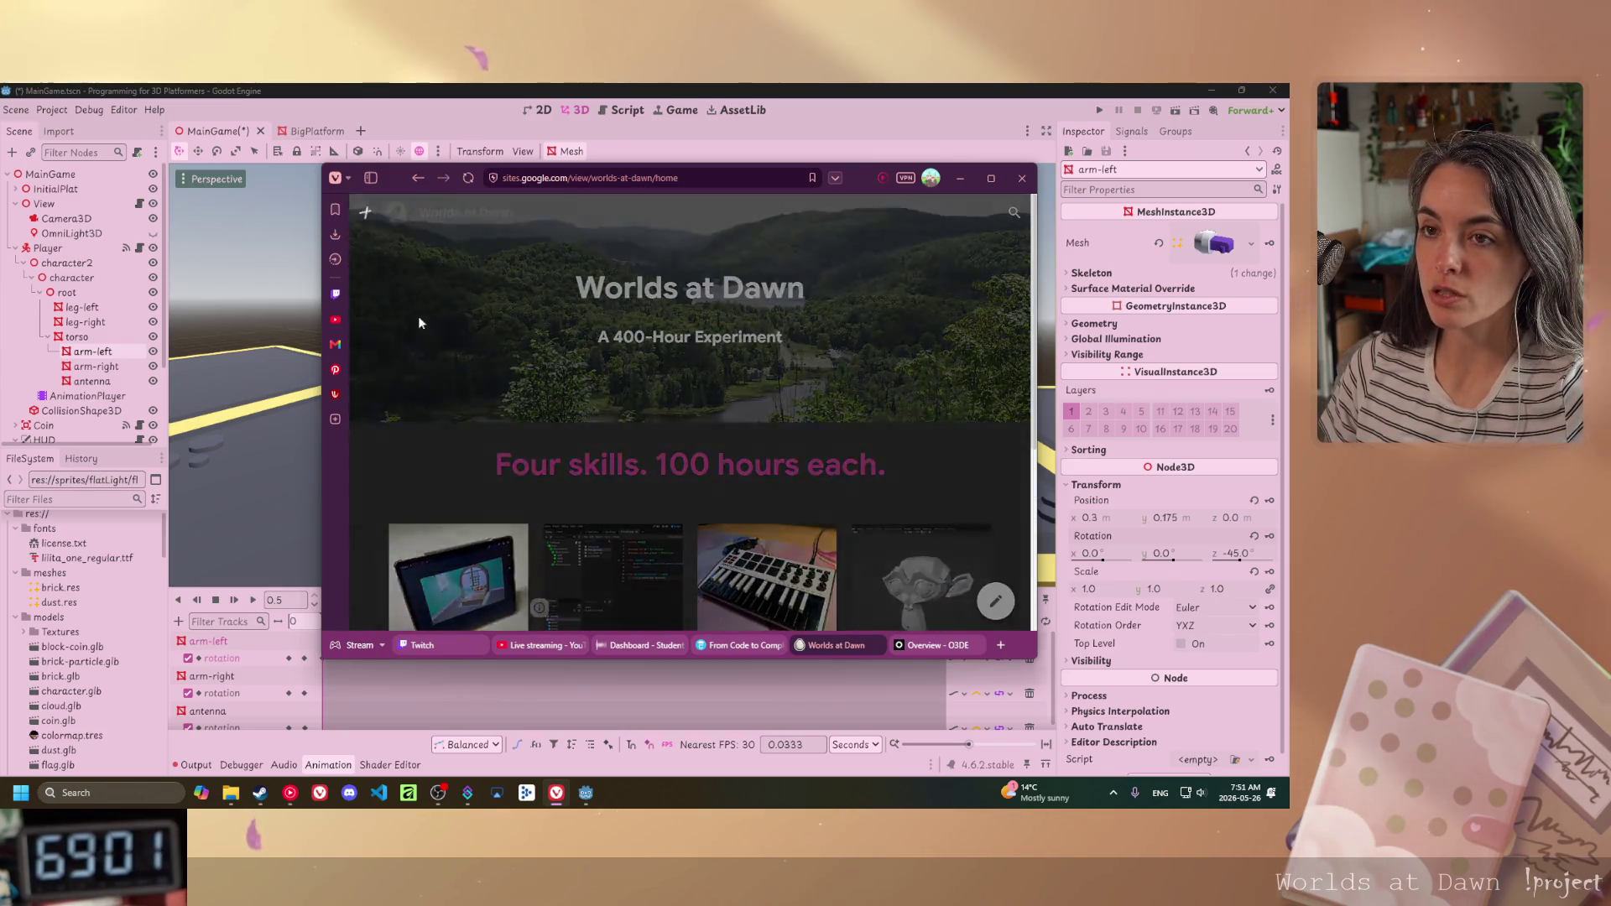
# - Open the About page from the page list and scroll through its content
pyautogui.click(391, 273)
pyautogui.scroll(-5, 729, 410)
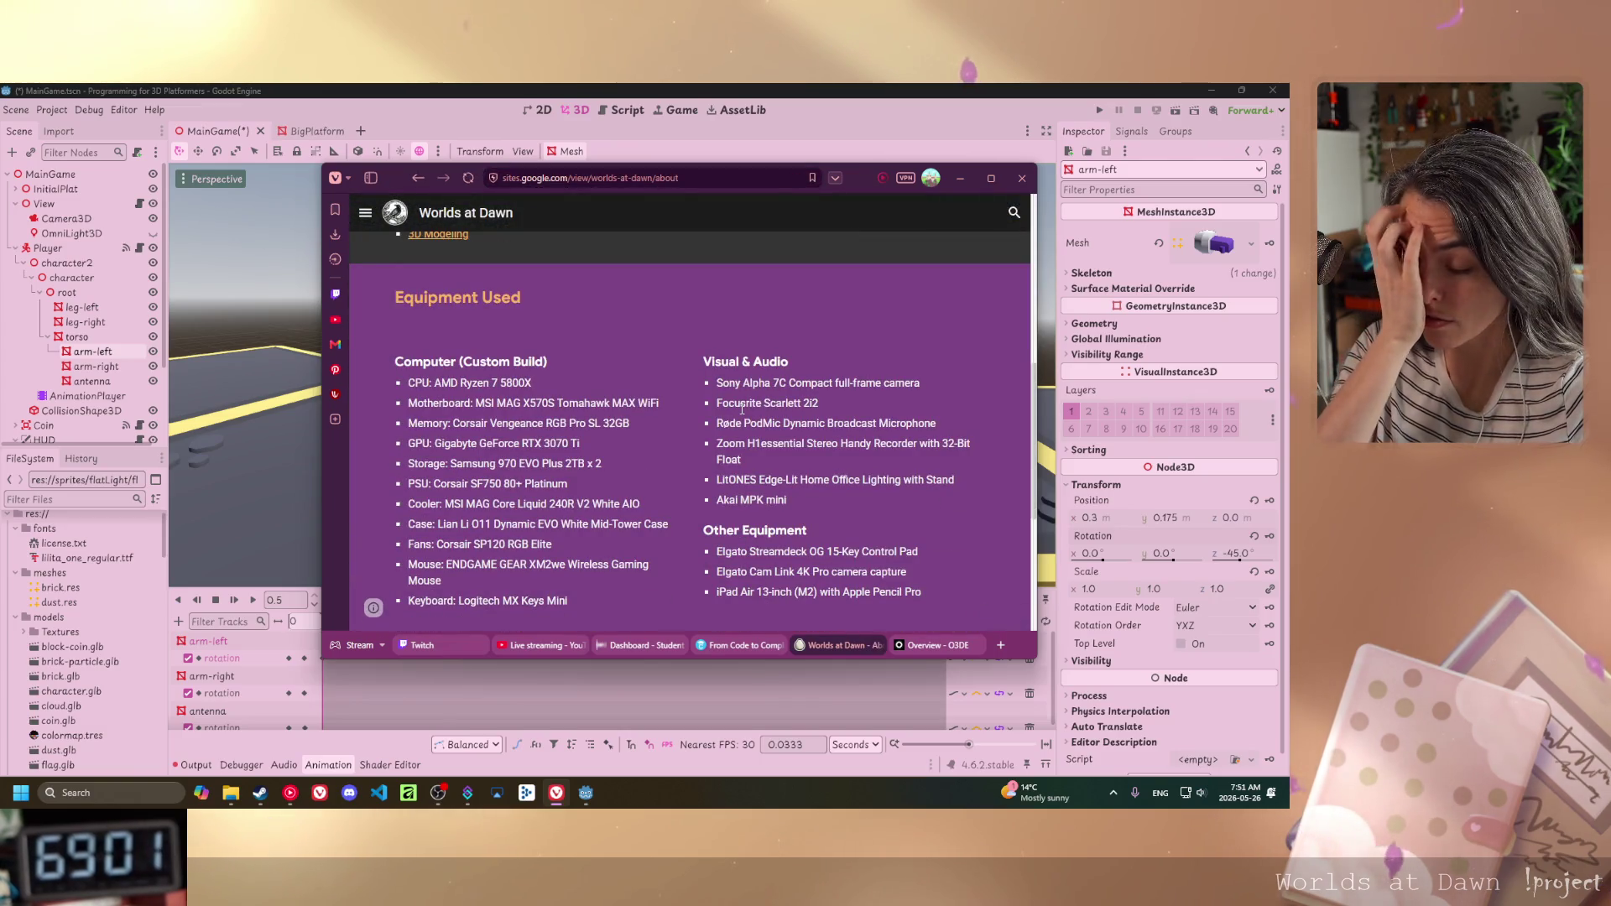
pyautogui.scroll(-2, 684, 457)
pyautogui.scroll(2, 687, 465)
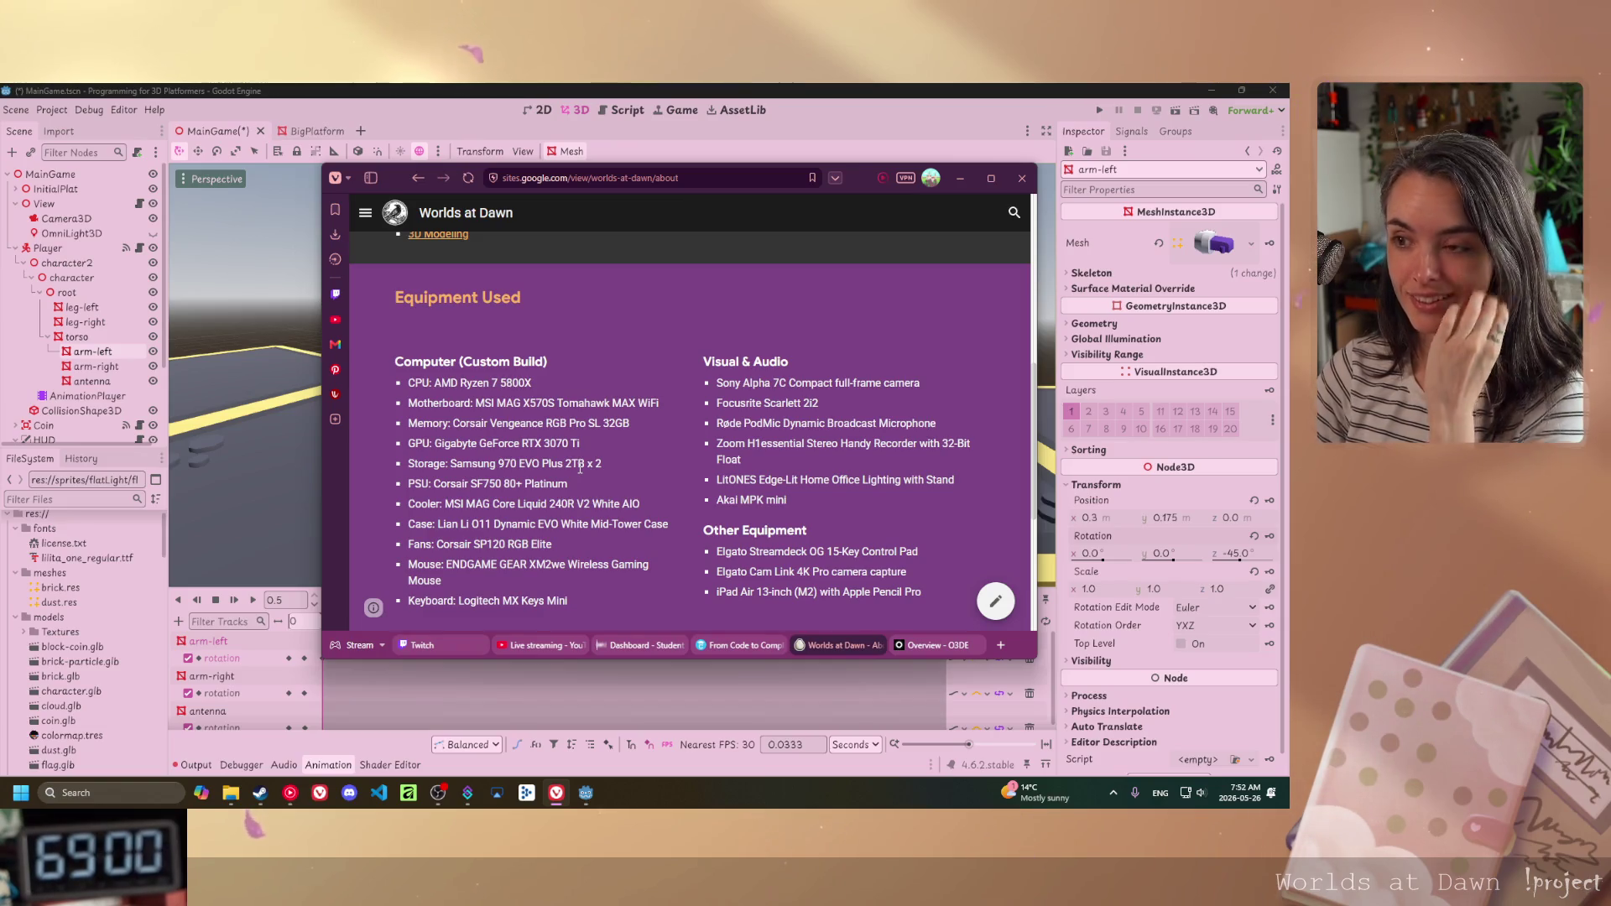
pyautogui.scroll(-4, 609, 467)
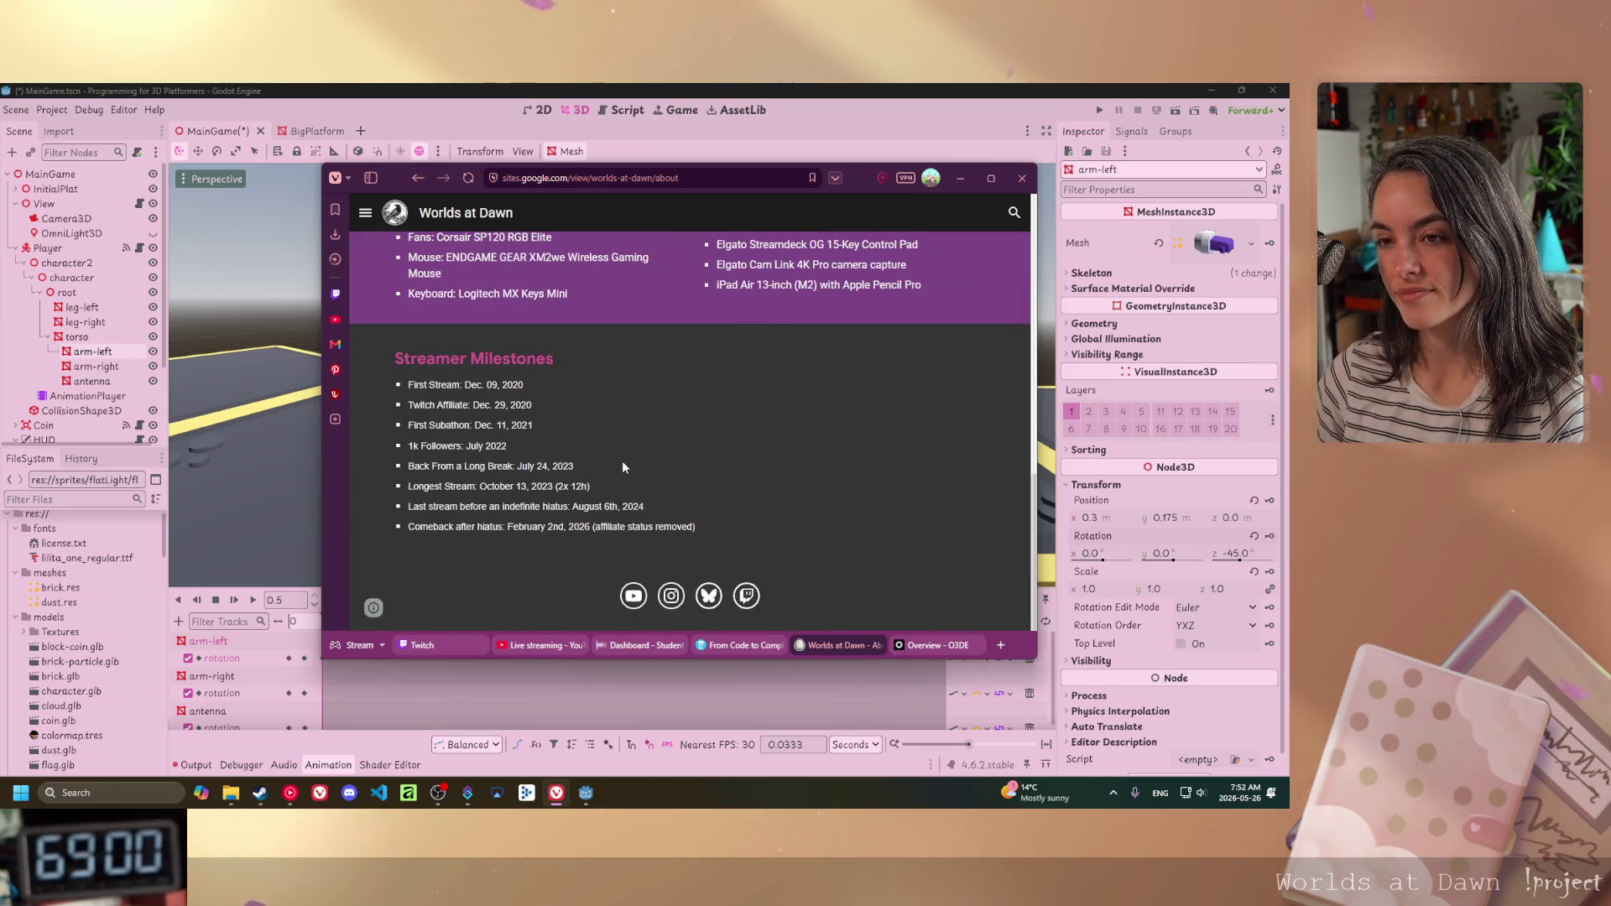
pyautogui.scroll(10, 622, 466)
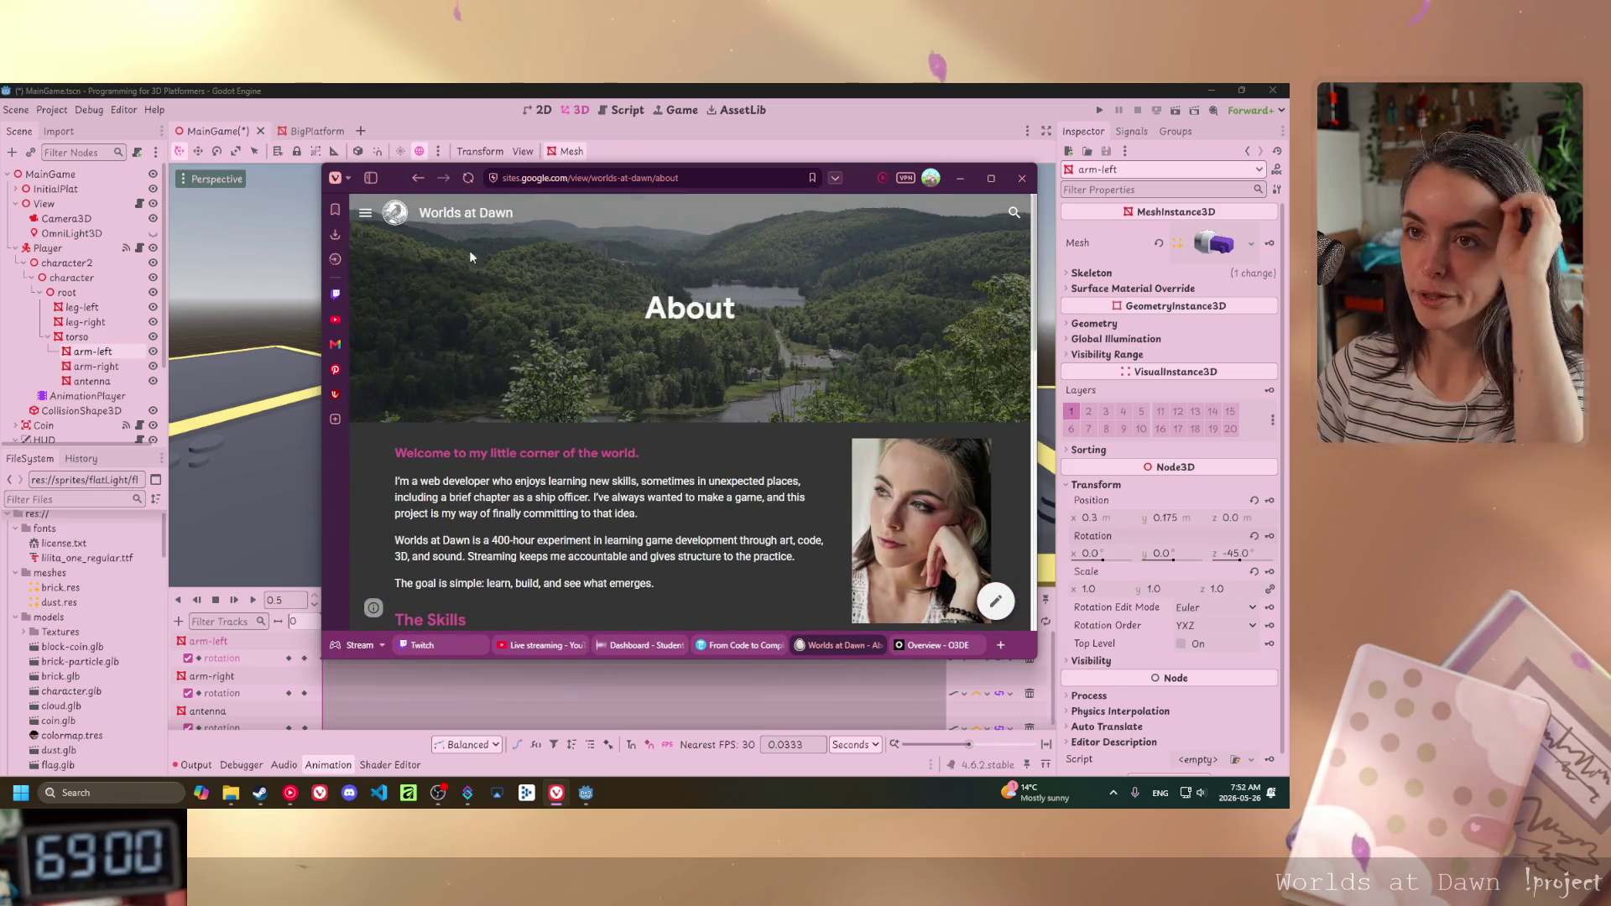
# - Go back to the home page's skill hour counters, then minimize the Vivaldi window
pyautogui.click(438, 227)
pyautogui.scroll(-5, 695, 386)
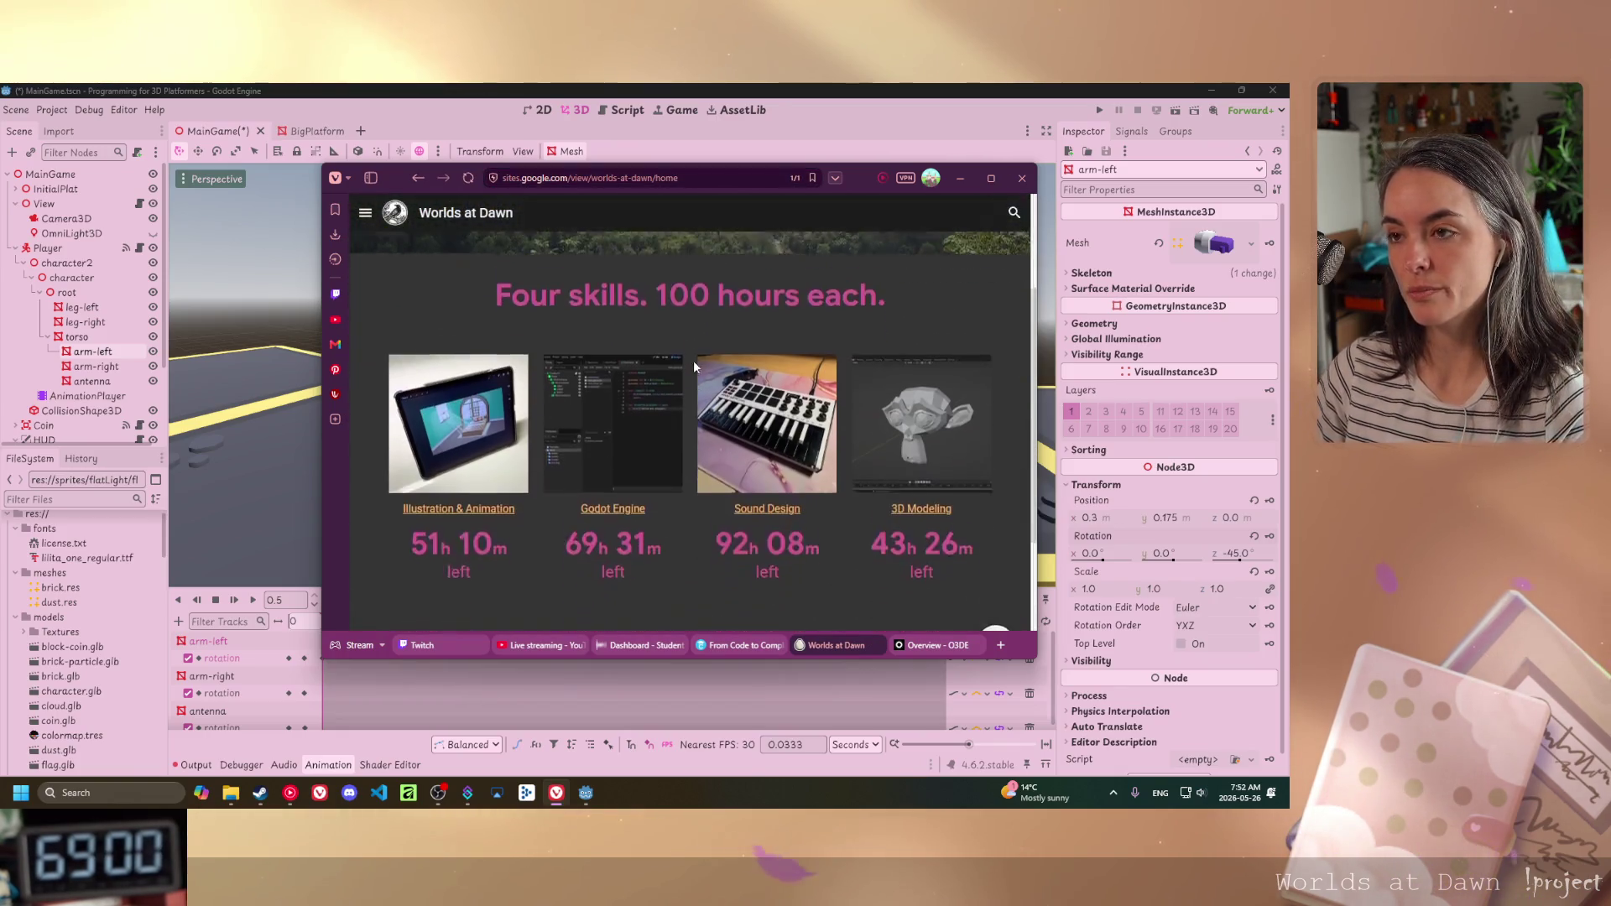
pyautogui.scroll(2, 693, 567)
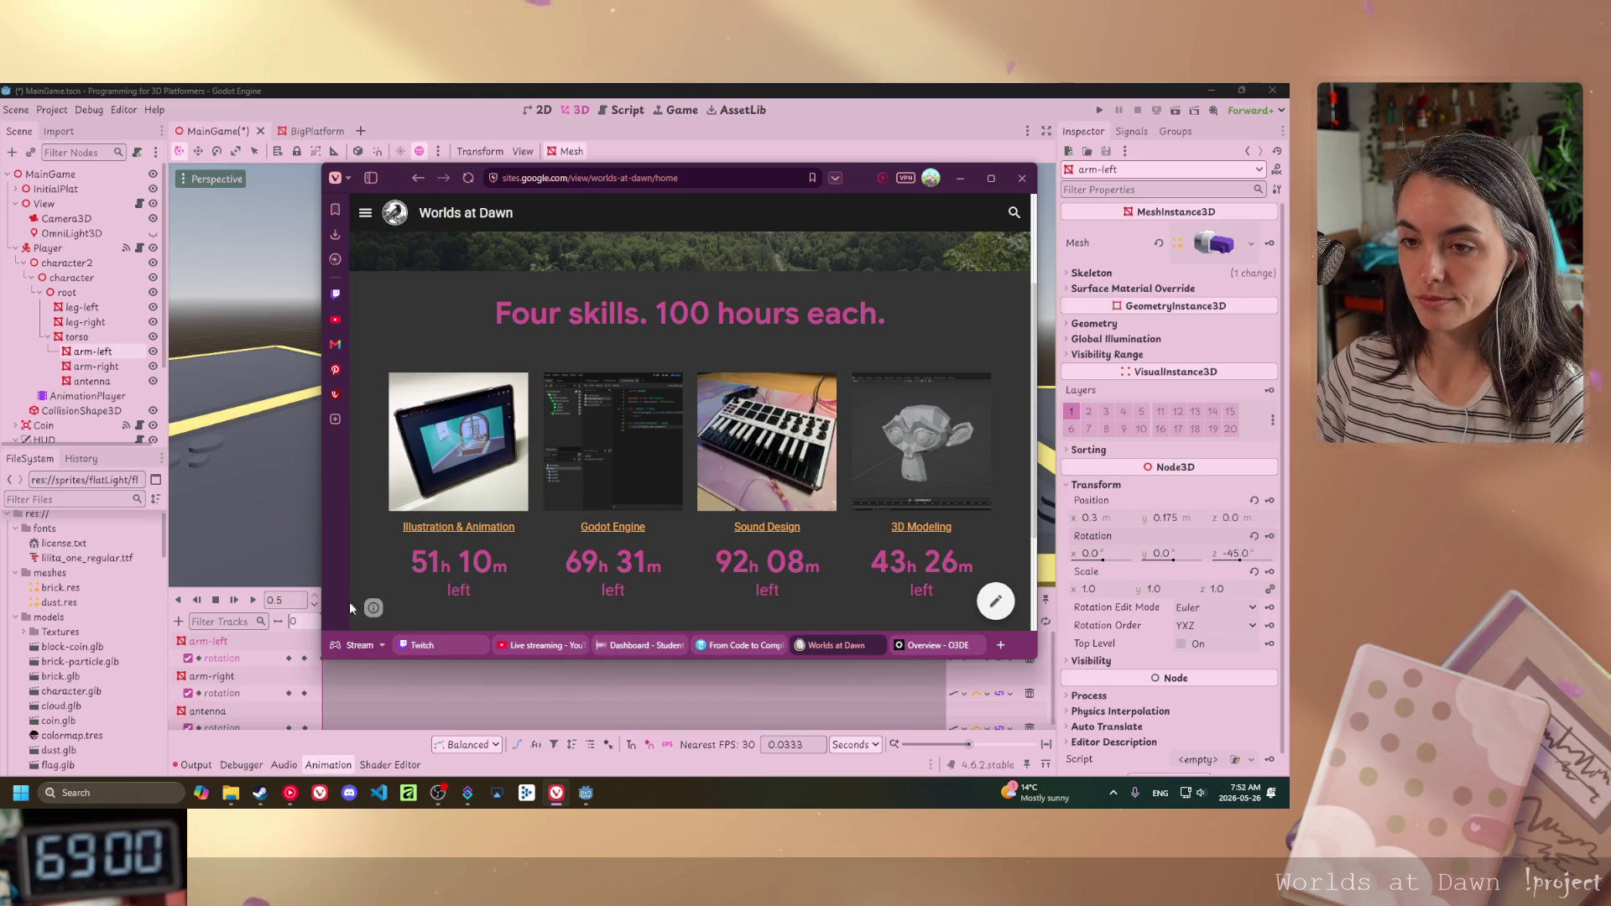
pyautogui.click(960, 178)
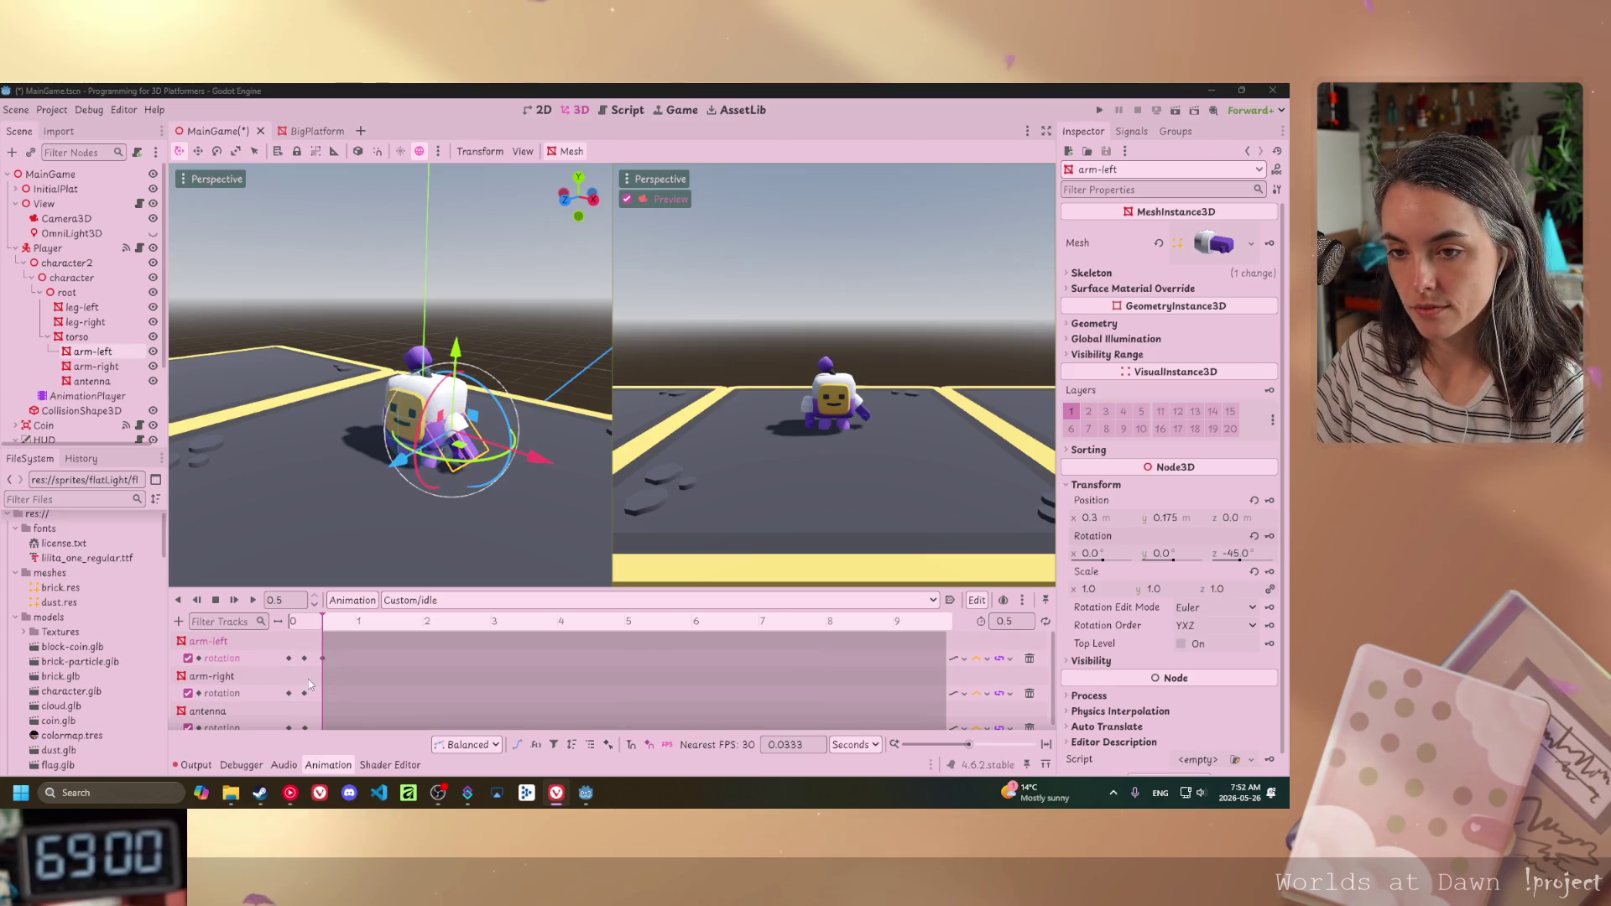
# - Change arm-right's Z rotation from 88° to 45° and key it at 0 seconds in Custom/idle
pyautogui.moveTo(554, 475); pyautogui.dragTo(438, 468)
pyautogui.click(260, 693)
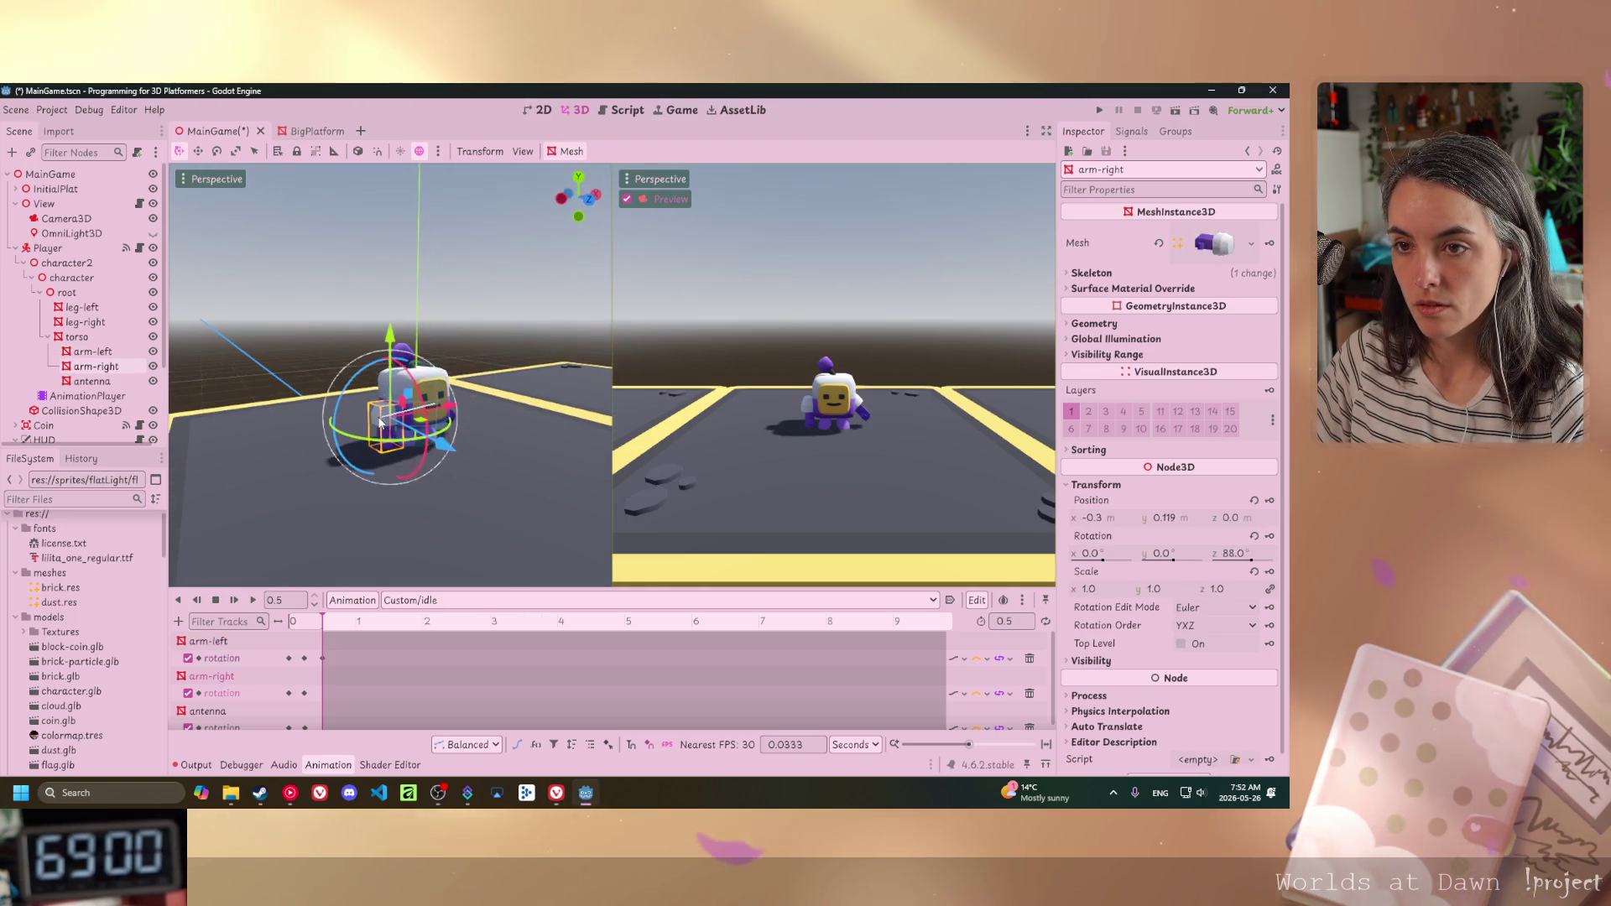
pyautogui.click(288, 693)
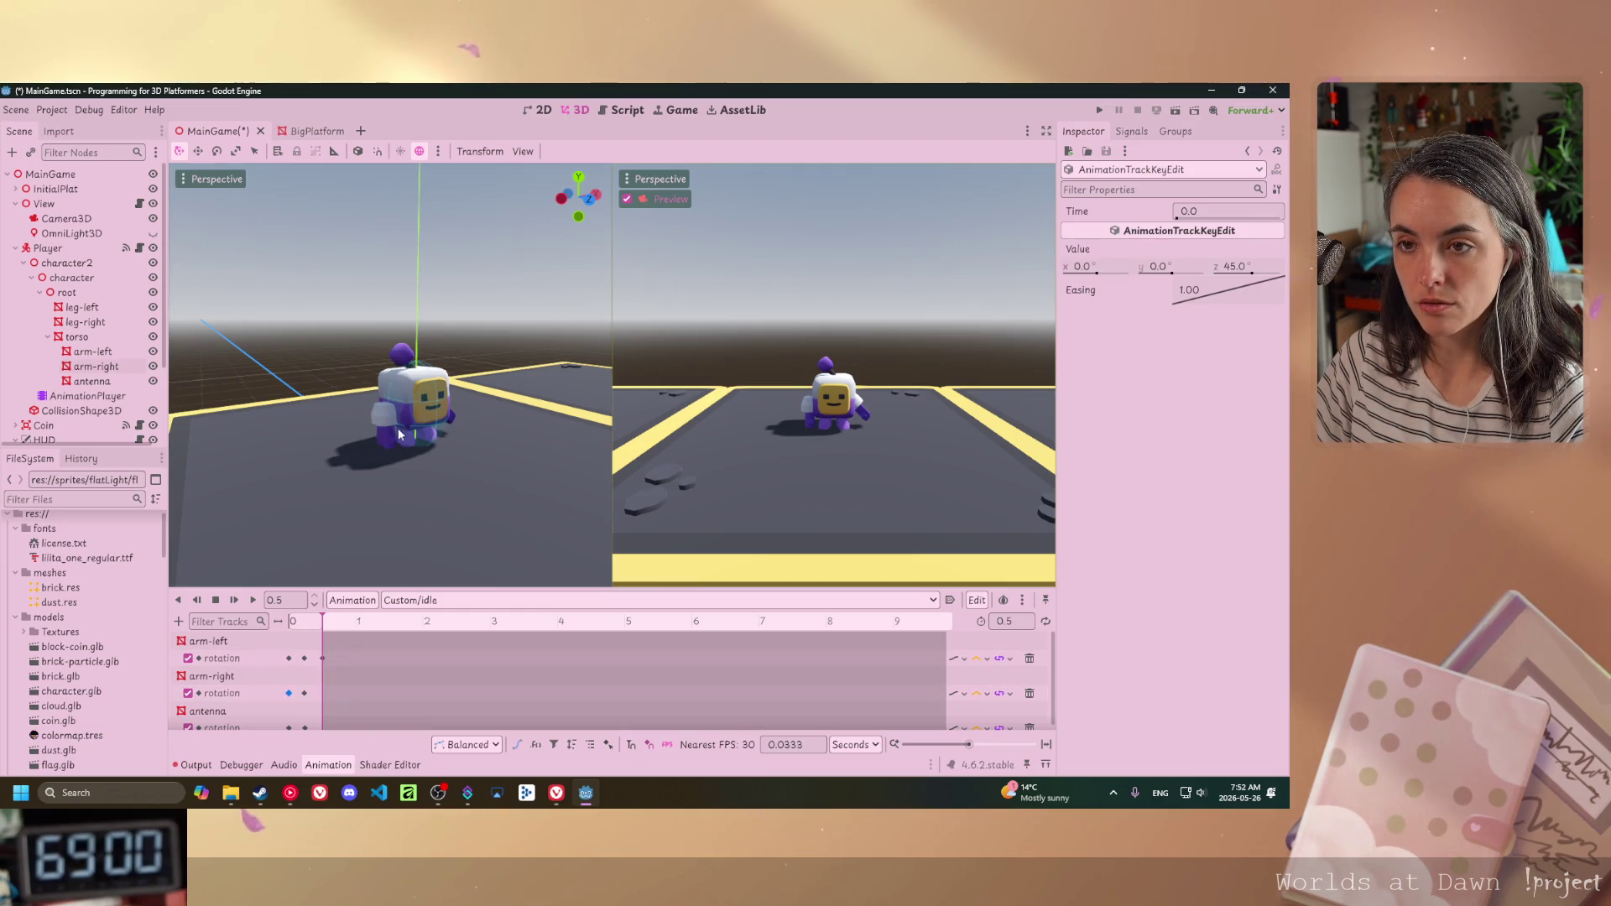
pyautogui.click(661, 403)
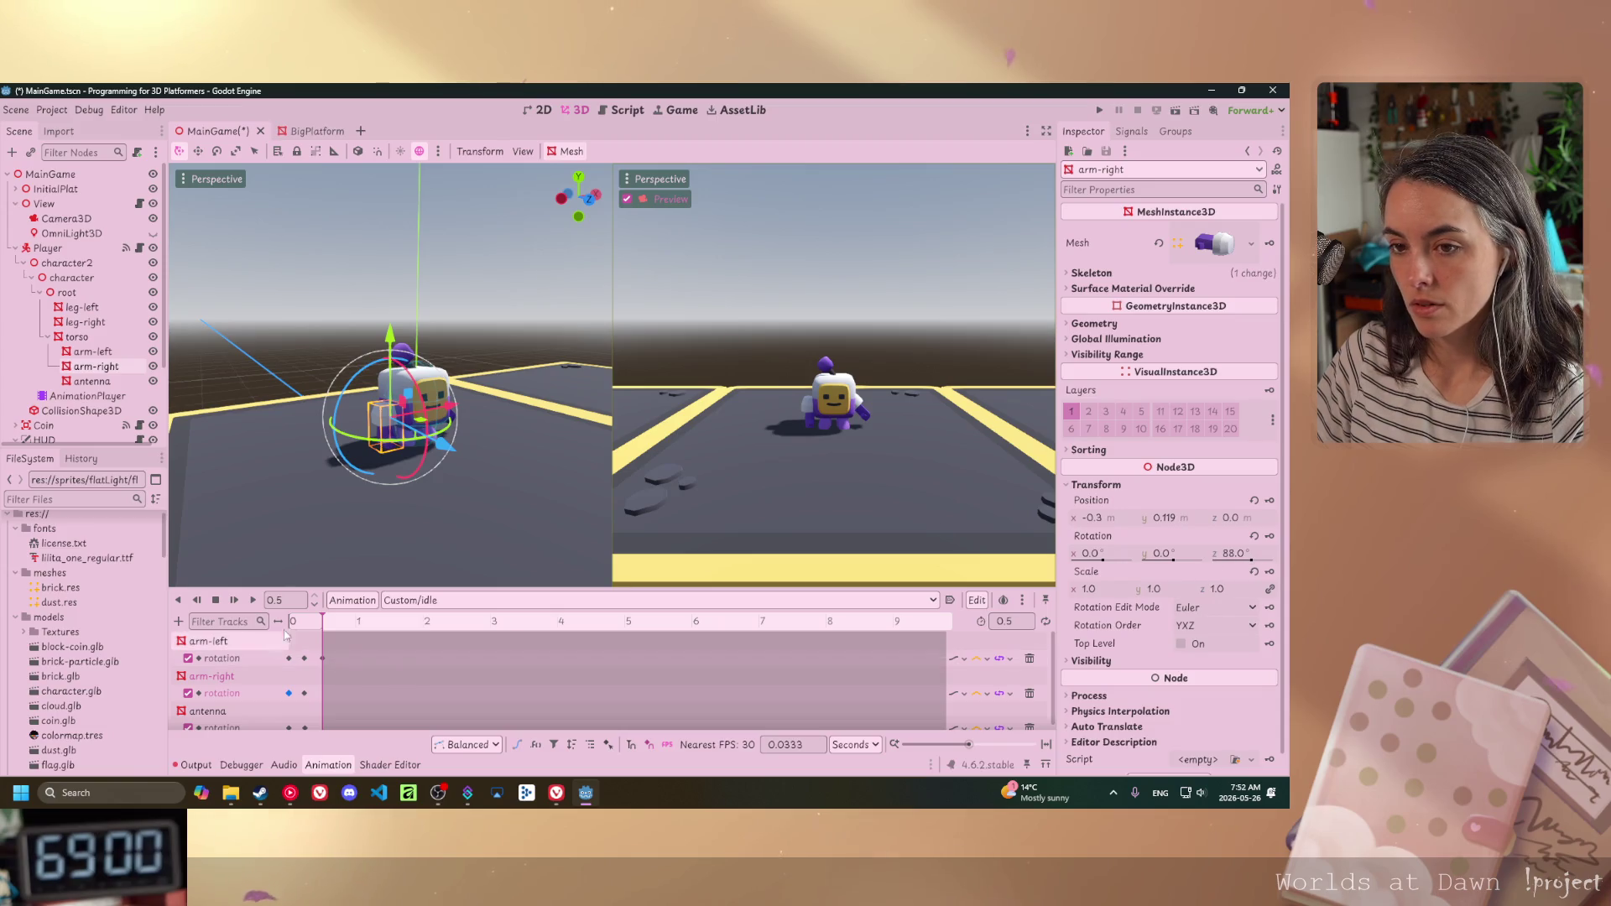
pyautogui.click(1235, 553)
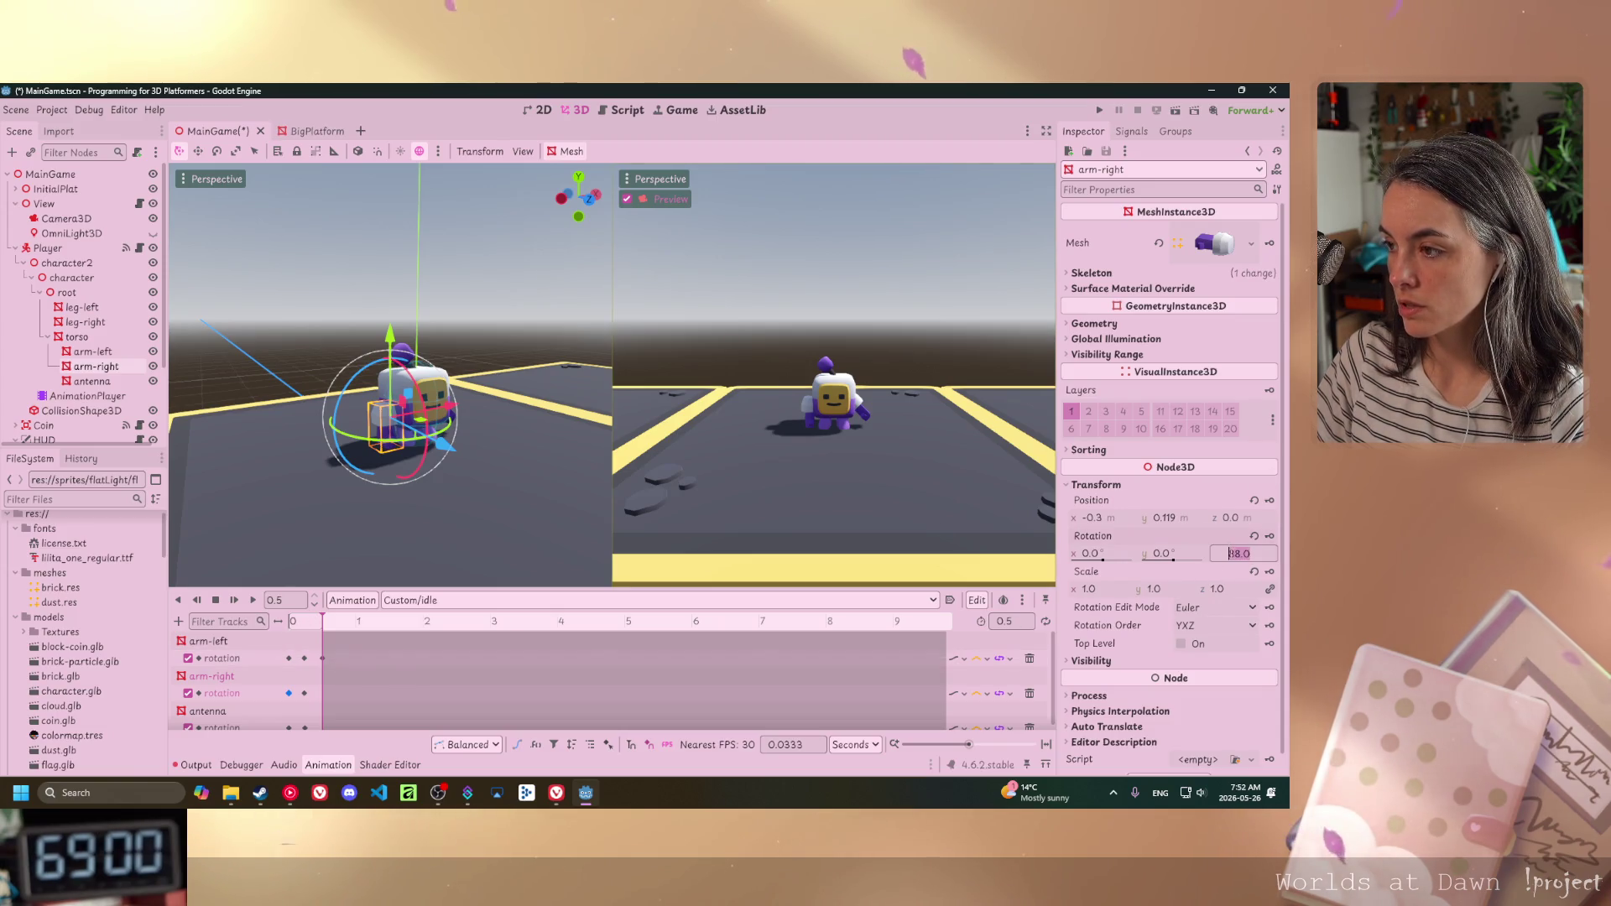
pyautogui.write('45')
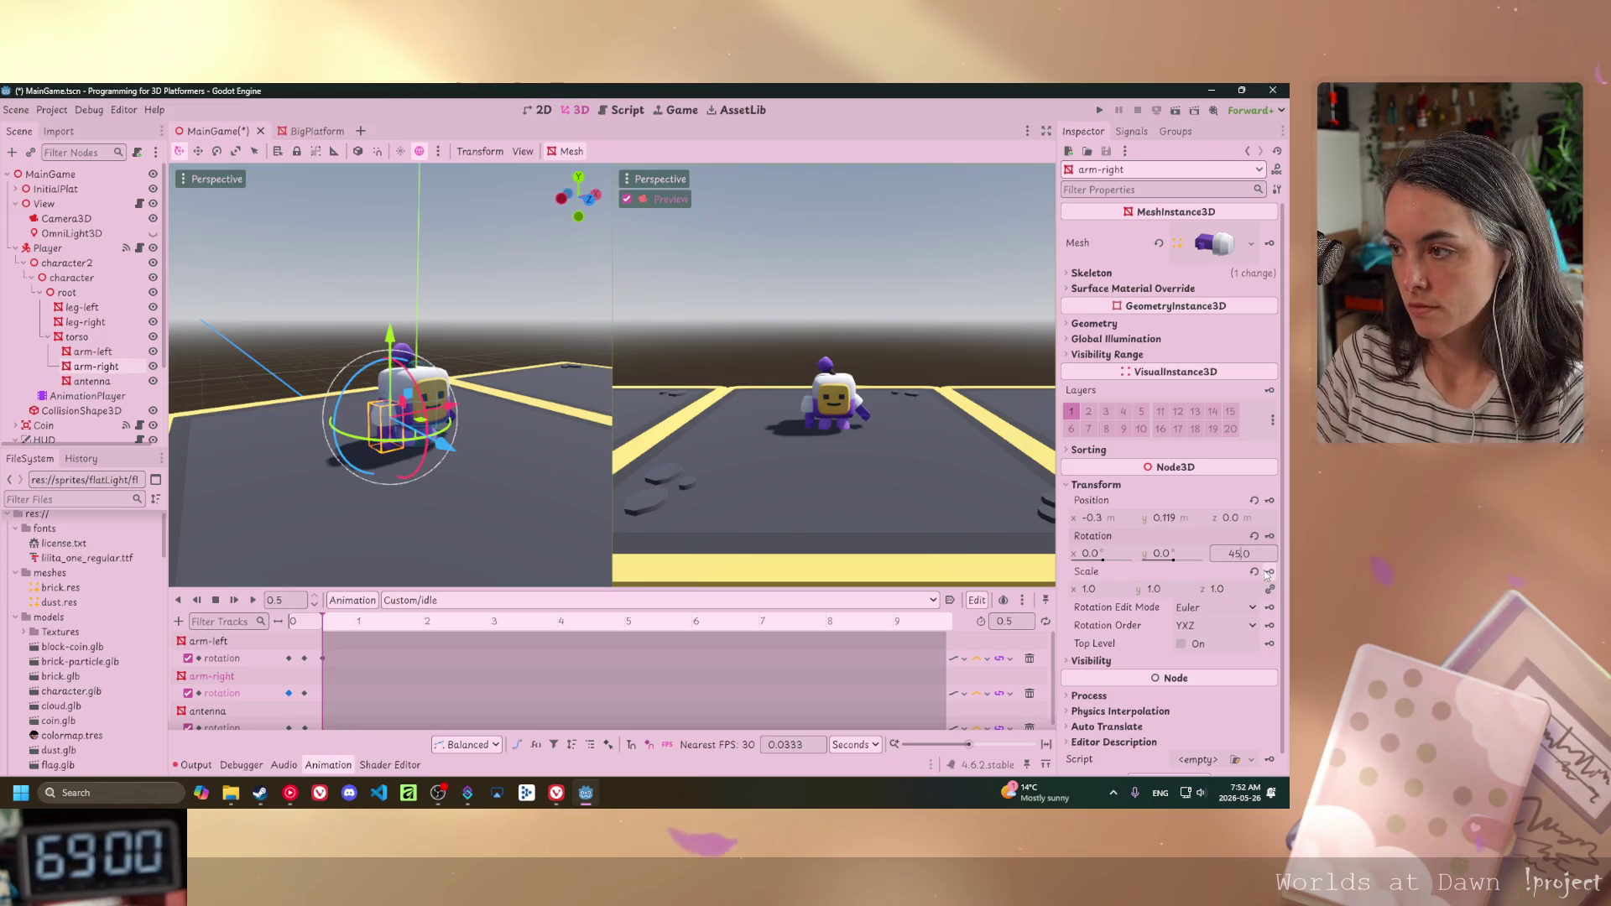
pyautogui.click(1269, 536)
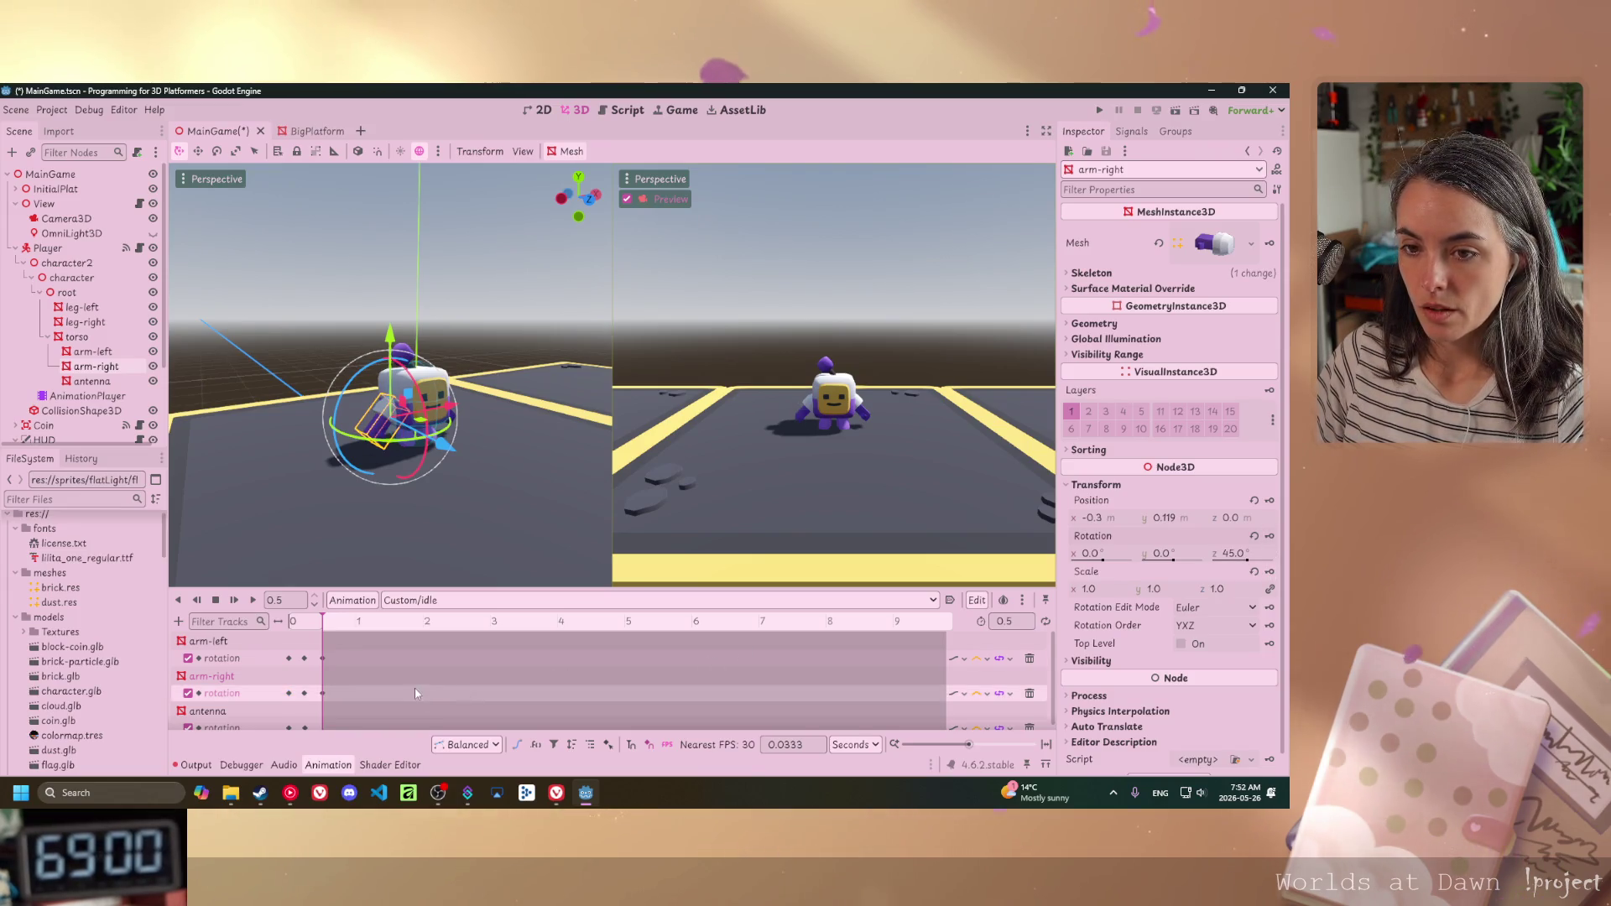
pyautogui.scroll(-1, 411, 683)
# - Select the antenna node and enter -44 as its Inspector Z rotation
pyautogui.click(290, 722)
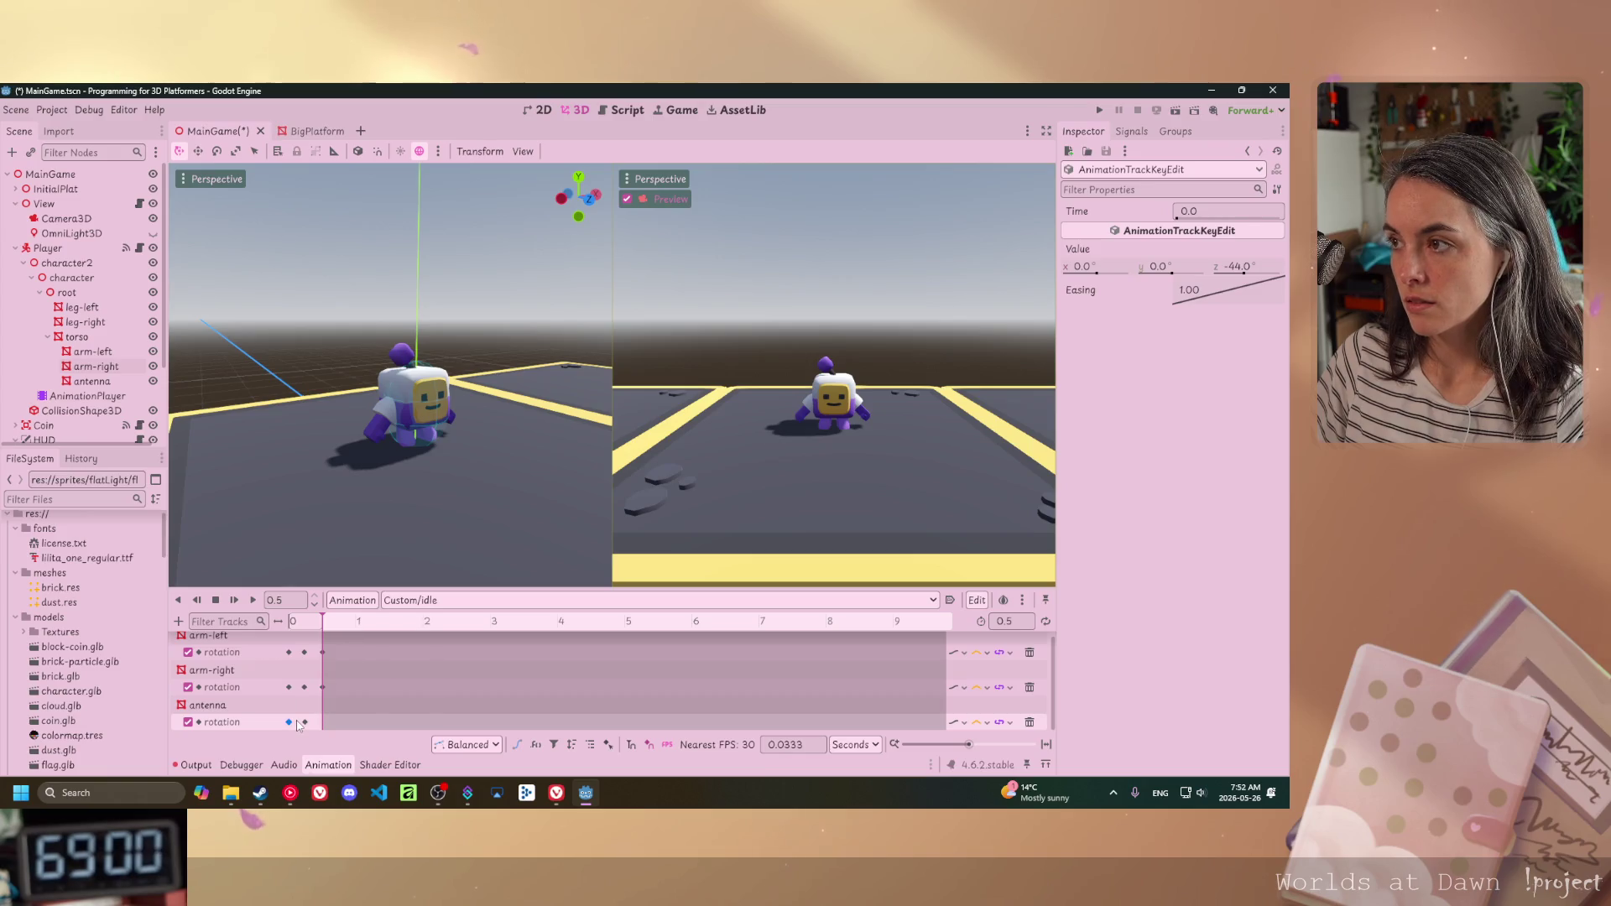
pyautogui.click(409, 353)
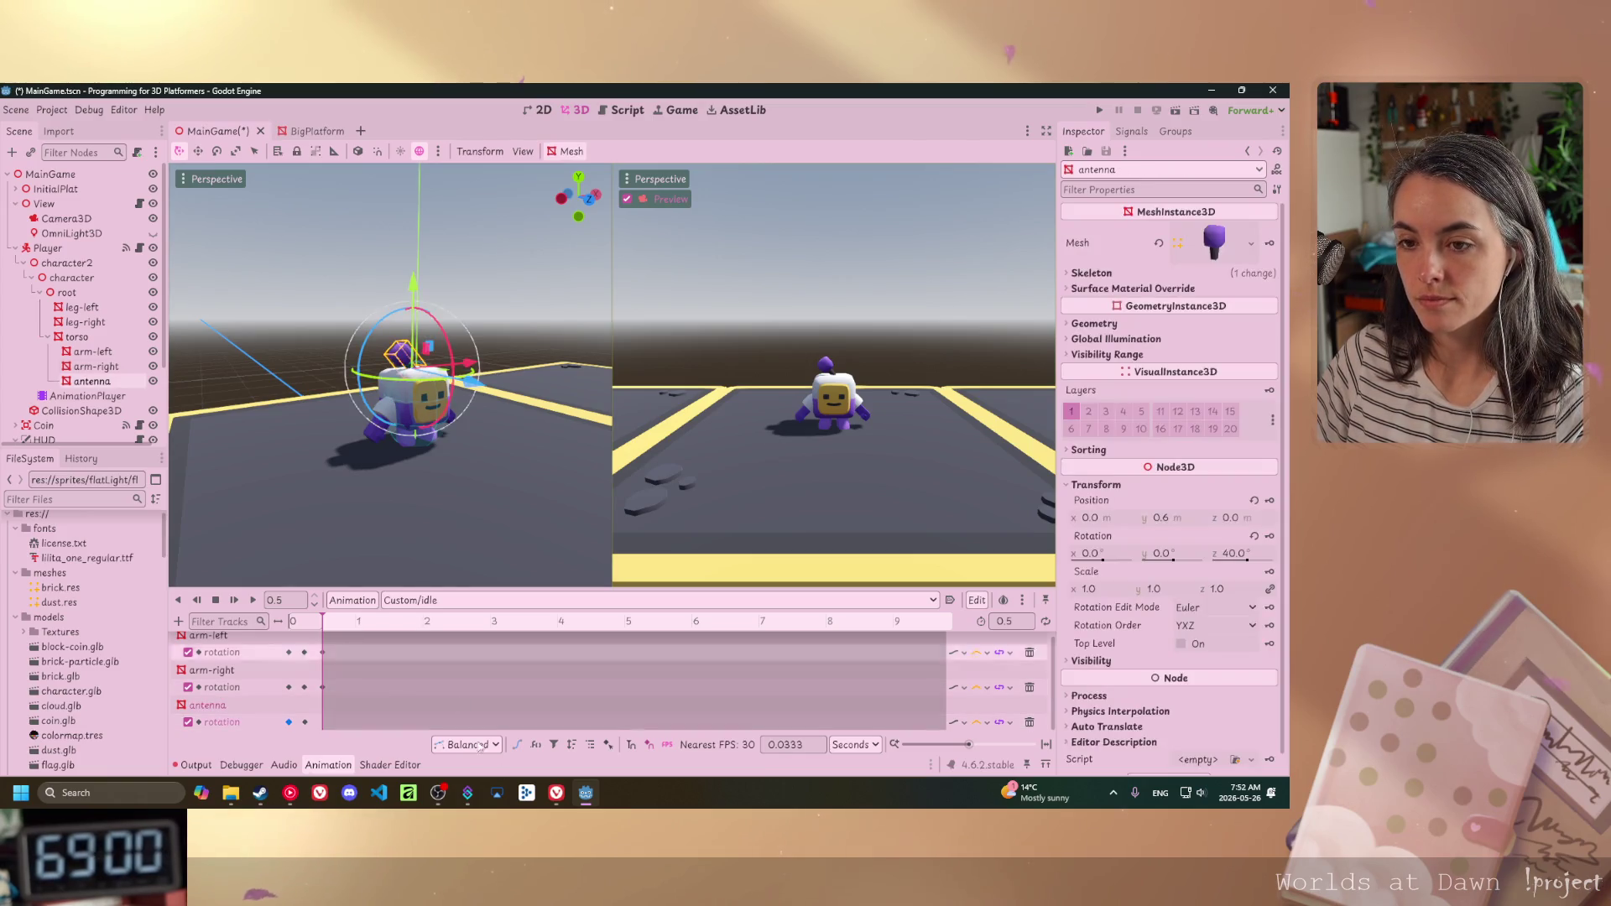
pyautogui.click(1228, 555)
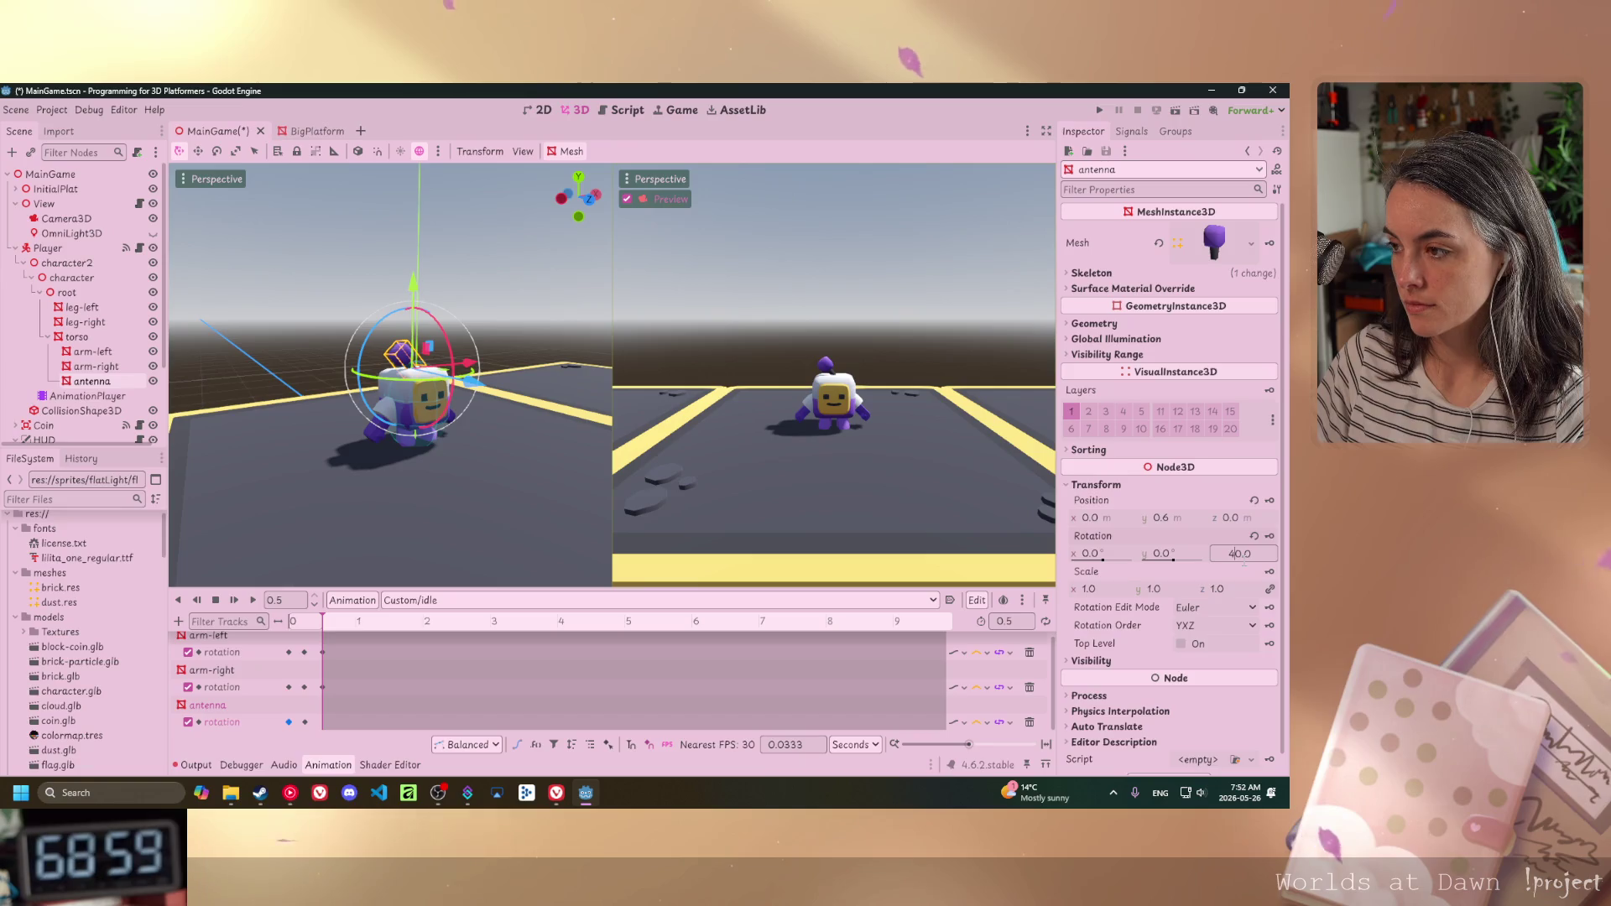
pyautogui.write('-44')
pyautogui.press('Return')
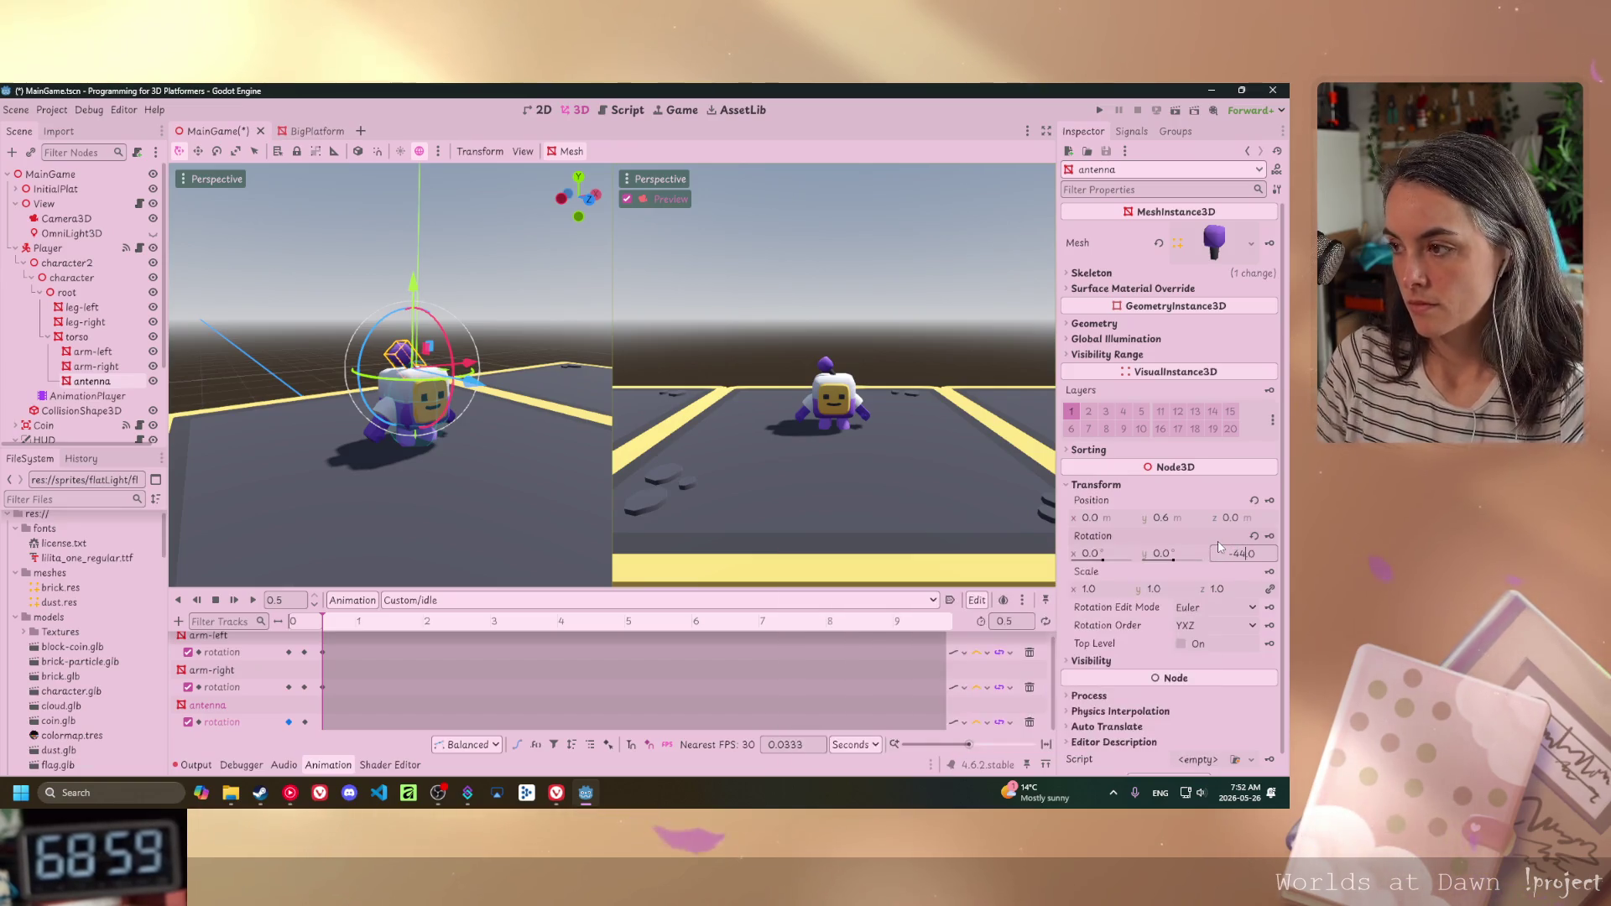
pyautogui.press('Return')
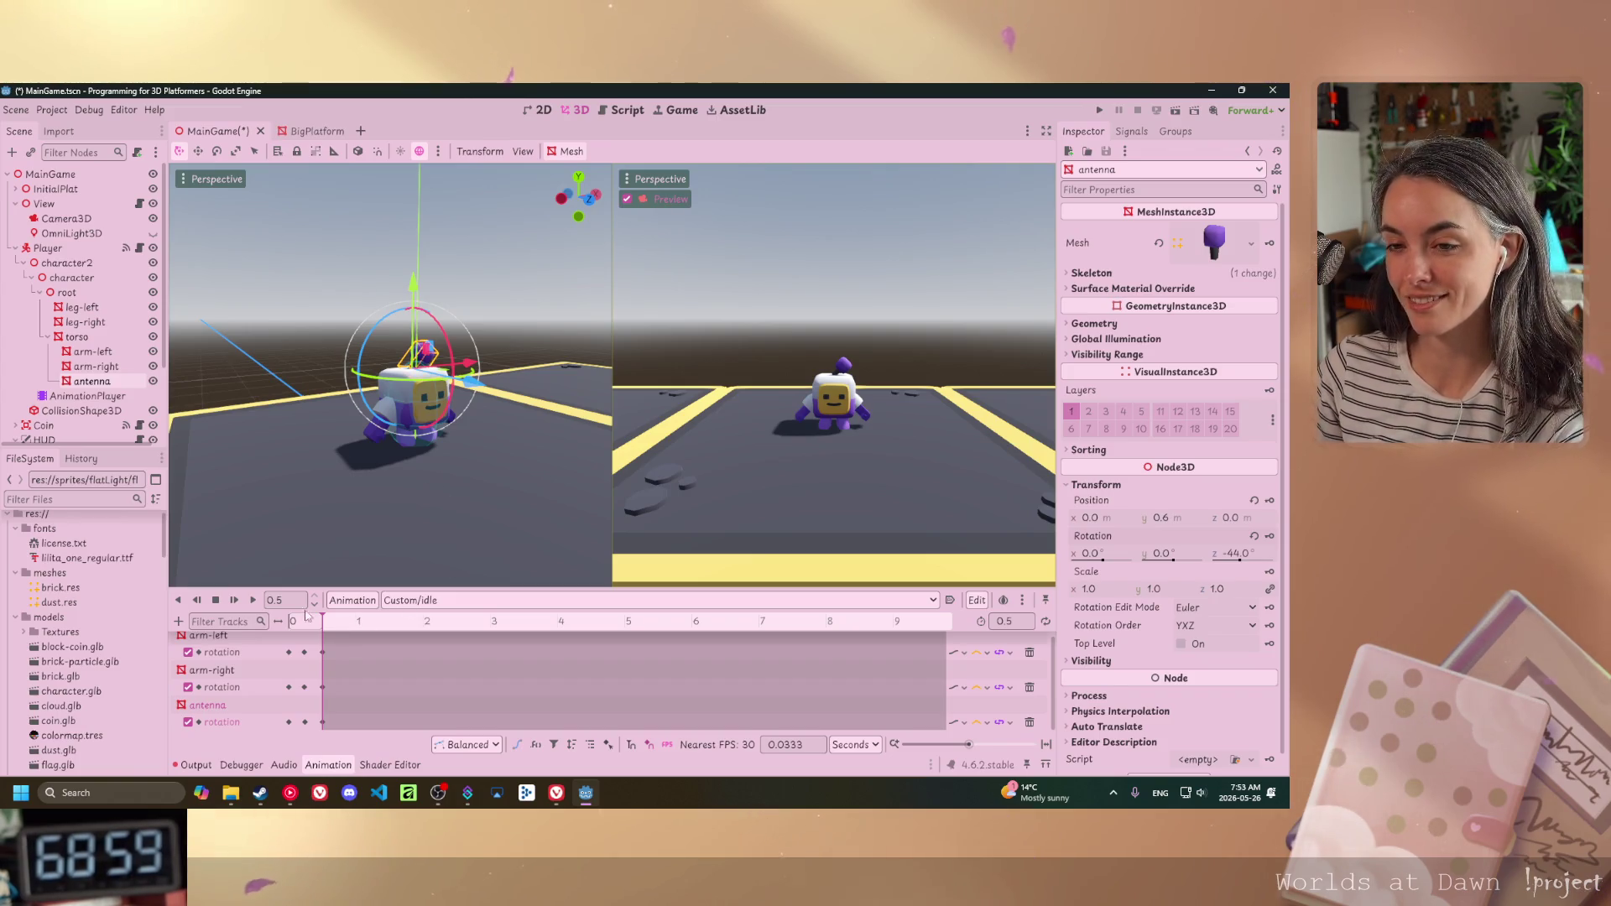
# - Play the Custom/idle animation from the start to preview the keyed rotations
pyautogui.click(254, 601)
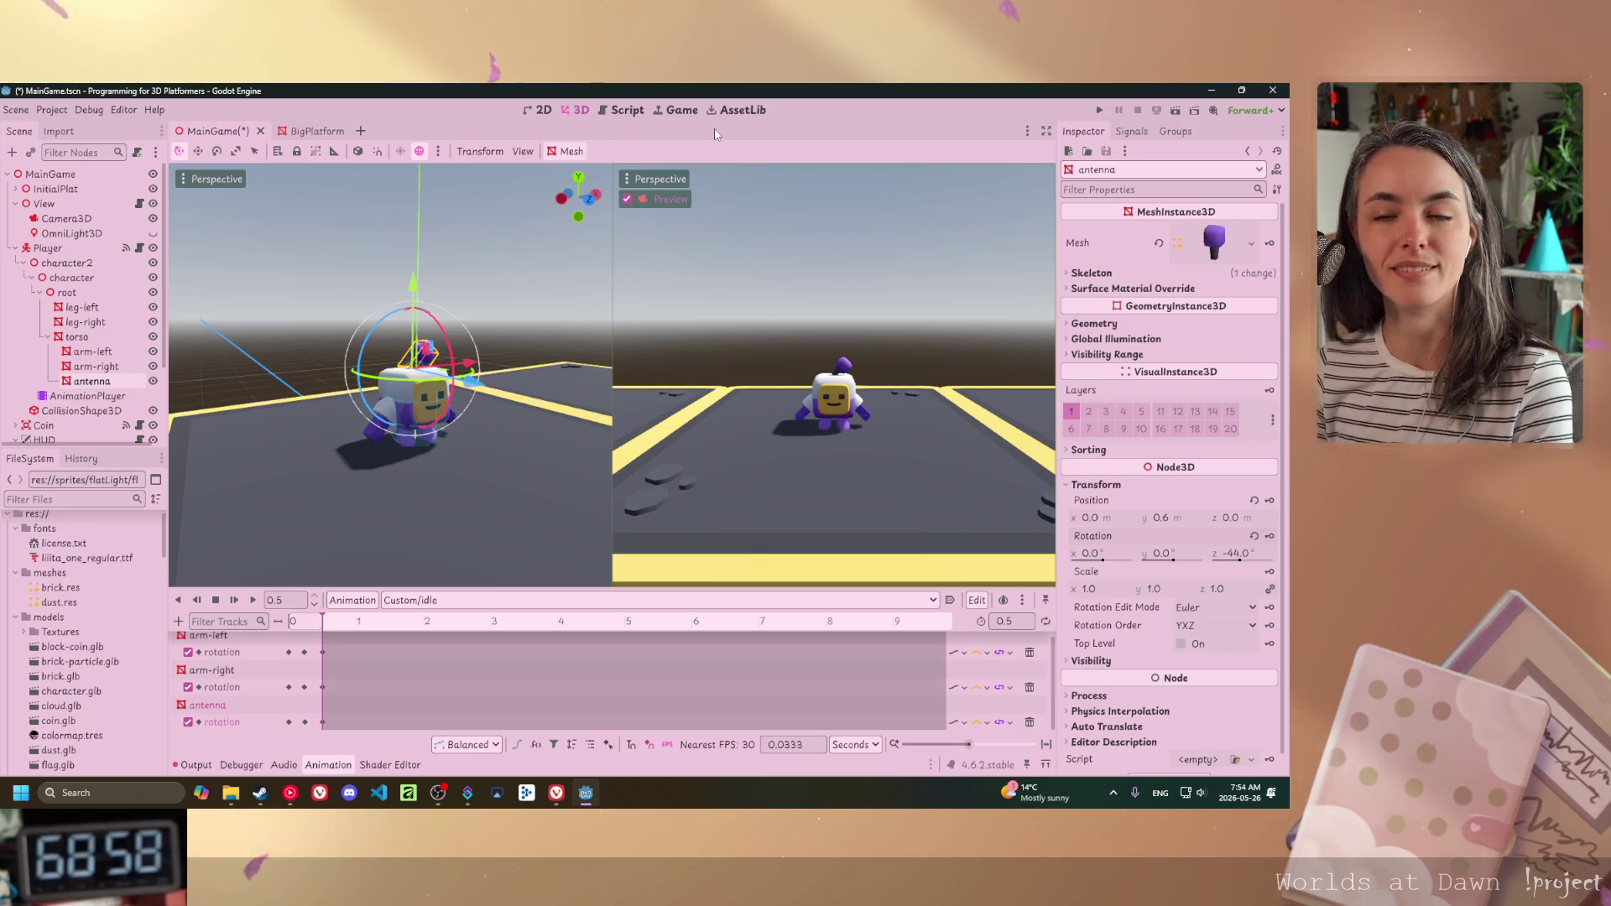
# - Switch to the Vivaldi browser with Alt+Tab
pyautogui.hotkey('alt', 'Tab')
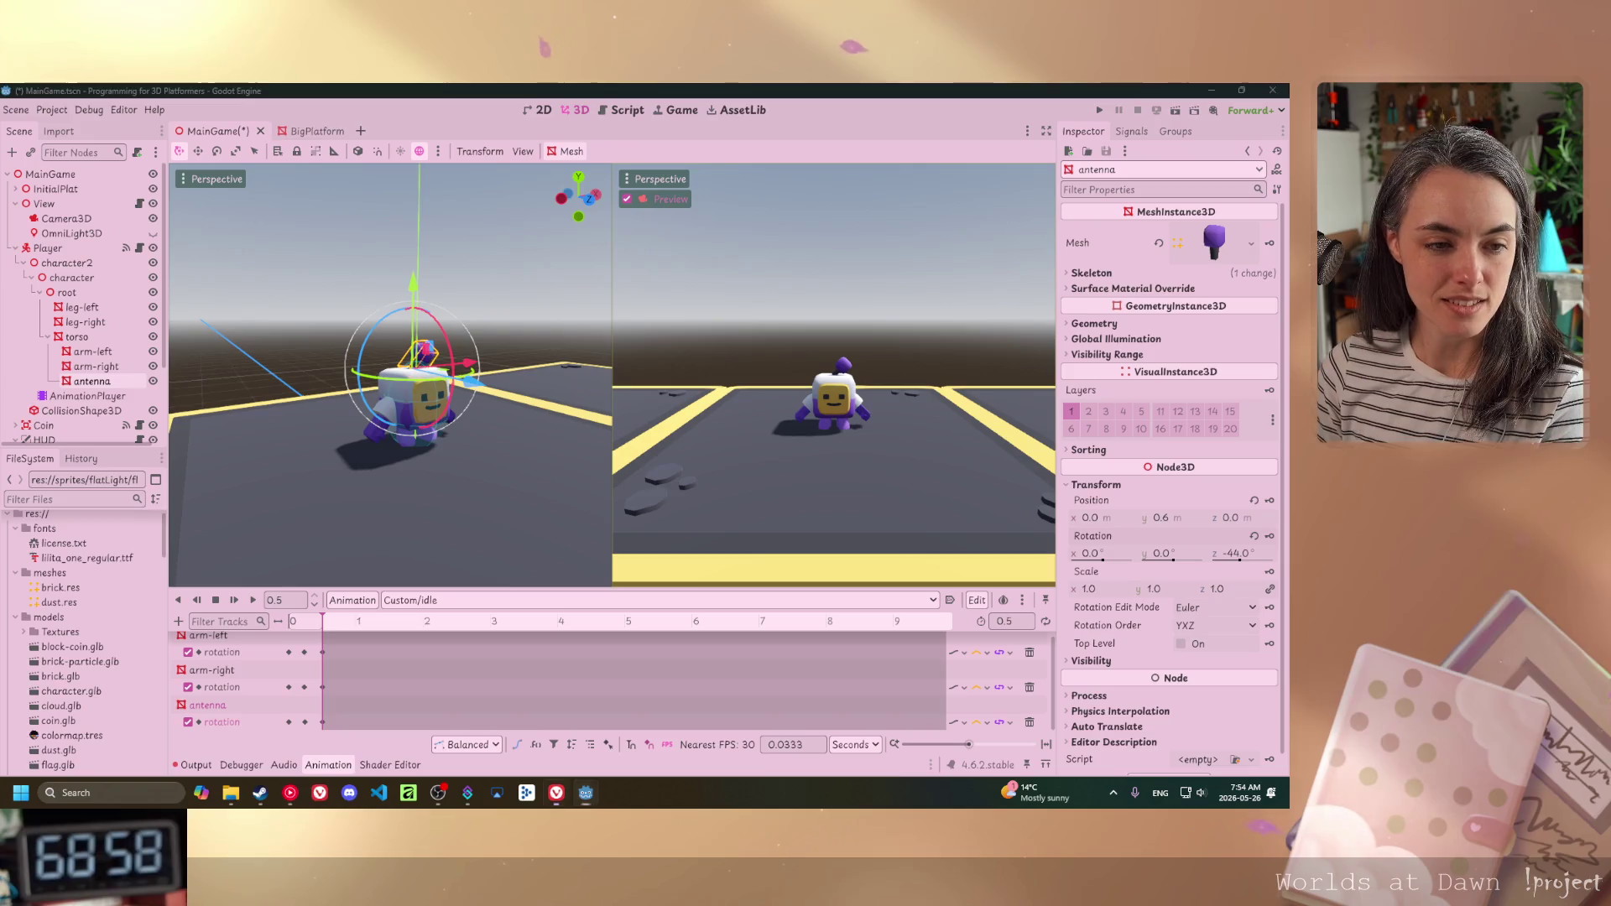
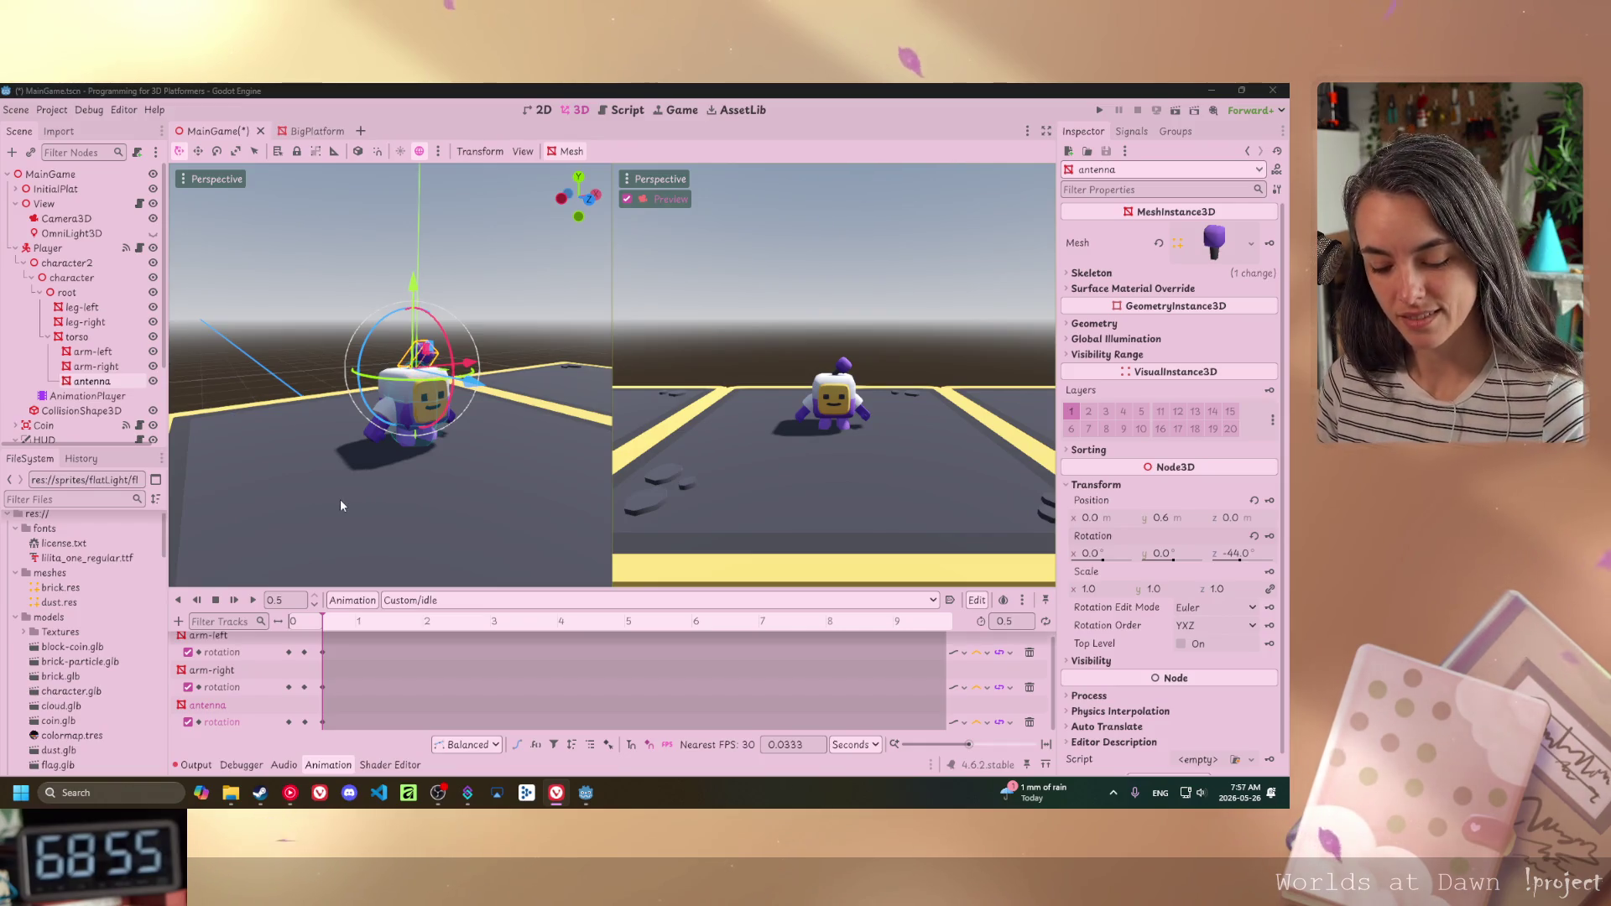
# - Switch to Custom/walk and key the right leg's rotation at time 0, creating its track
pyautogui.click(529, 606)
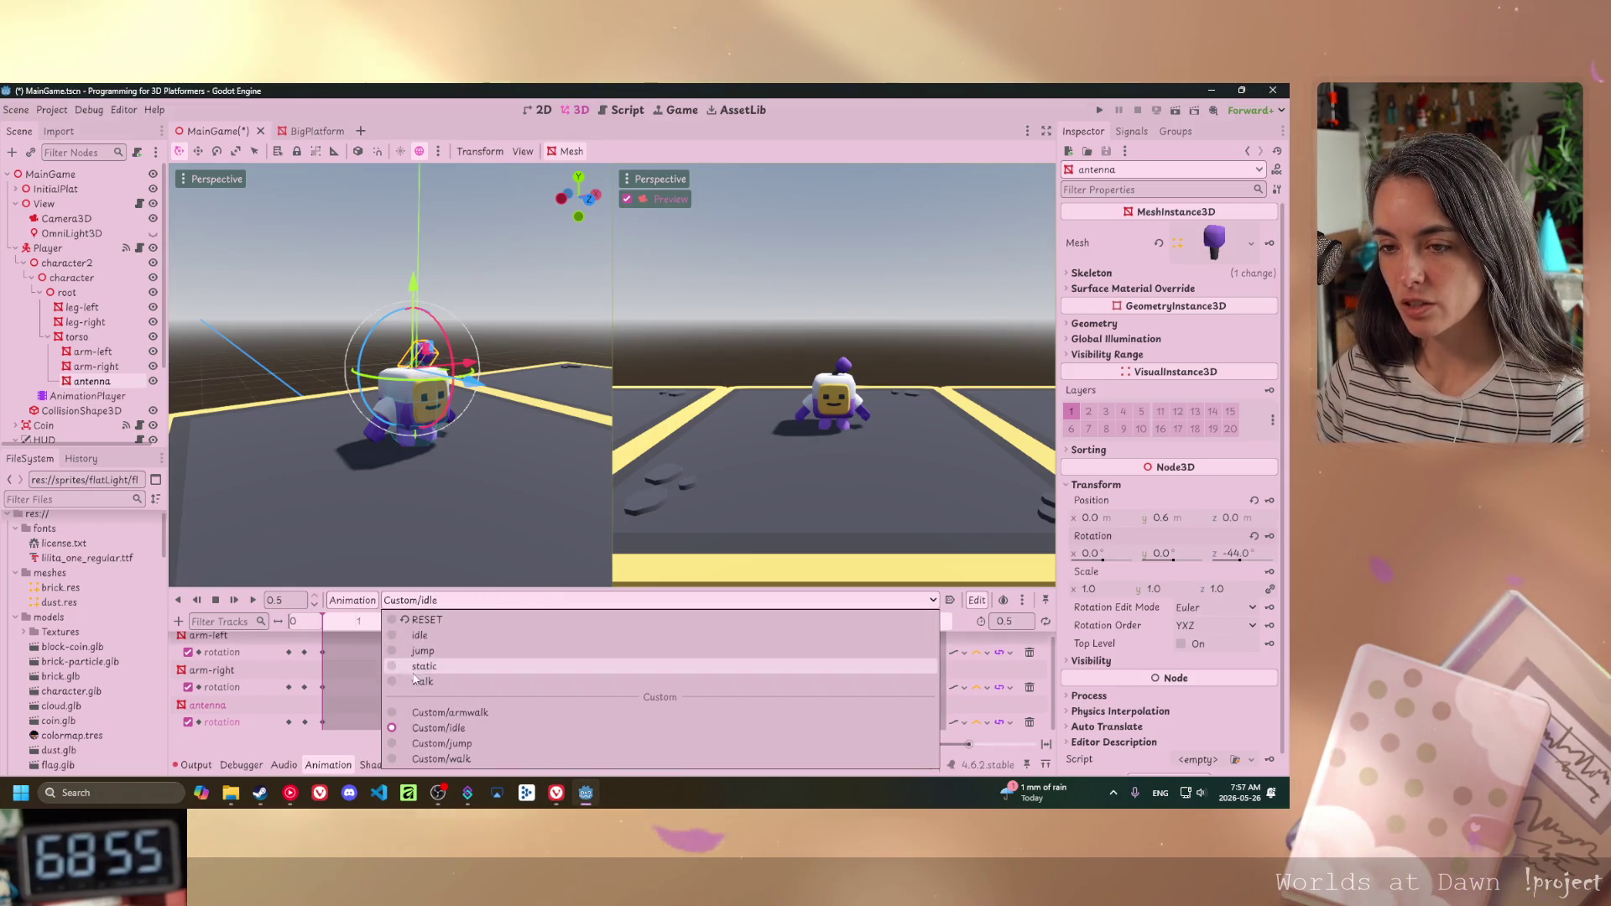
pyautogui.click(475, 720)
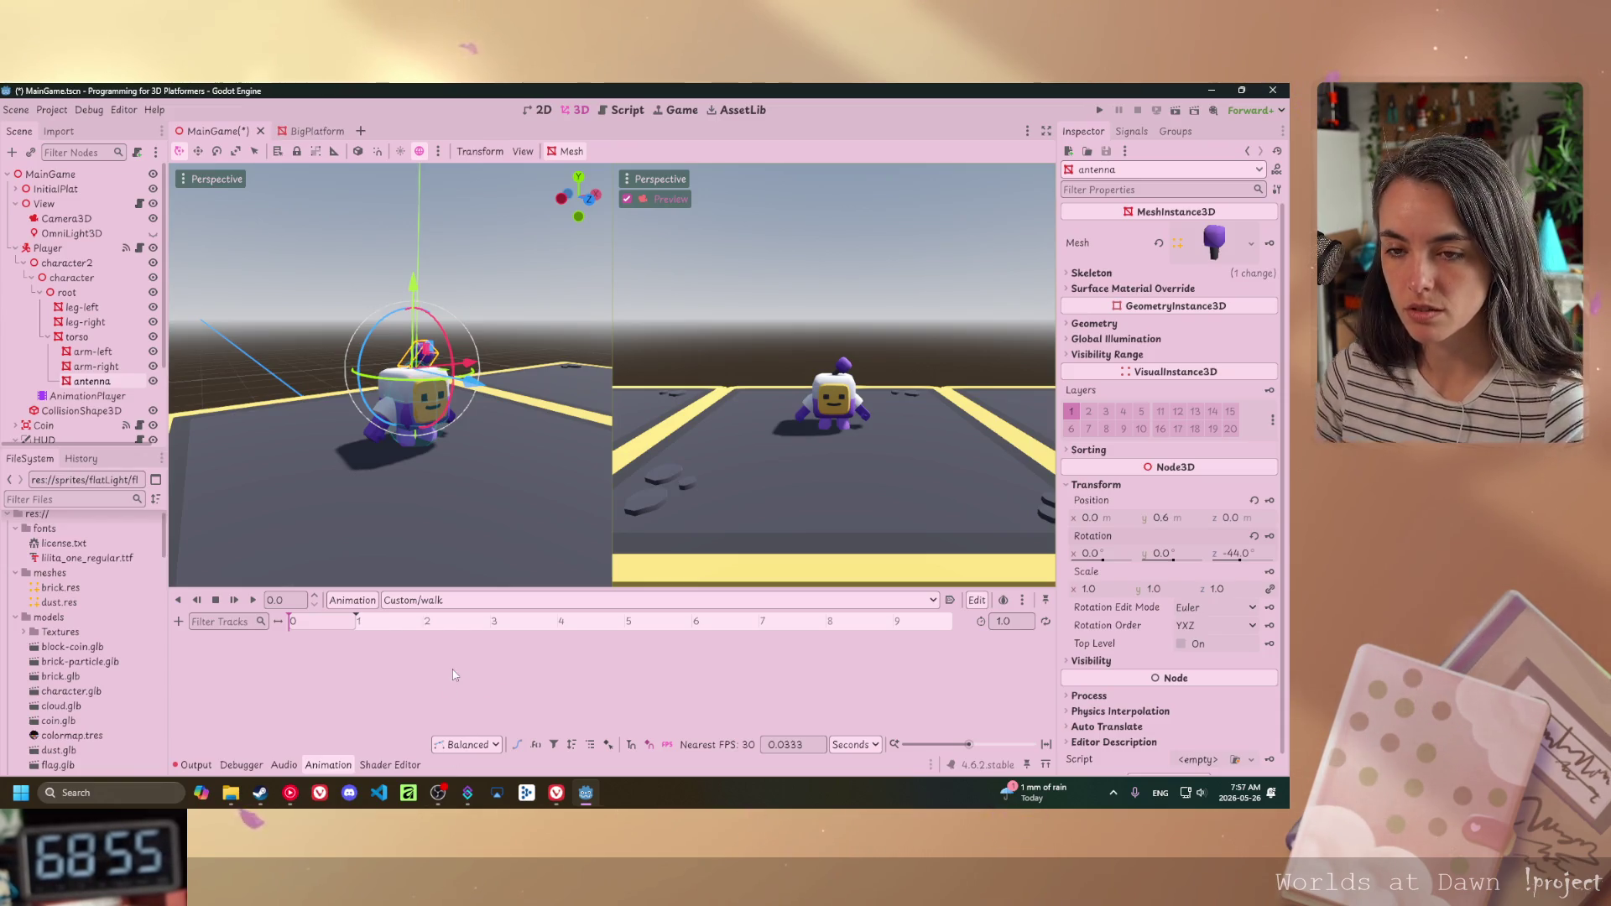
pyautogui.click(405, 441)
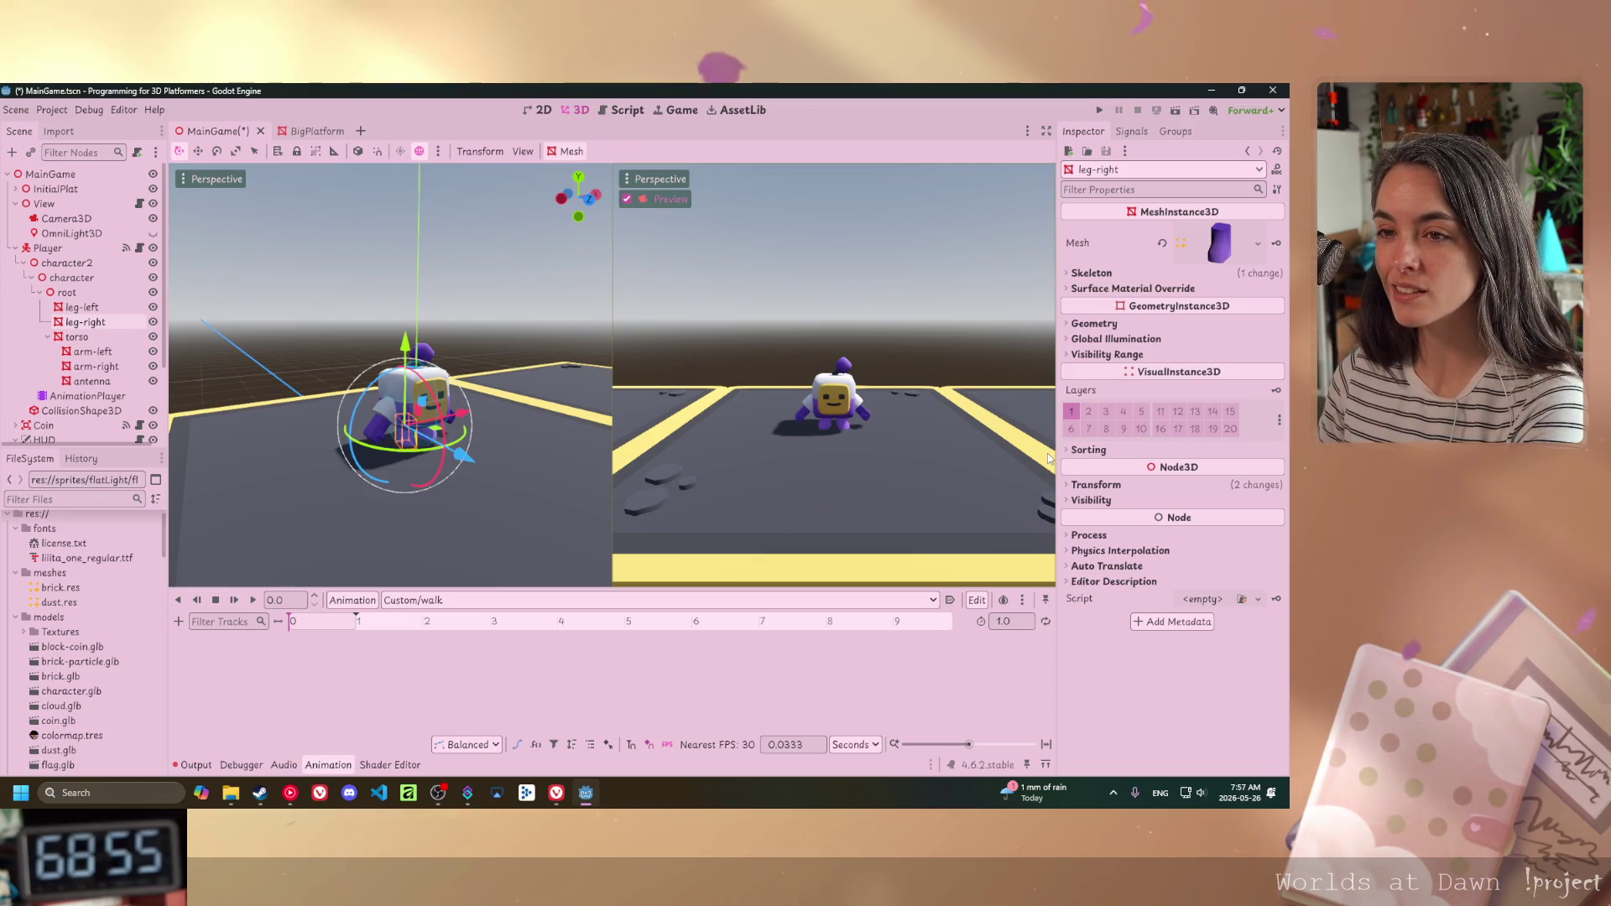
pyautogui.scroll(5, 423, 454)
pyautogui.moveTo(424, 454)
pyautogui.mouseDown()
pyautogui.moveTo(480, 394)
pyautogui.moveTo(447, 417)
pyautogui.mouseUp()
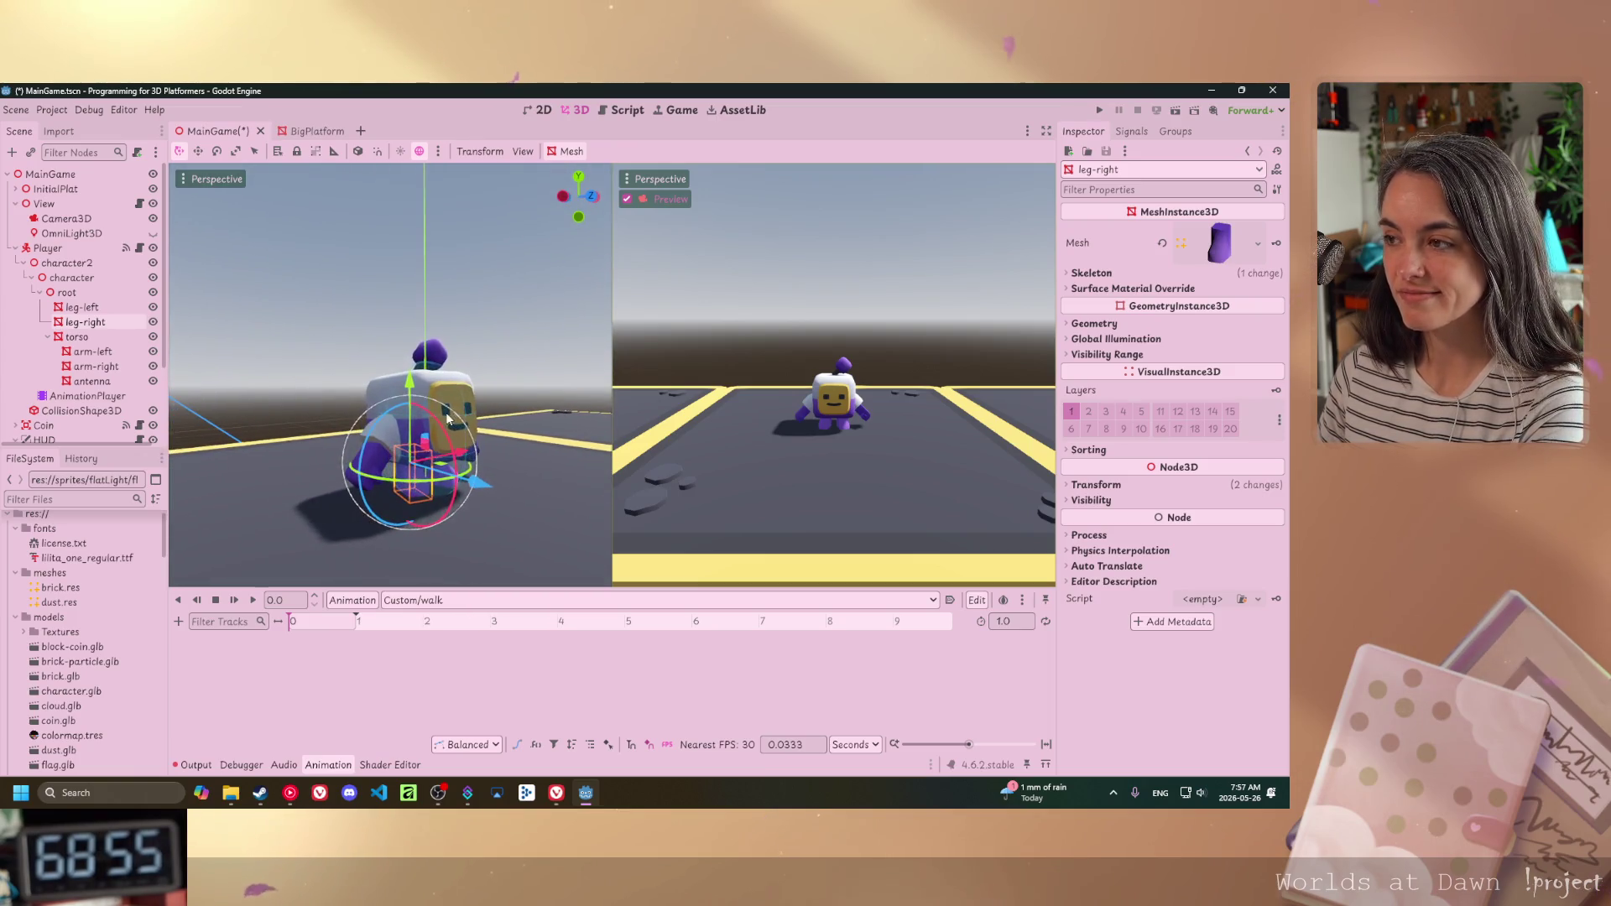
pyautogui.click(1095, 484)
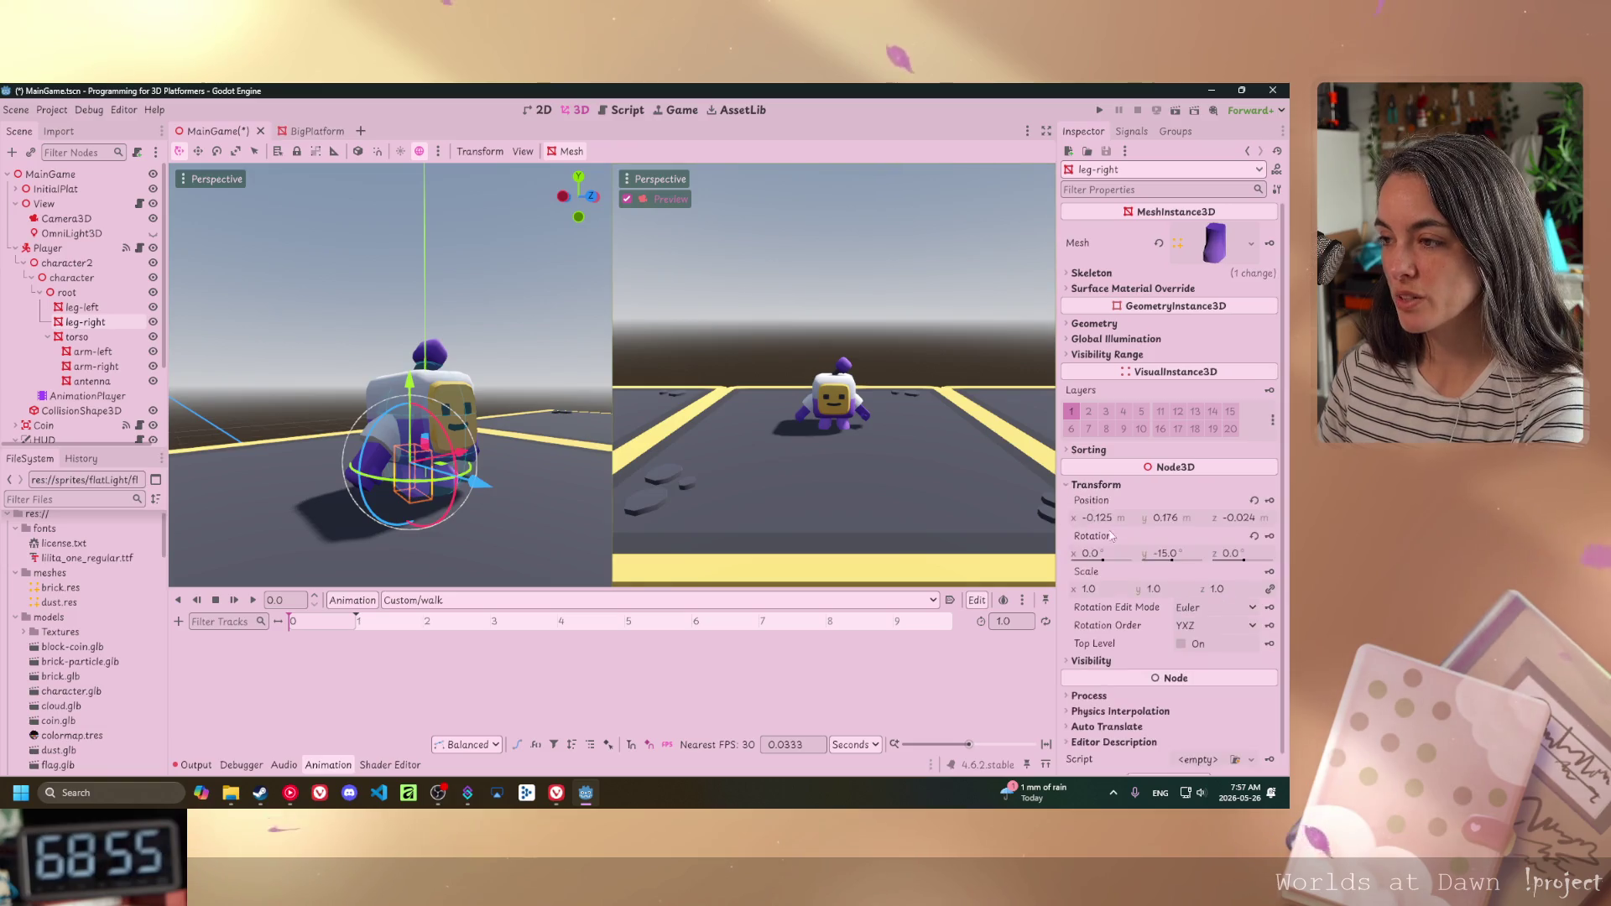
pyautogui.click(1270, 535)
pyautogui.click(590, 482)
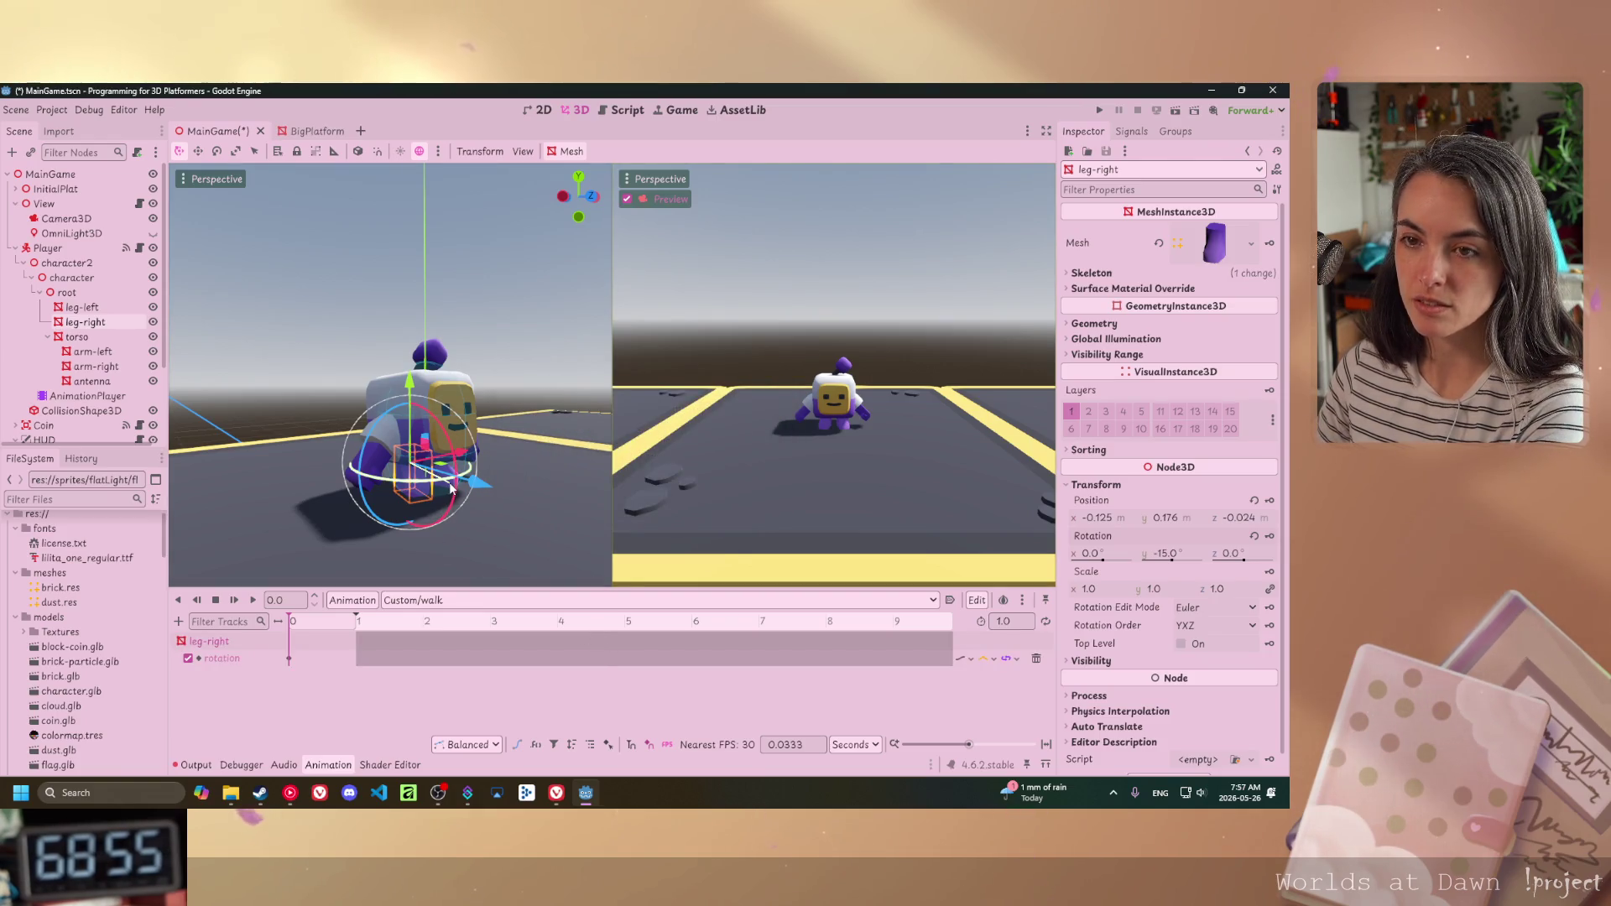
# - Select leg-left and key its rotation at time 0 in the walk animation
pyautogui.scroll(2, 465, 555)
pyautogui.moveTo(364, 546); pyautogui.dragTo(220, 542)
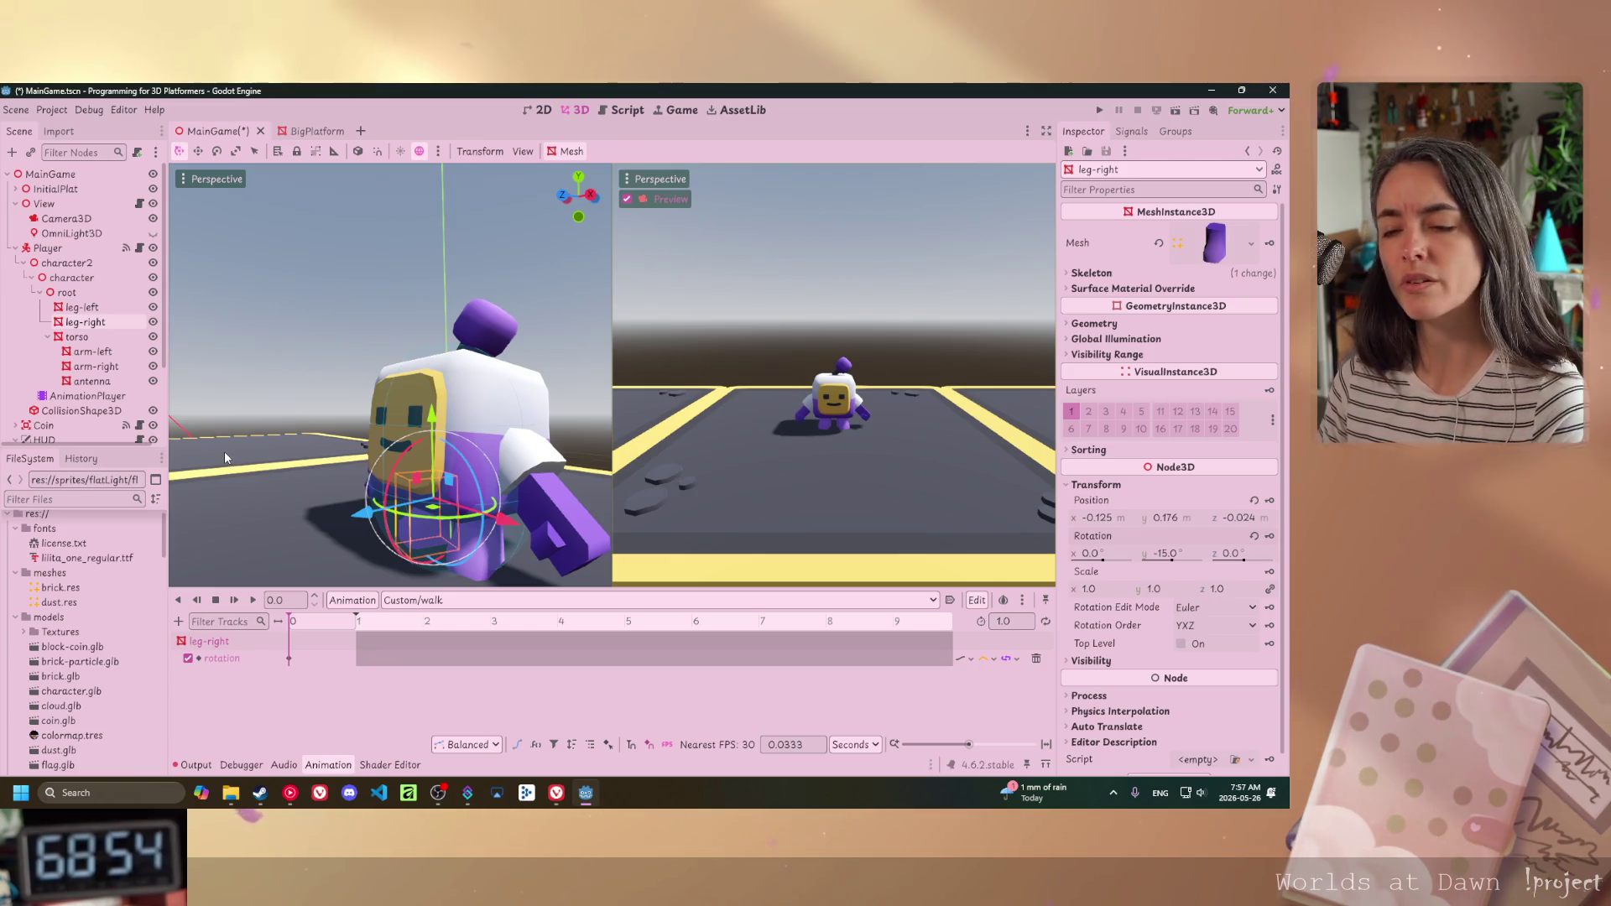
pyautogui.click(487, 550)
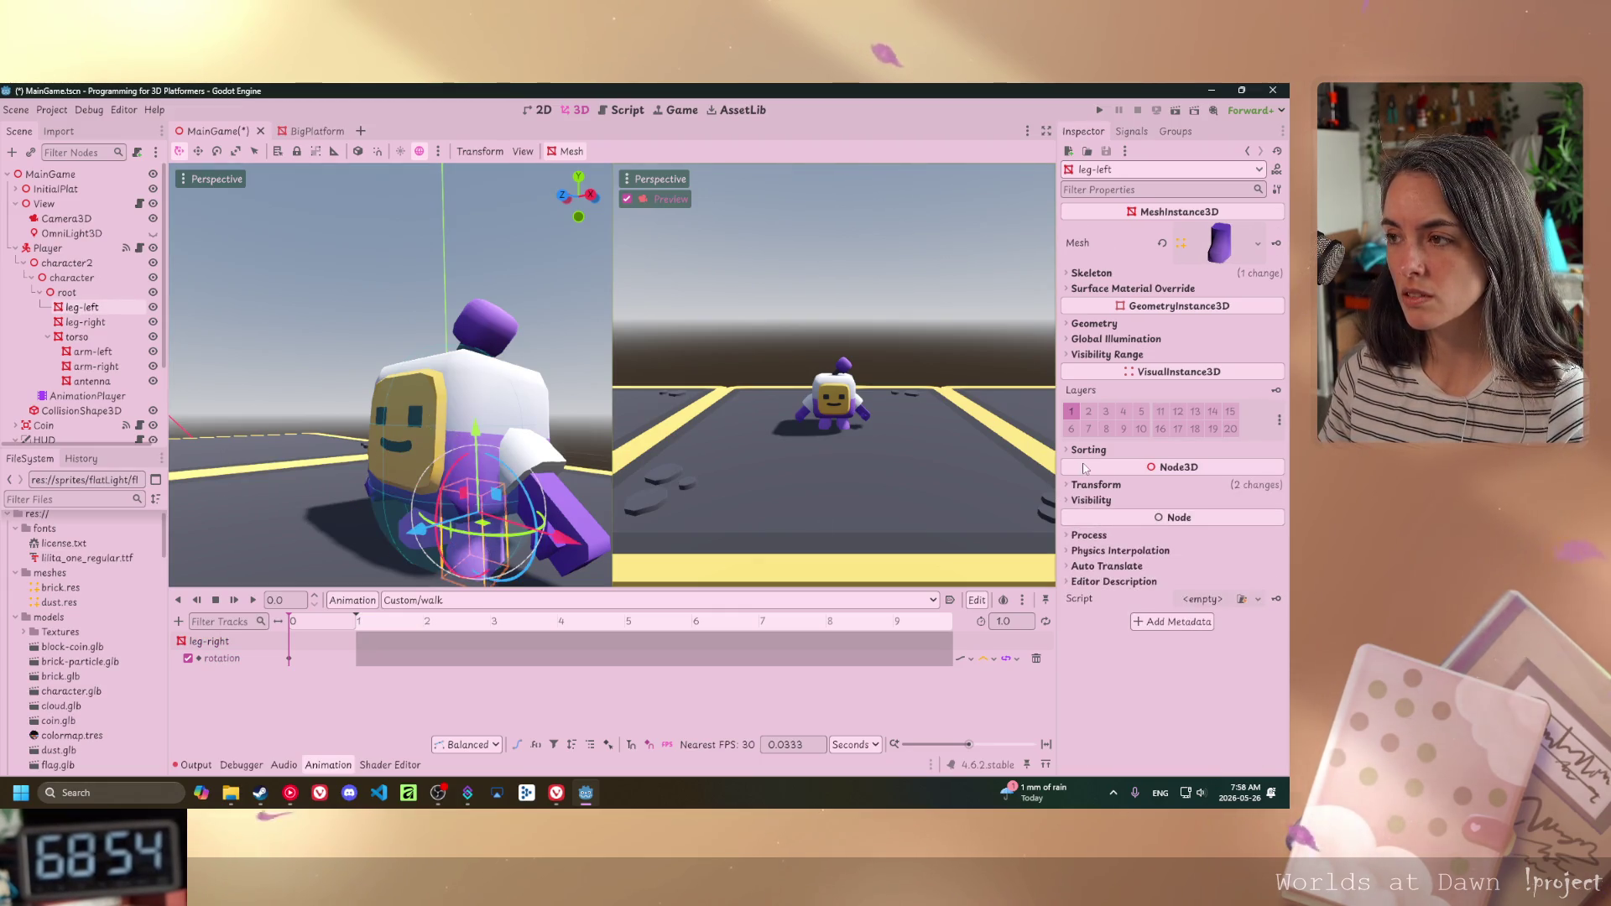
pyautogui.click(1094, 485)
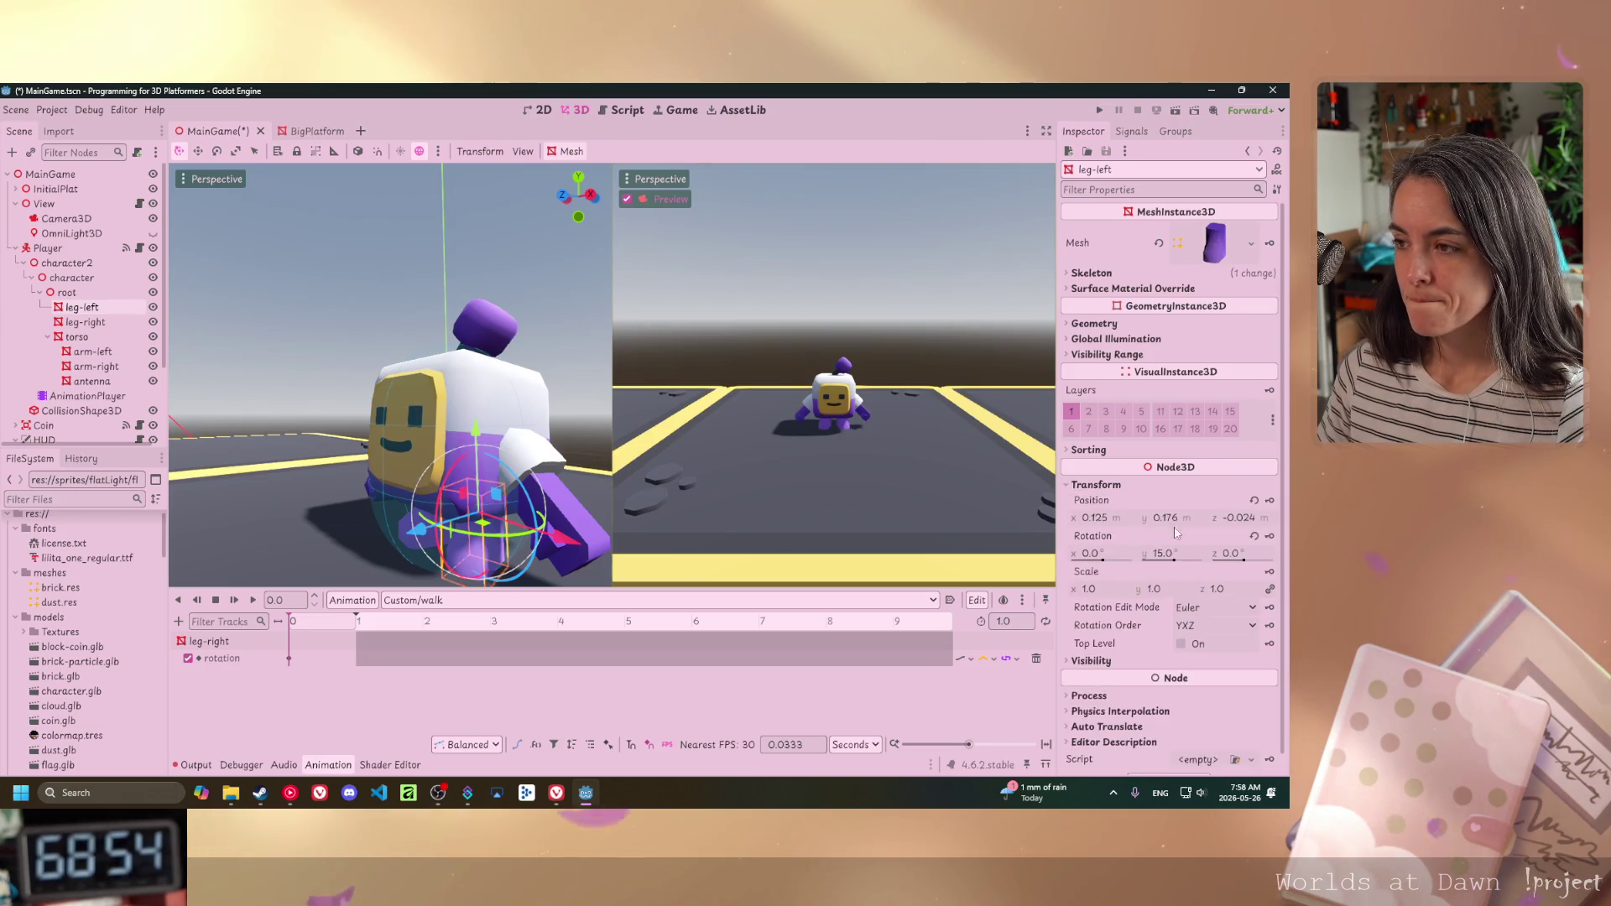
pyautogui.click(1269, 536)
pyautogui.click(589, 481)
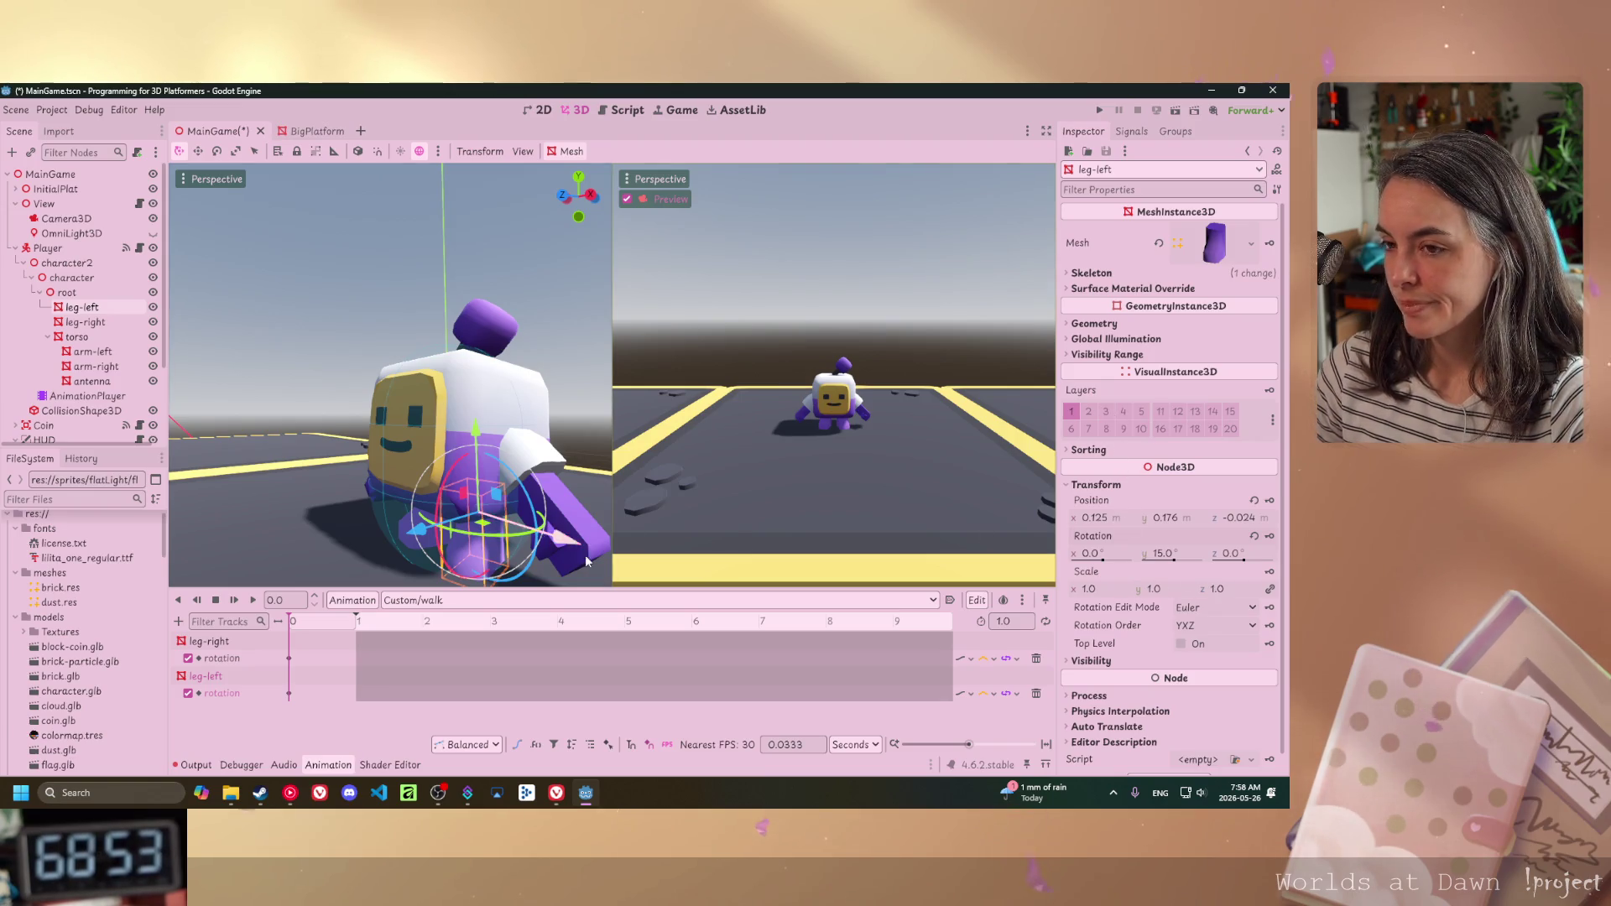
pyautogui.scroll(-3, 509, 522)
pyautogui.moveTo(509, 522)
pyautogui.mouseDown()
pyautogui.moveTo(386, 522)
pyautogui.moveTo(536, 532)
pyautogui.moveTo(500, 537)
pyautogui.mouseUp()
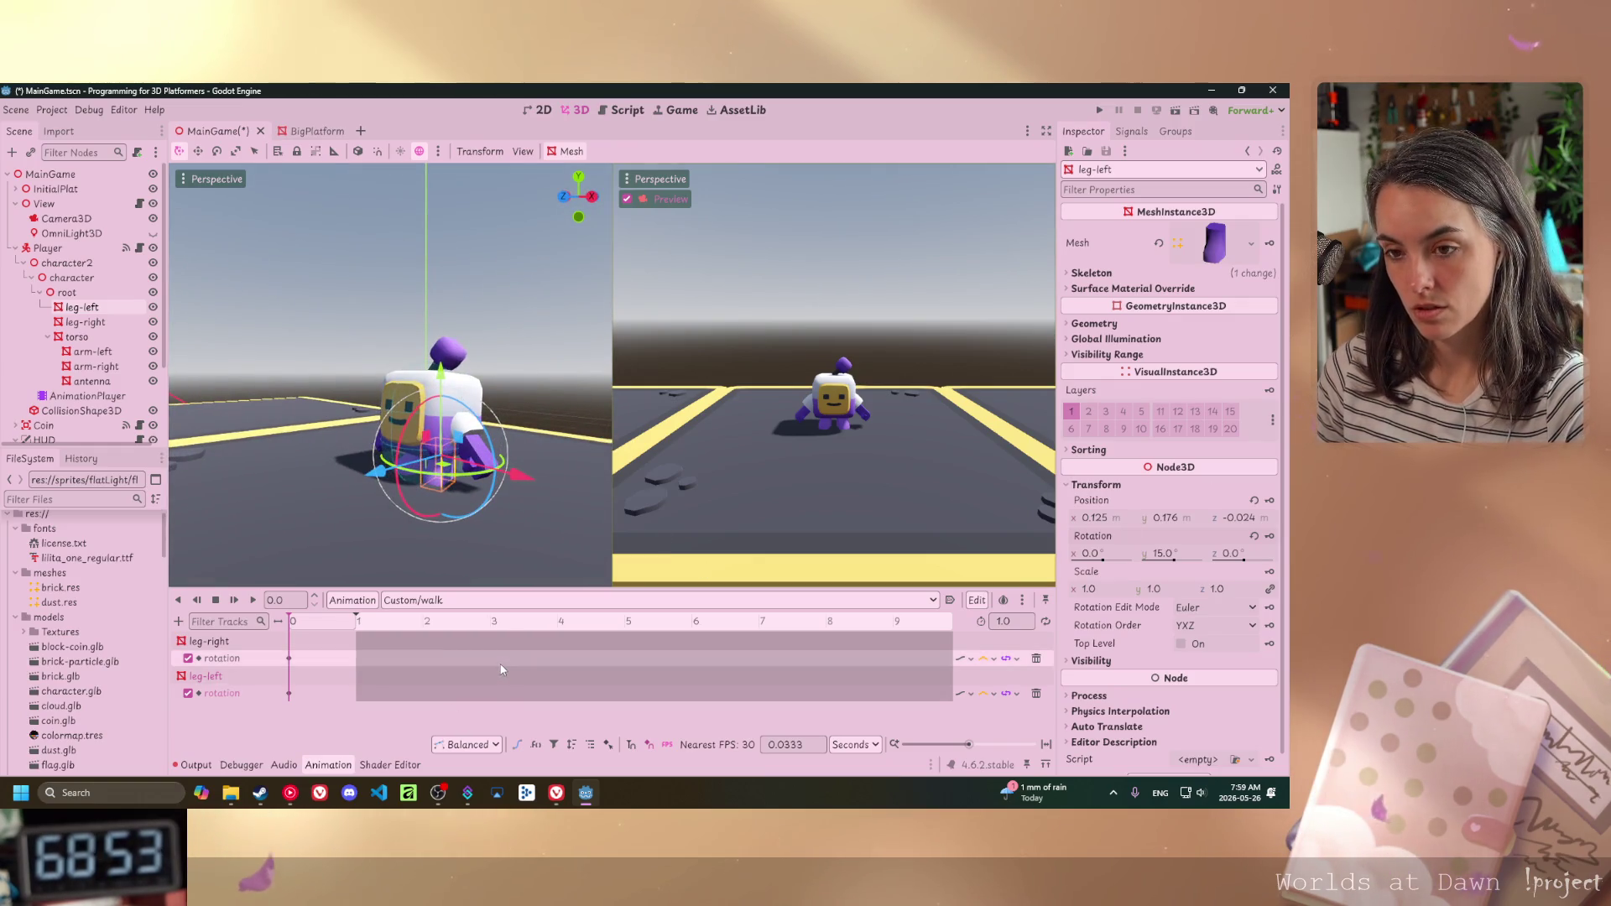
# - Undo the leg tracks, swing leg-left to -52° on X and key it at time 0
pyautogui.hotkey('ctrl', 'z')
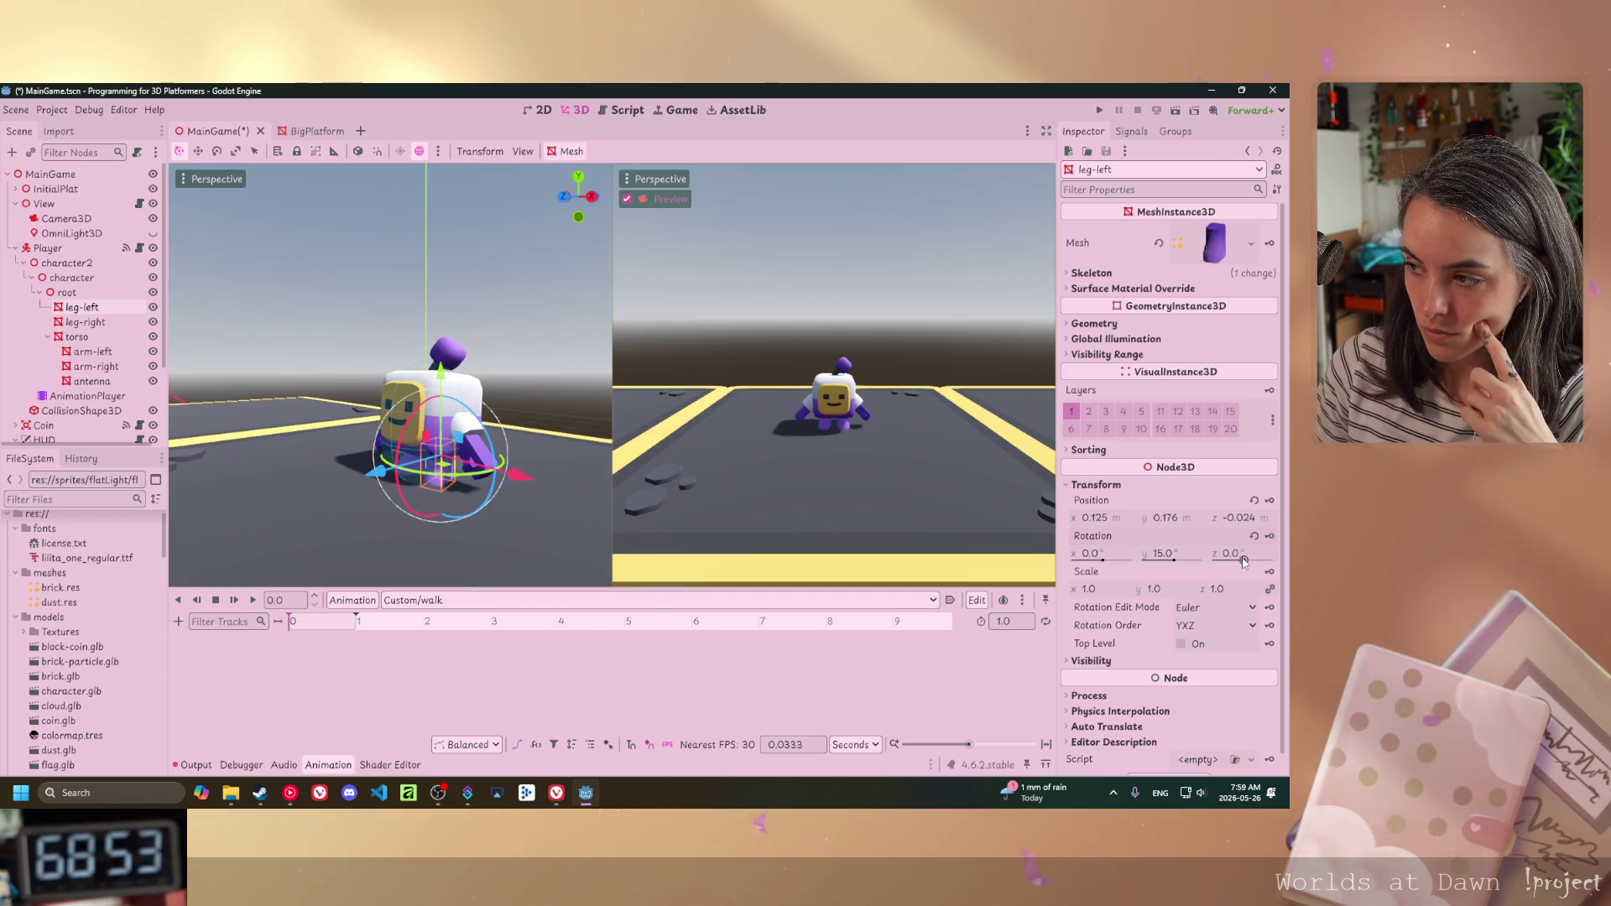
pyautogui.moveTo(1242, 560); pyautogui.dragTo(1240, 562)
pyautogui.hotkey('ctrl', 'z')
pyautogui.moveTo(1186, 571)
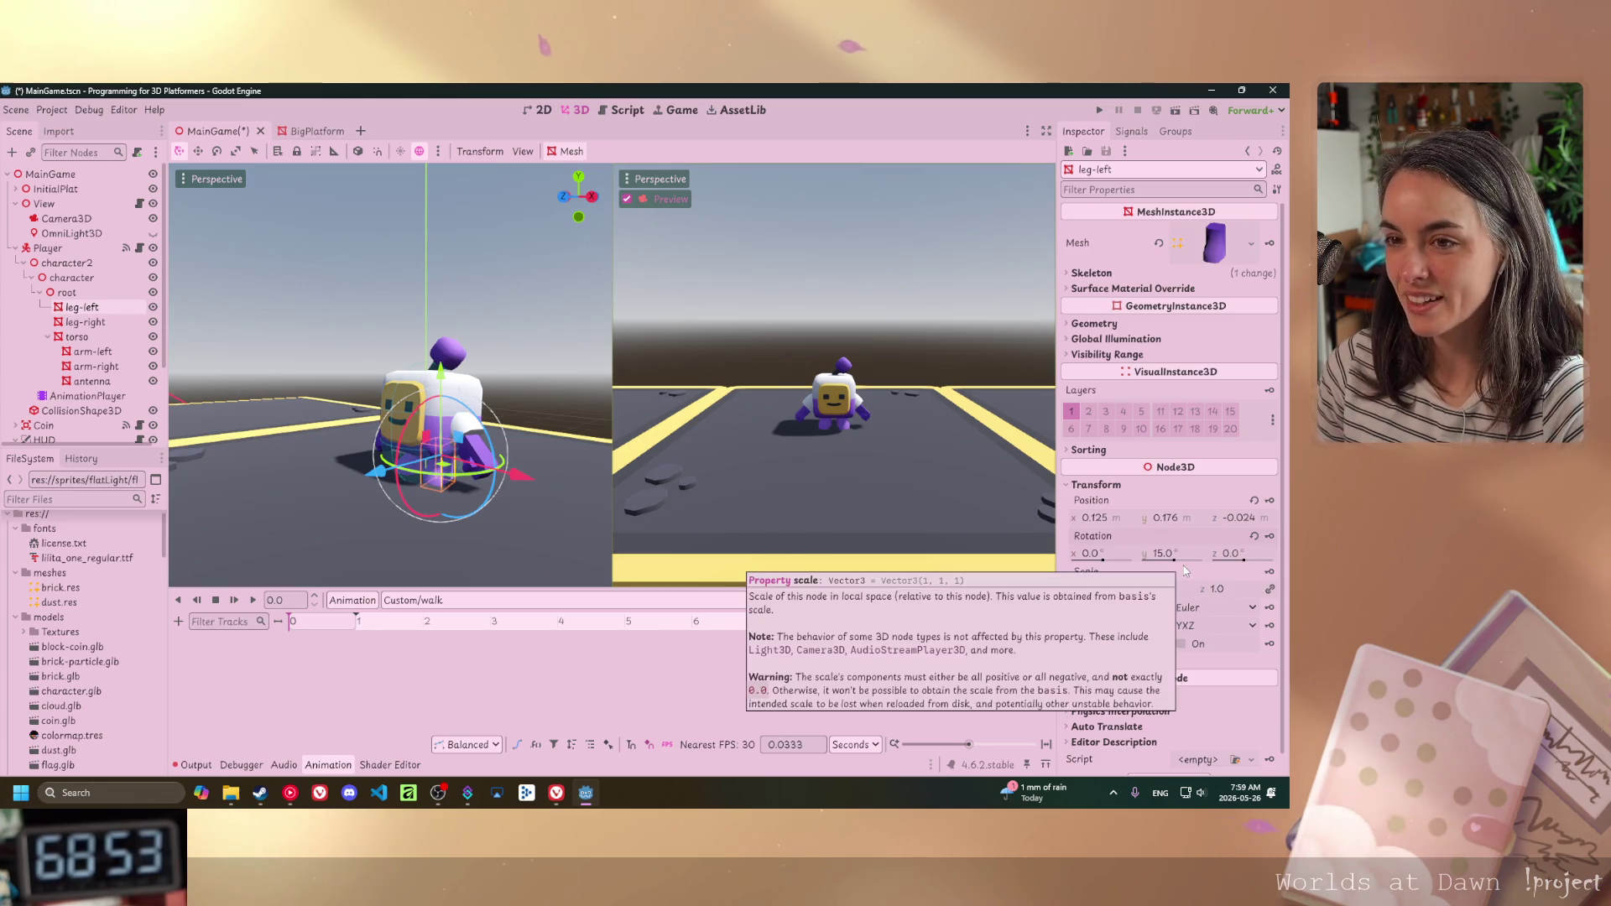
pyautogui.moveTo(1102, 560); pyautogui.dragTo(1099, 562)
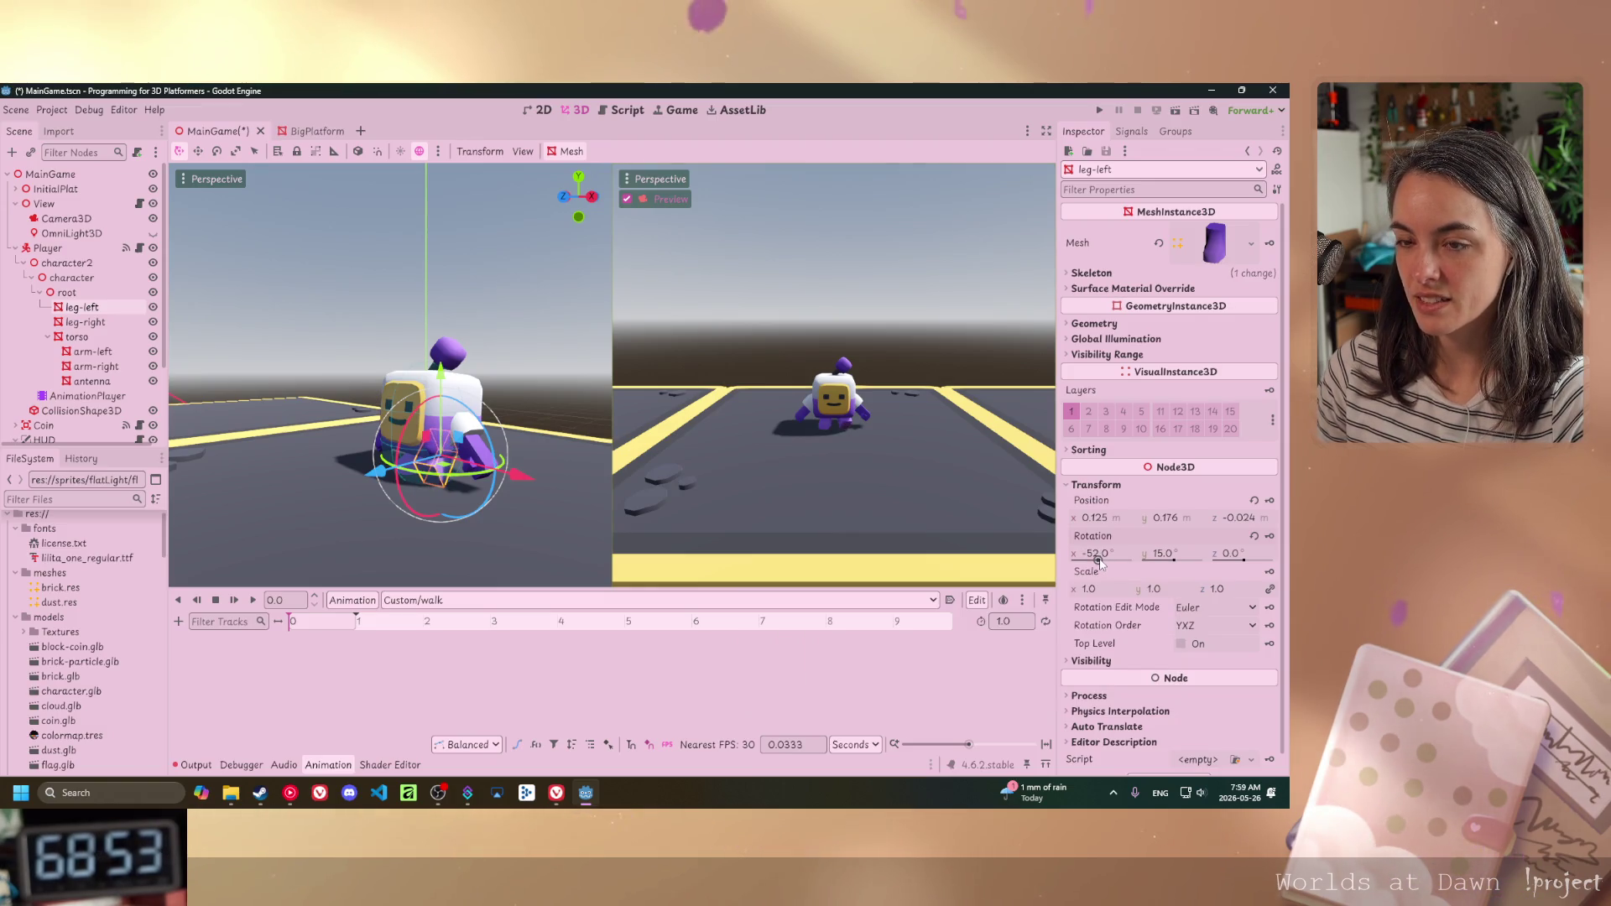
pyautogui.click(1270, 536)
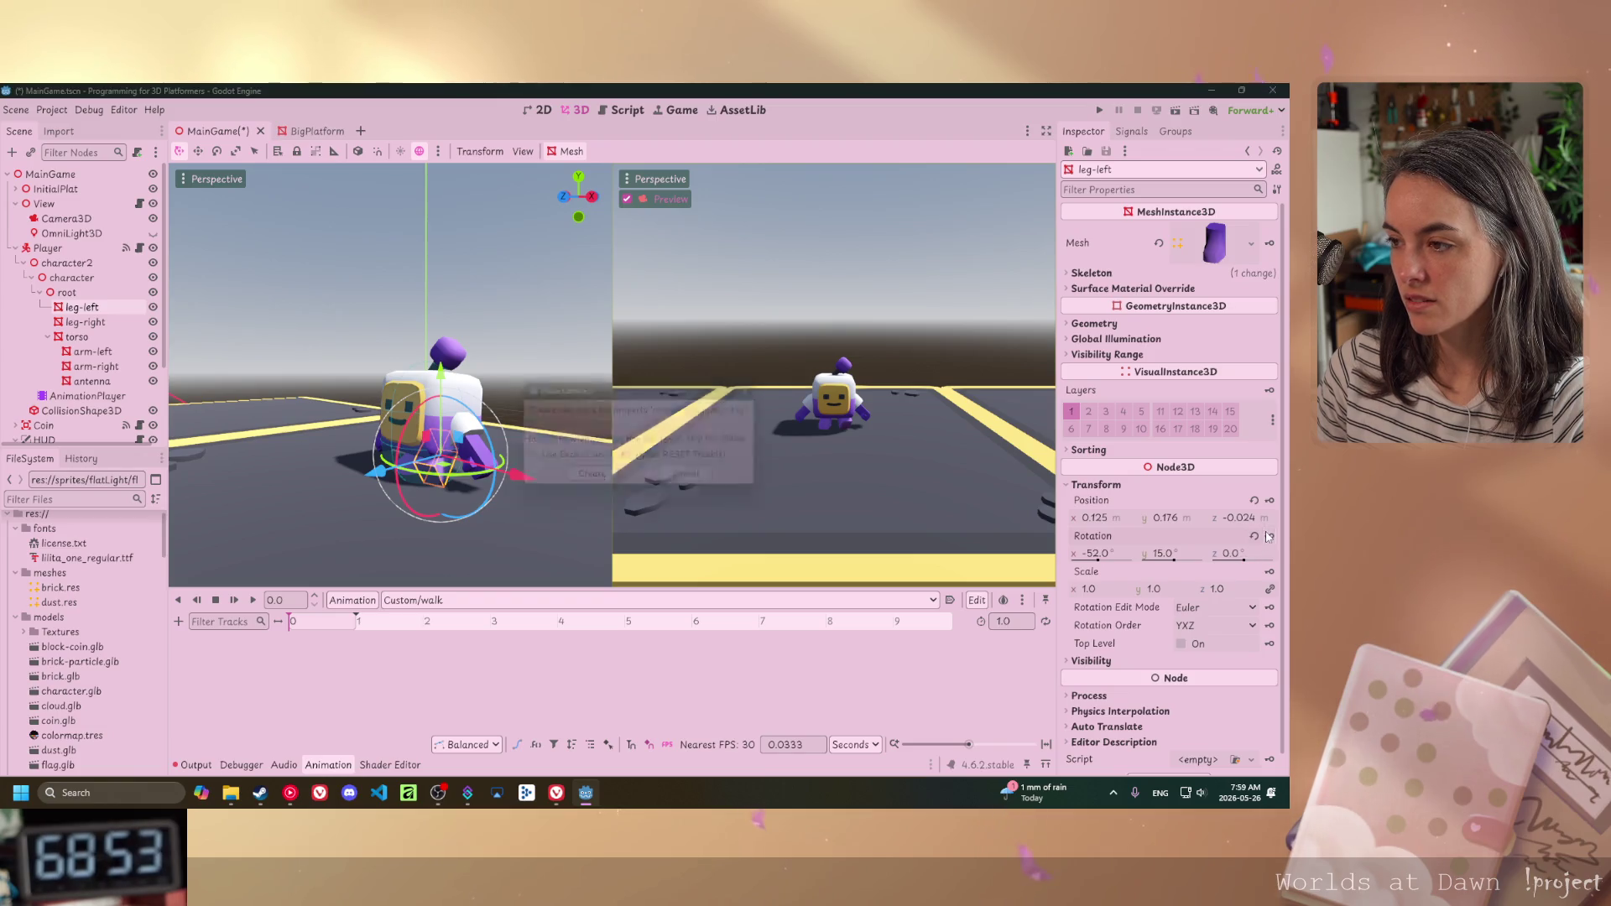
pyautogui.click(590, 482)
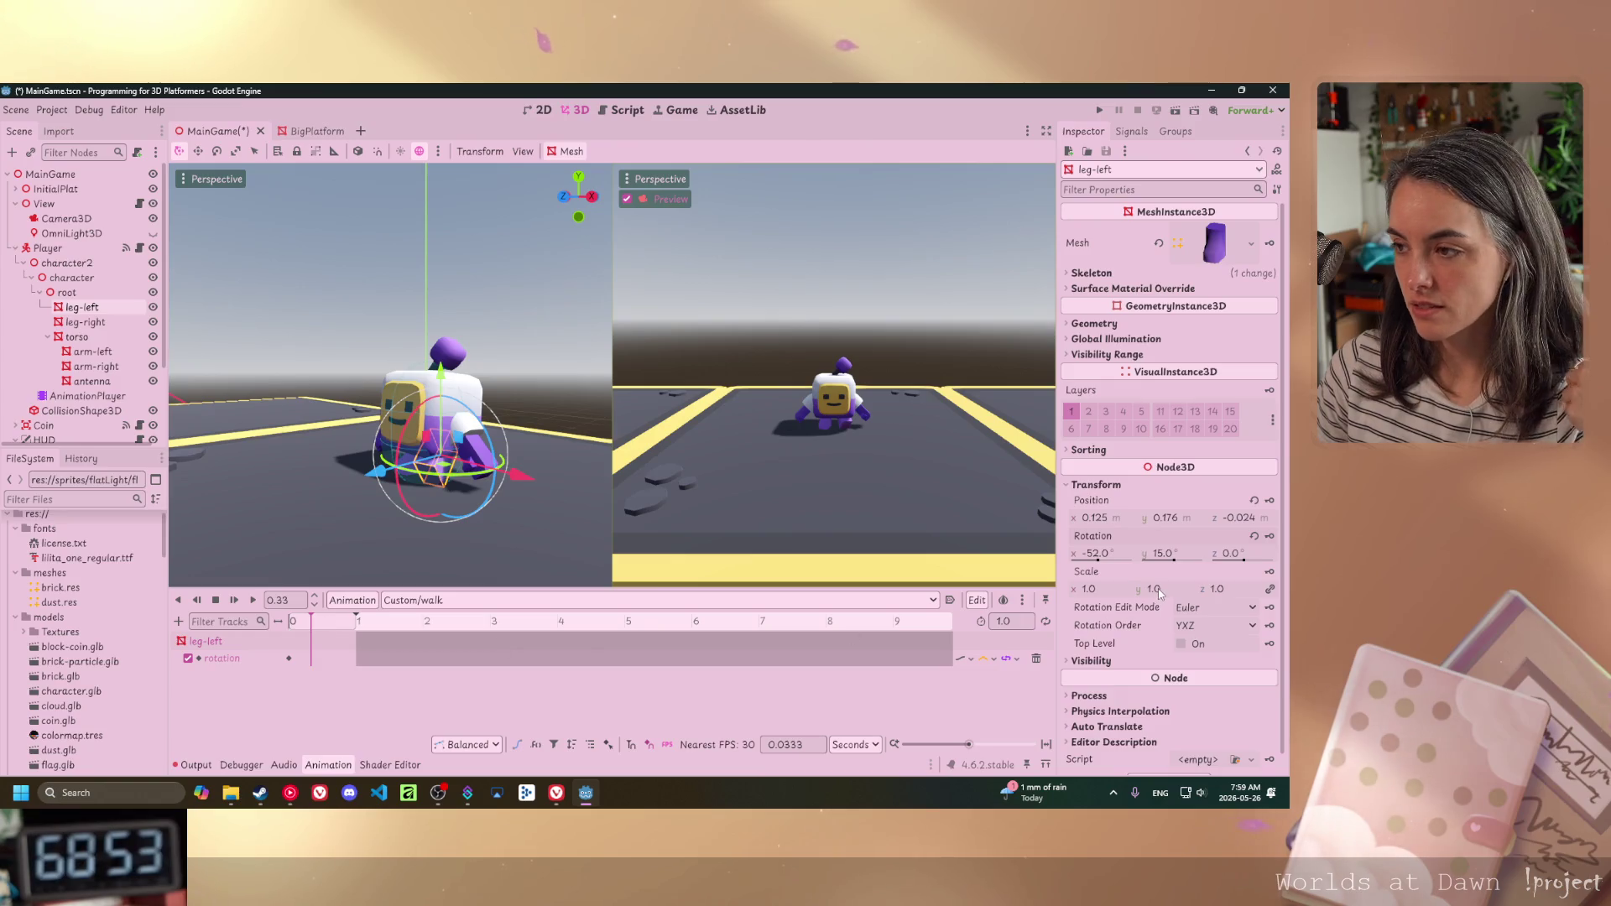
# - Swing the left leg to 32° on X, key it at 0.33, and check both keys
pyautogui.moveTo(1096, 556); pyautogui.dragTo(1106, 566)
pyautogui.write('32')
pyautogui.click(1270, 537)
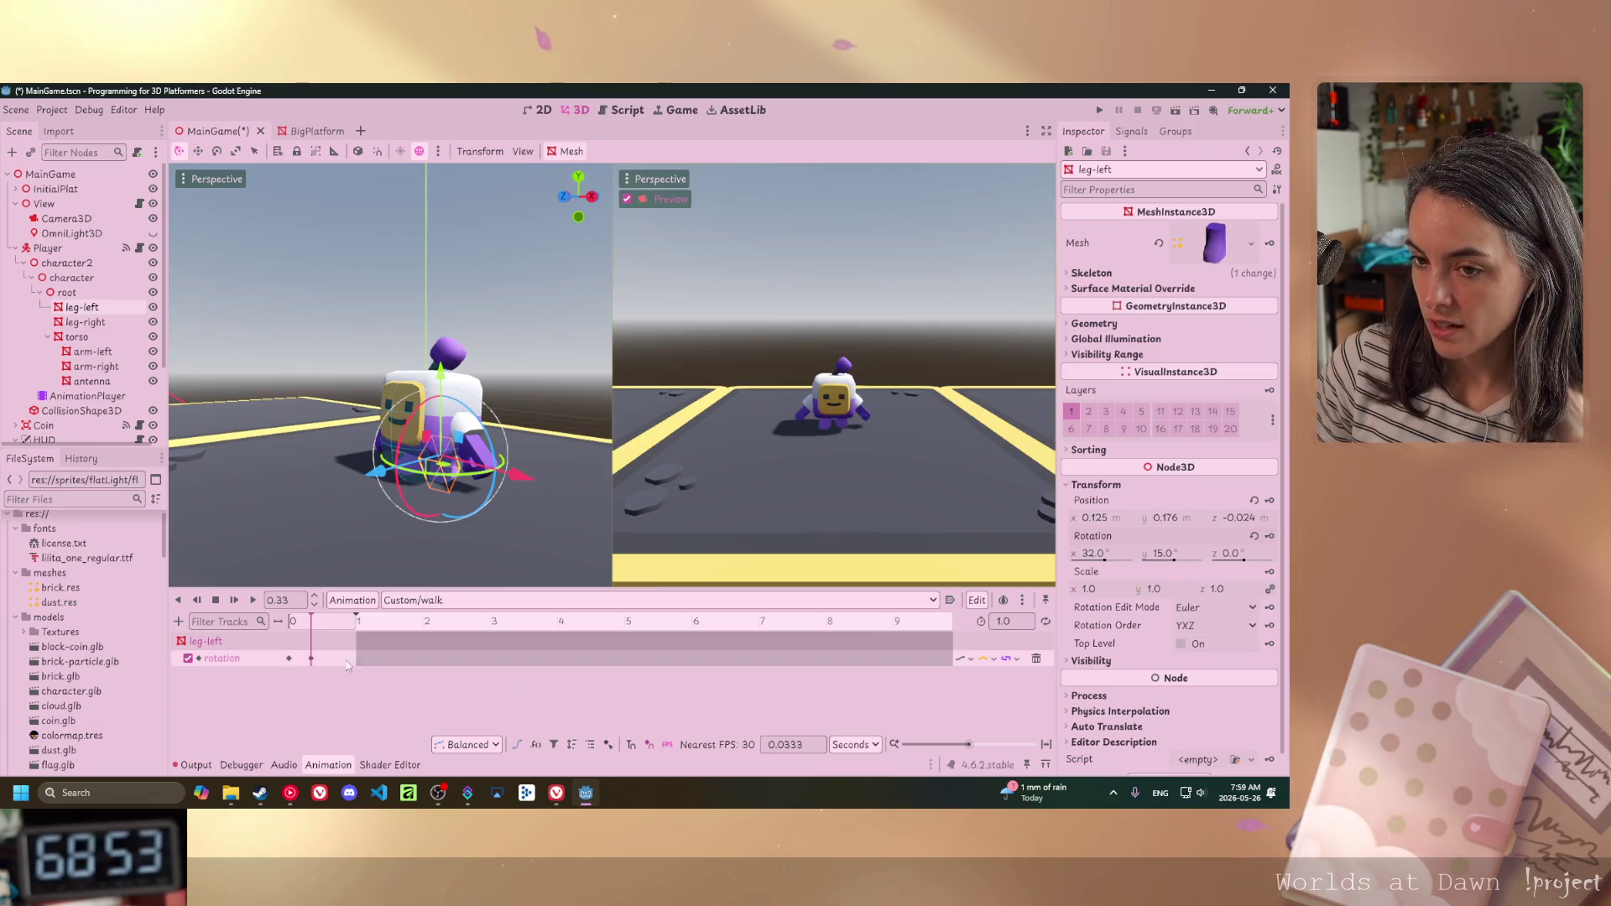
pyautogui.click(290, 659)
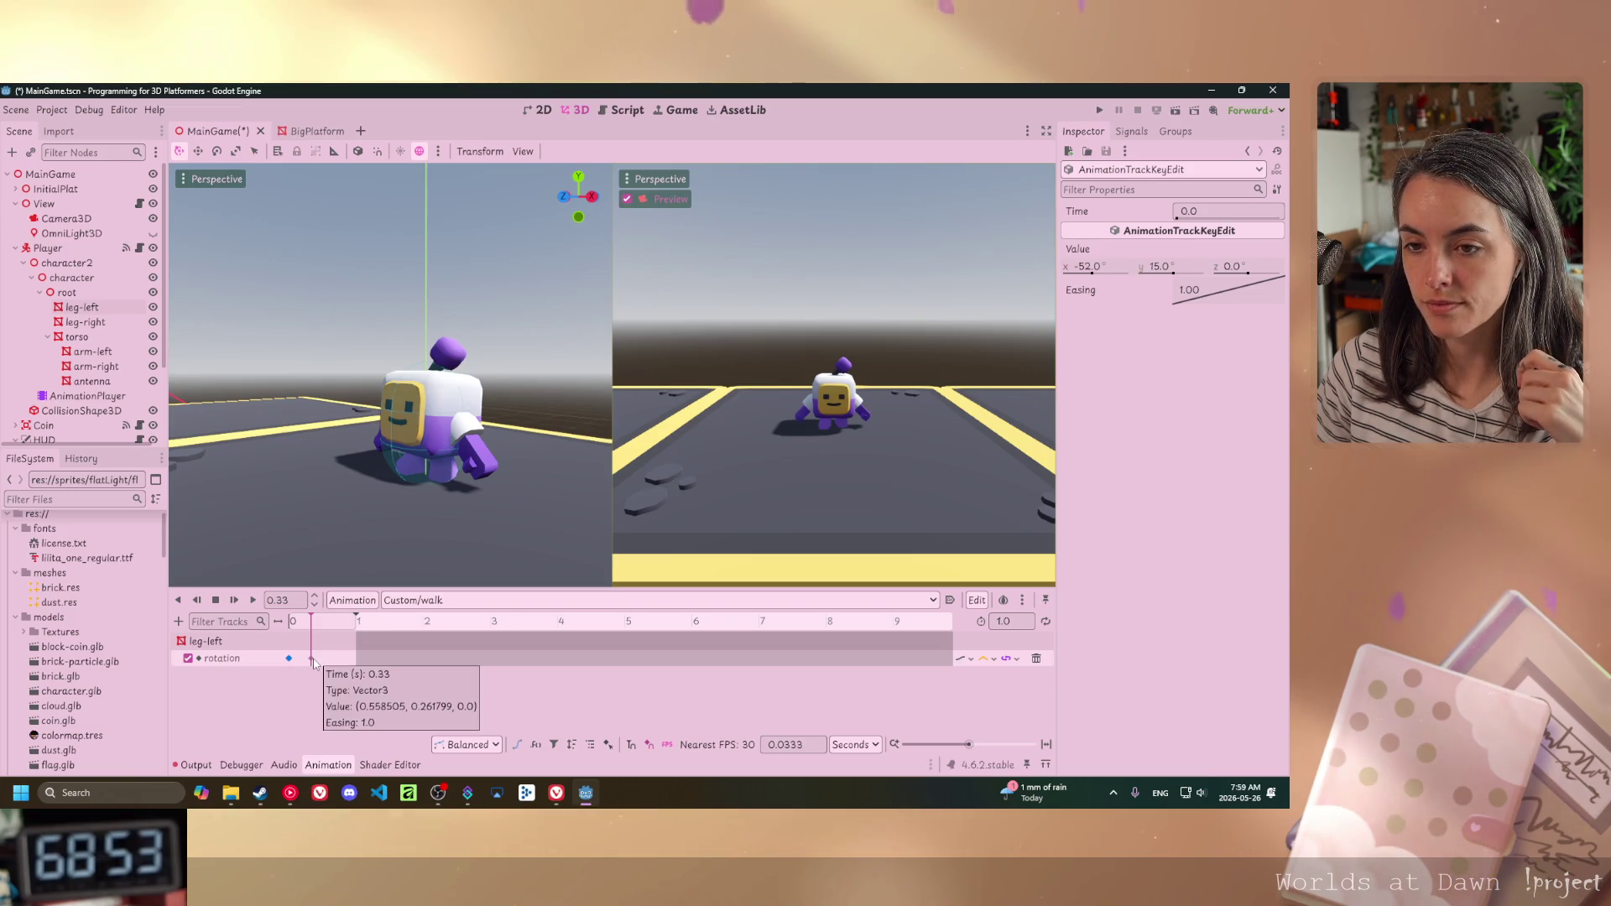
pyautogui.click(310, 659)
# - Move the playhead to 0.6 and reselect the left leg
pyautogui.click(331, 622)
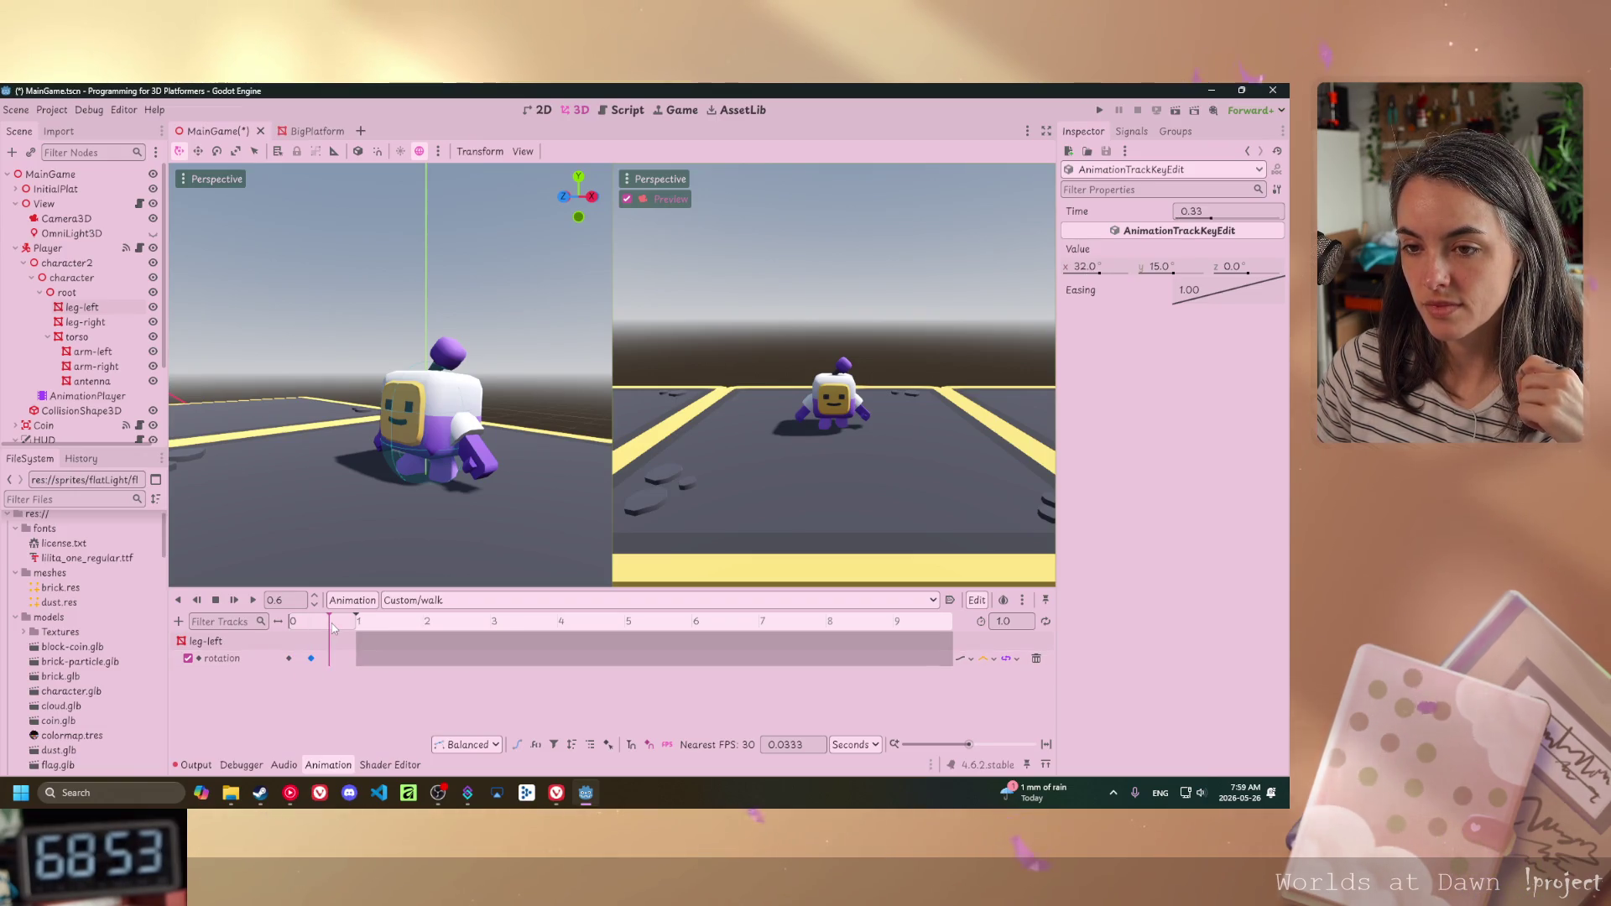
pyautogui.moveTo(331, 626); pyautogui.dragTo(329, 626)
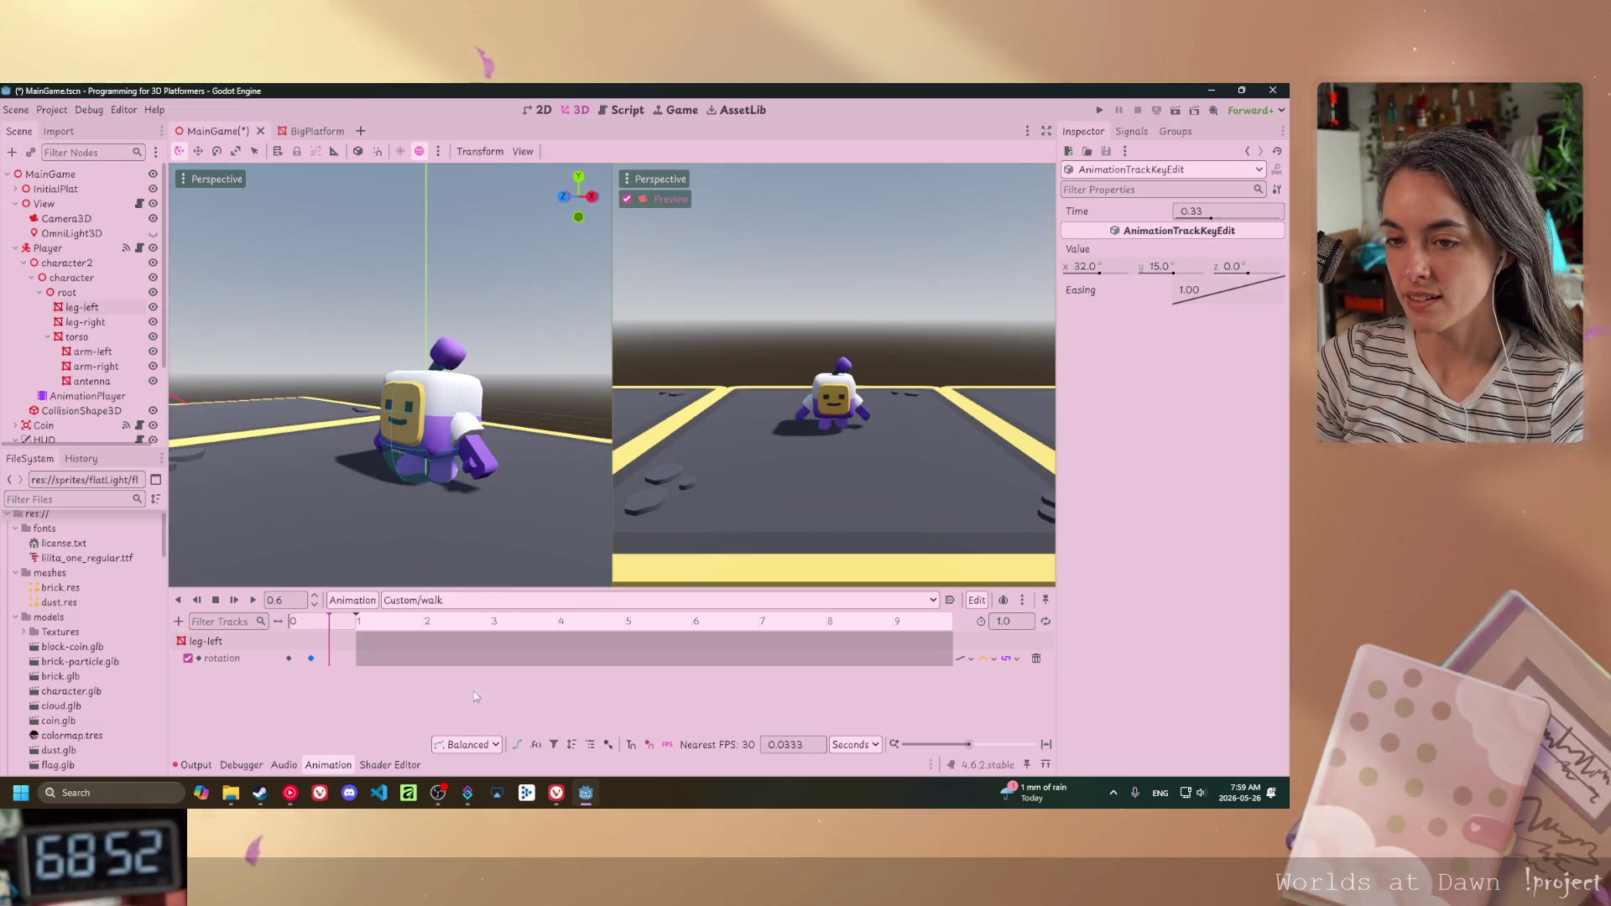
pyautogui.moveTo(291, 664)
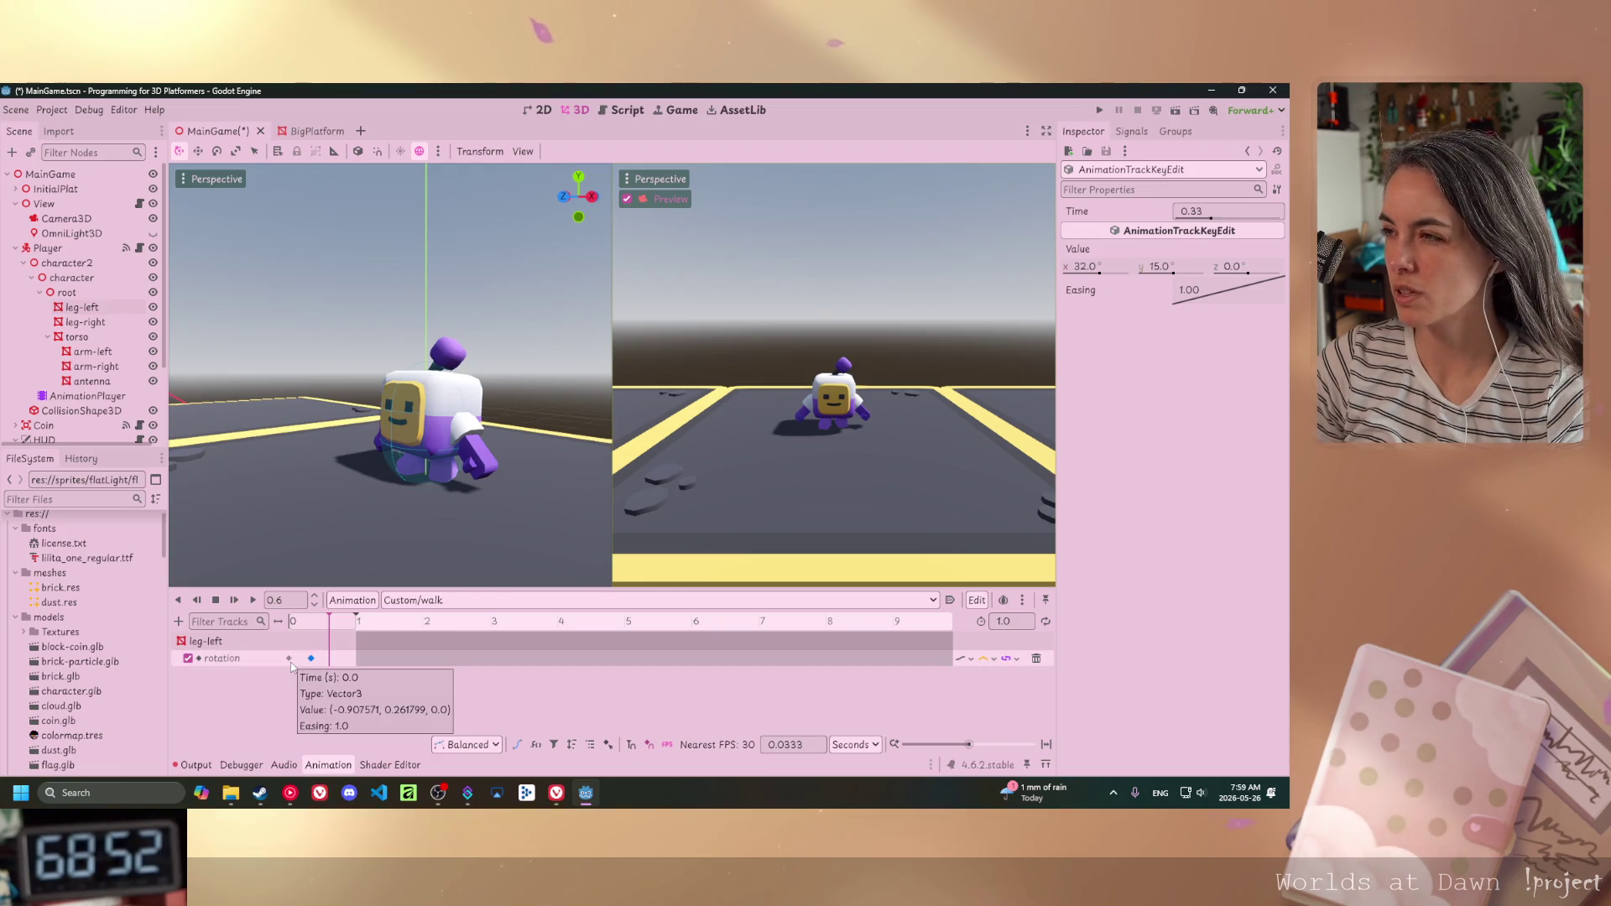
pyautogui.click(291, 665)
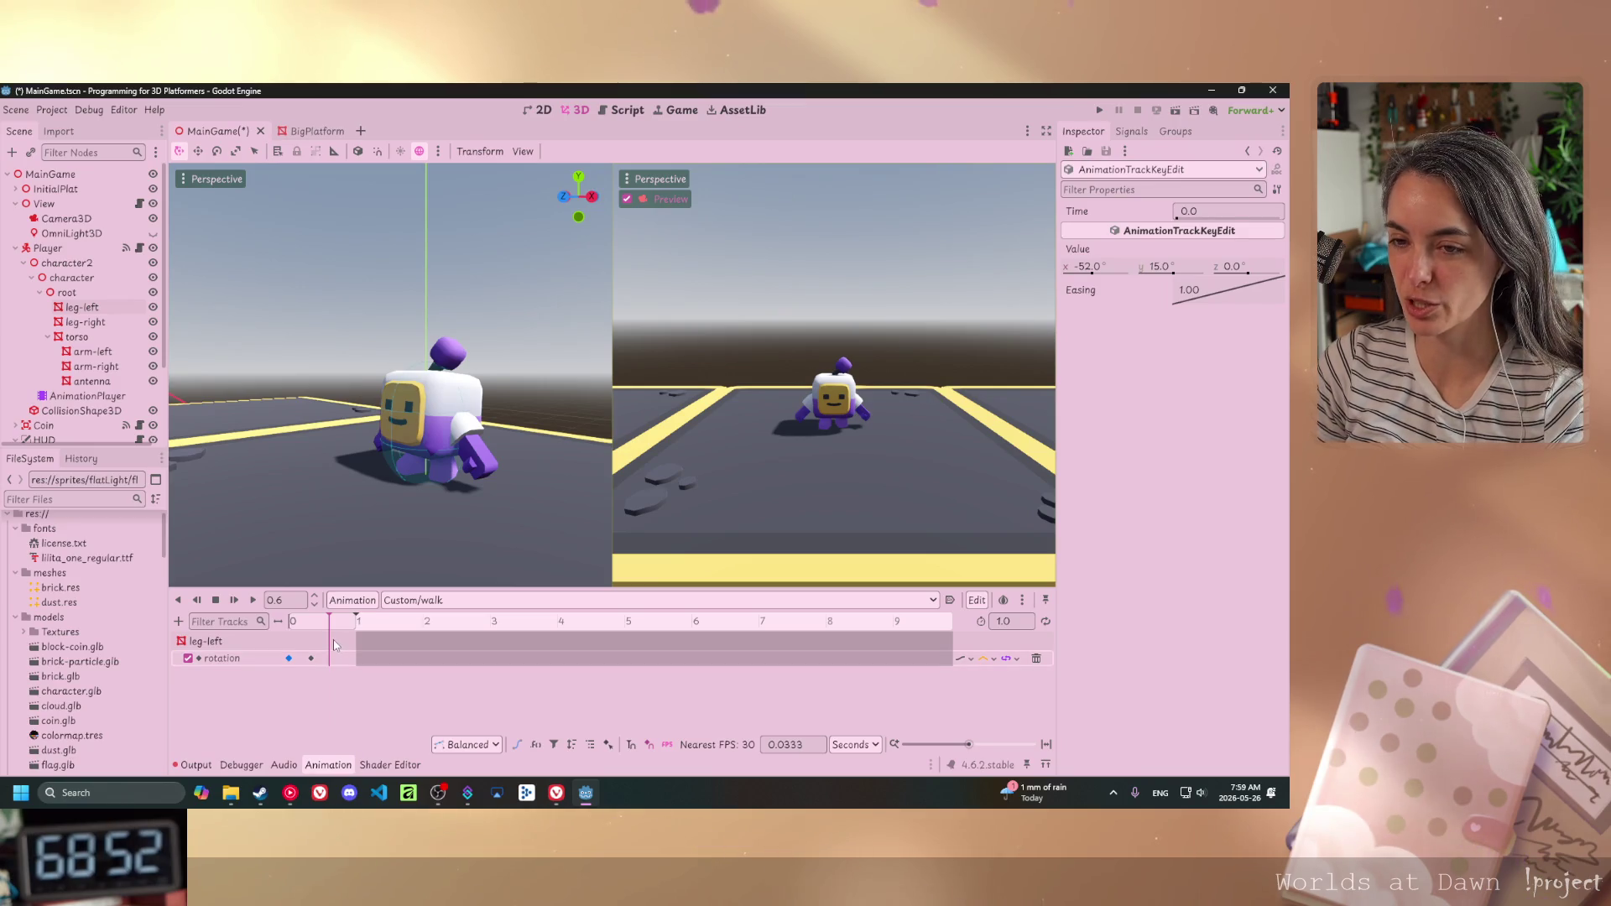
pyautogui.click(444, 472)
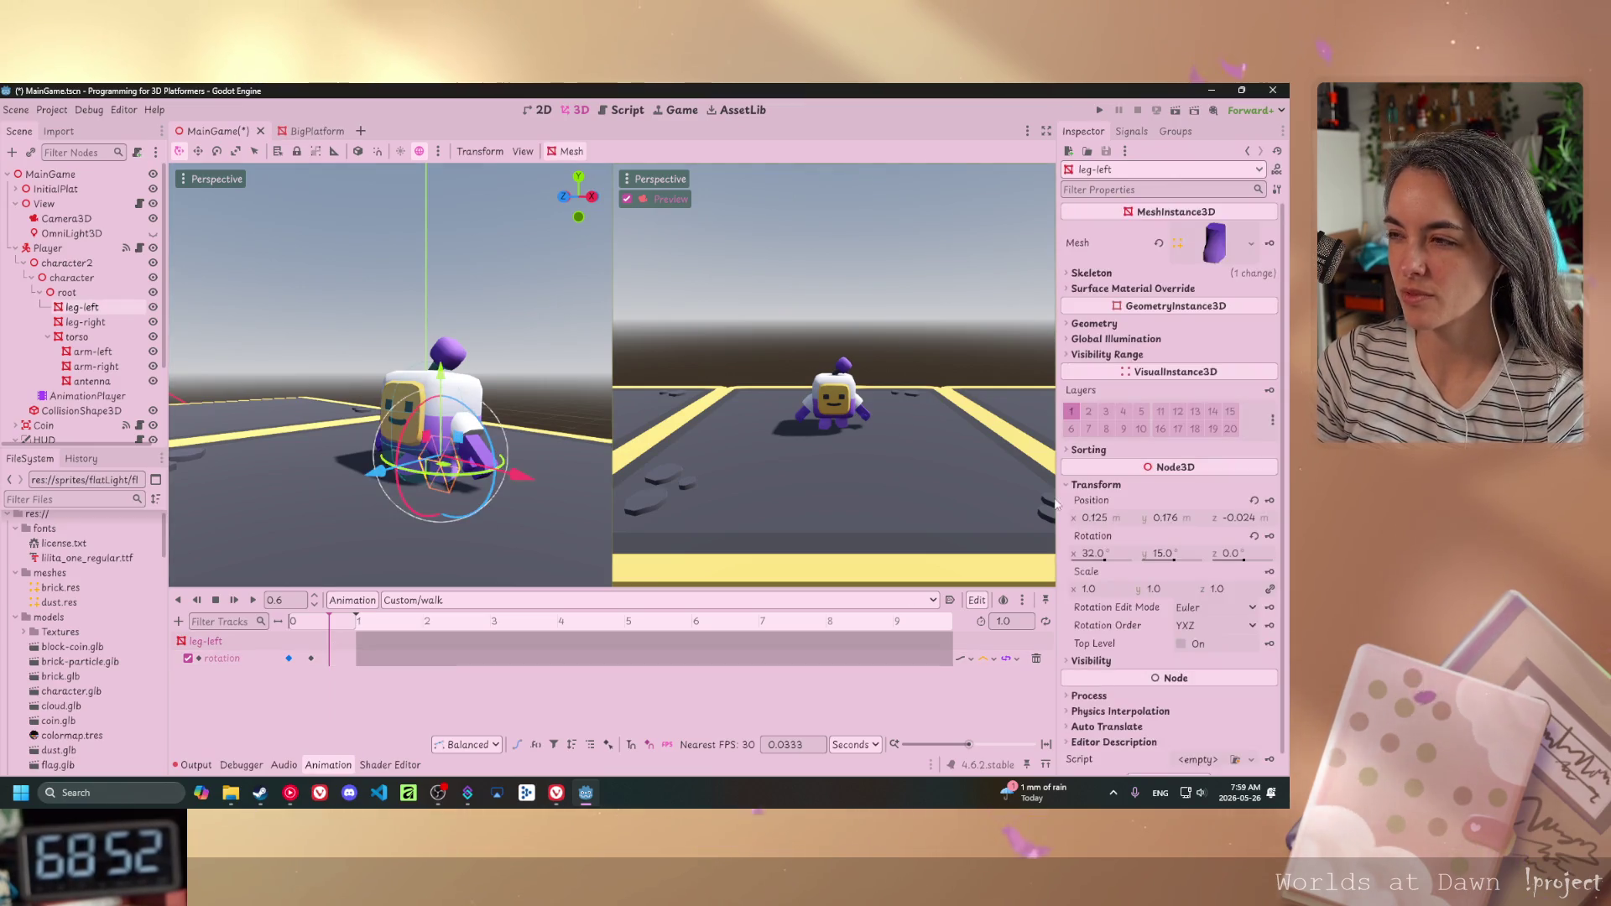
# - Key the left leg's rotation at 0.6 with X back at -52°
pyautogui.click(1100, 556)
pyautogui.write('-52')
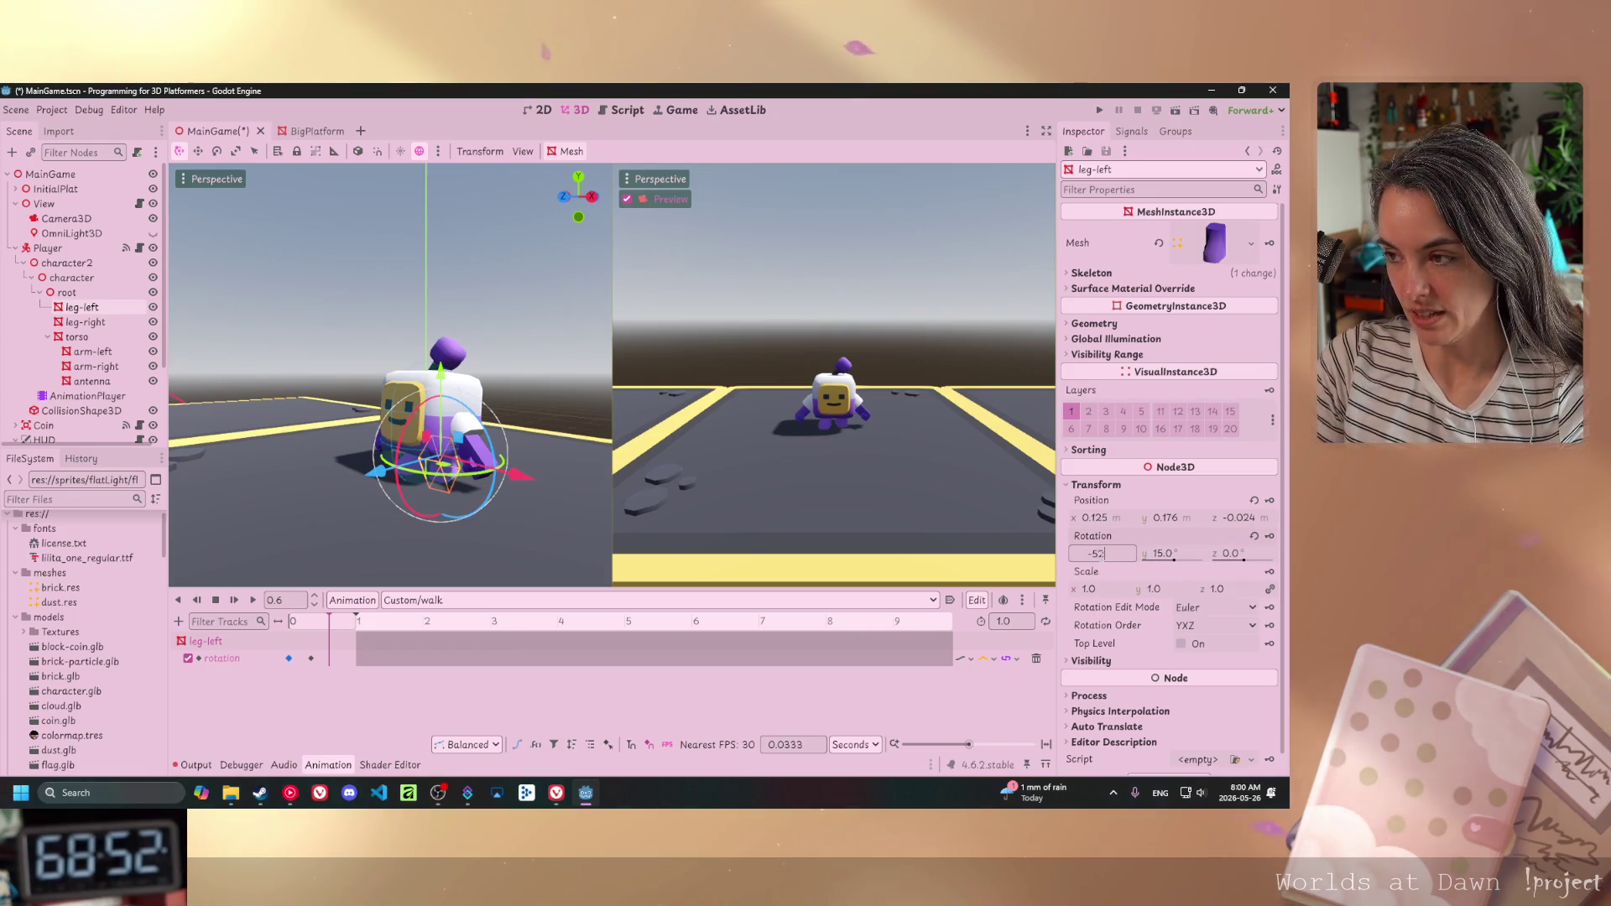
pyautogui.press('Return')
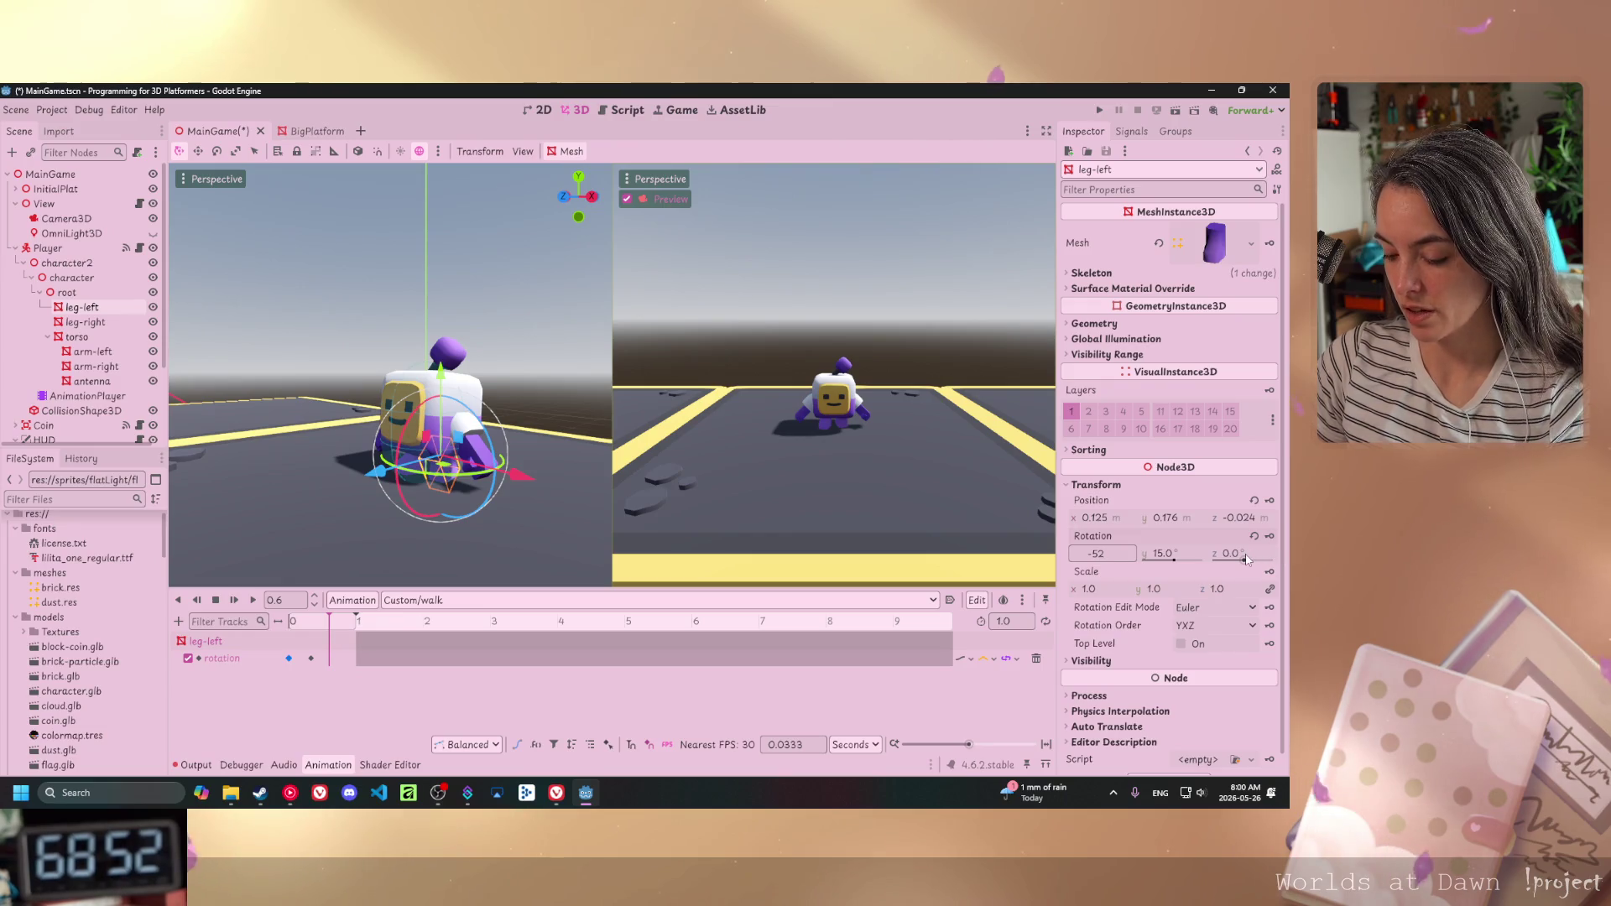
pyautogui.click(1269, 535)
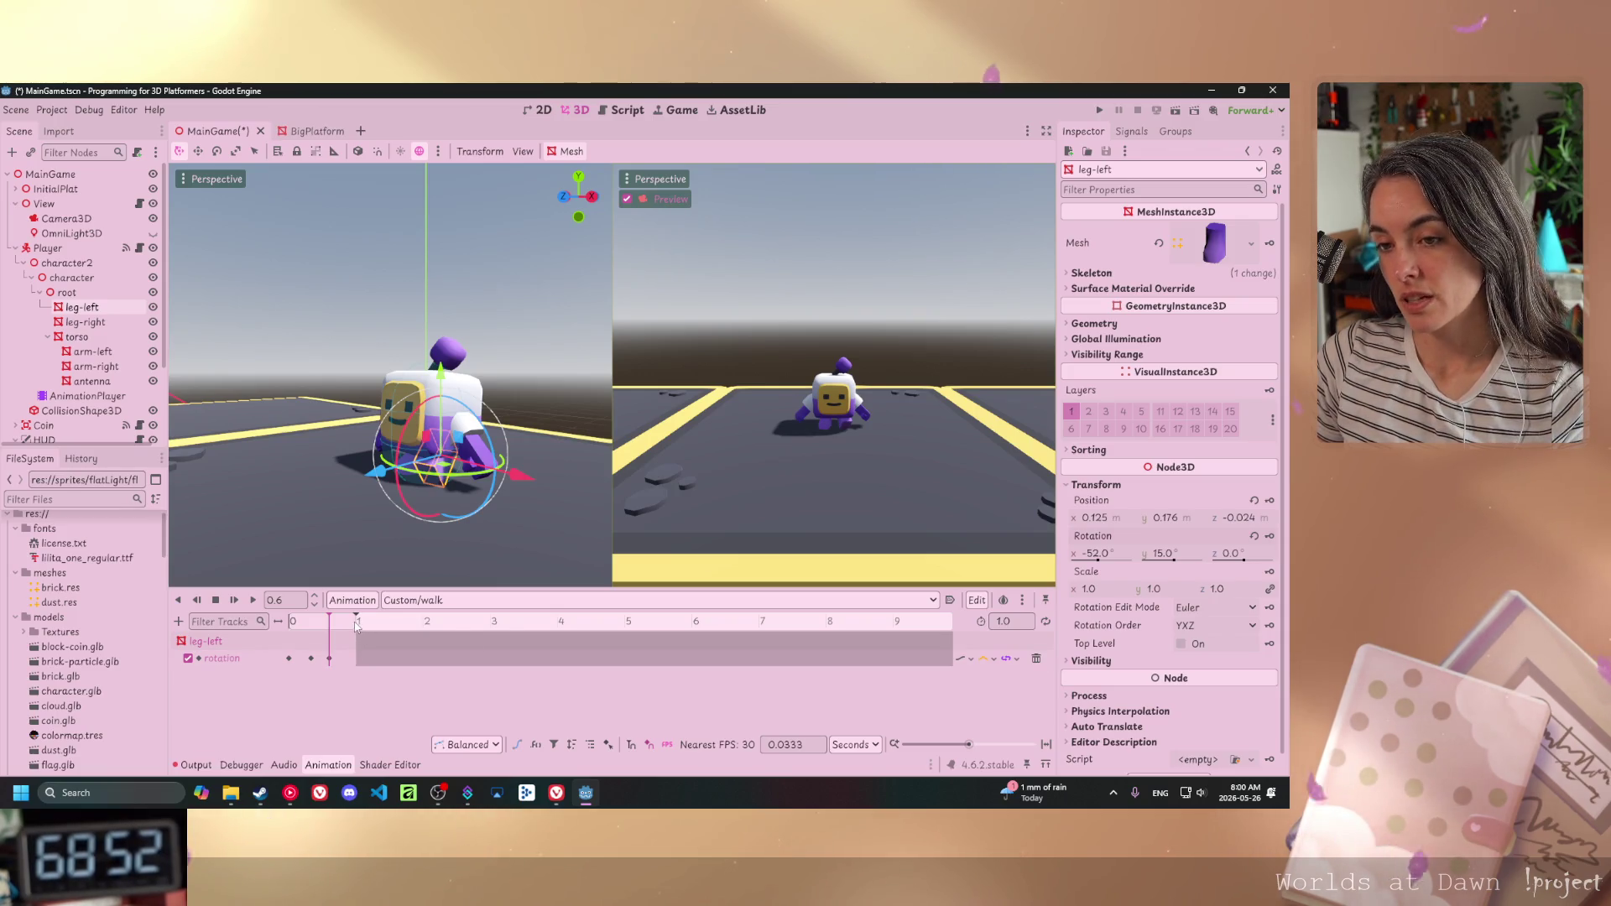
# - Shift the 0.6 left-leg key to 0.6333 and return the playhead to 0
pyautogui.click(330, 659)
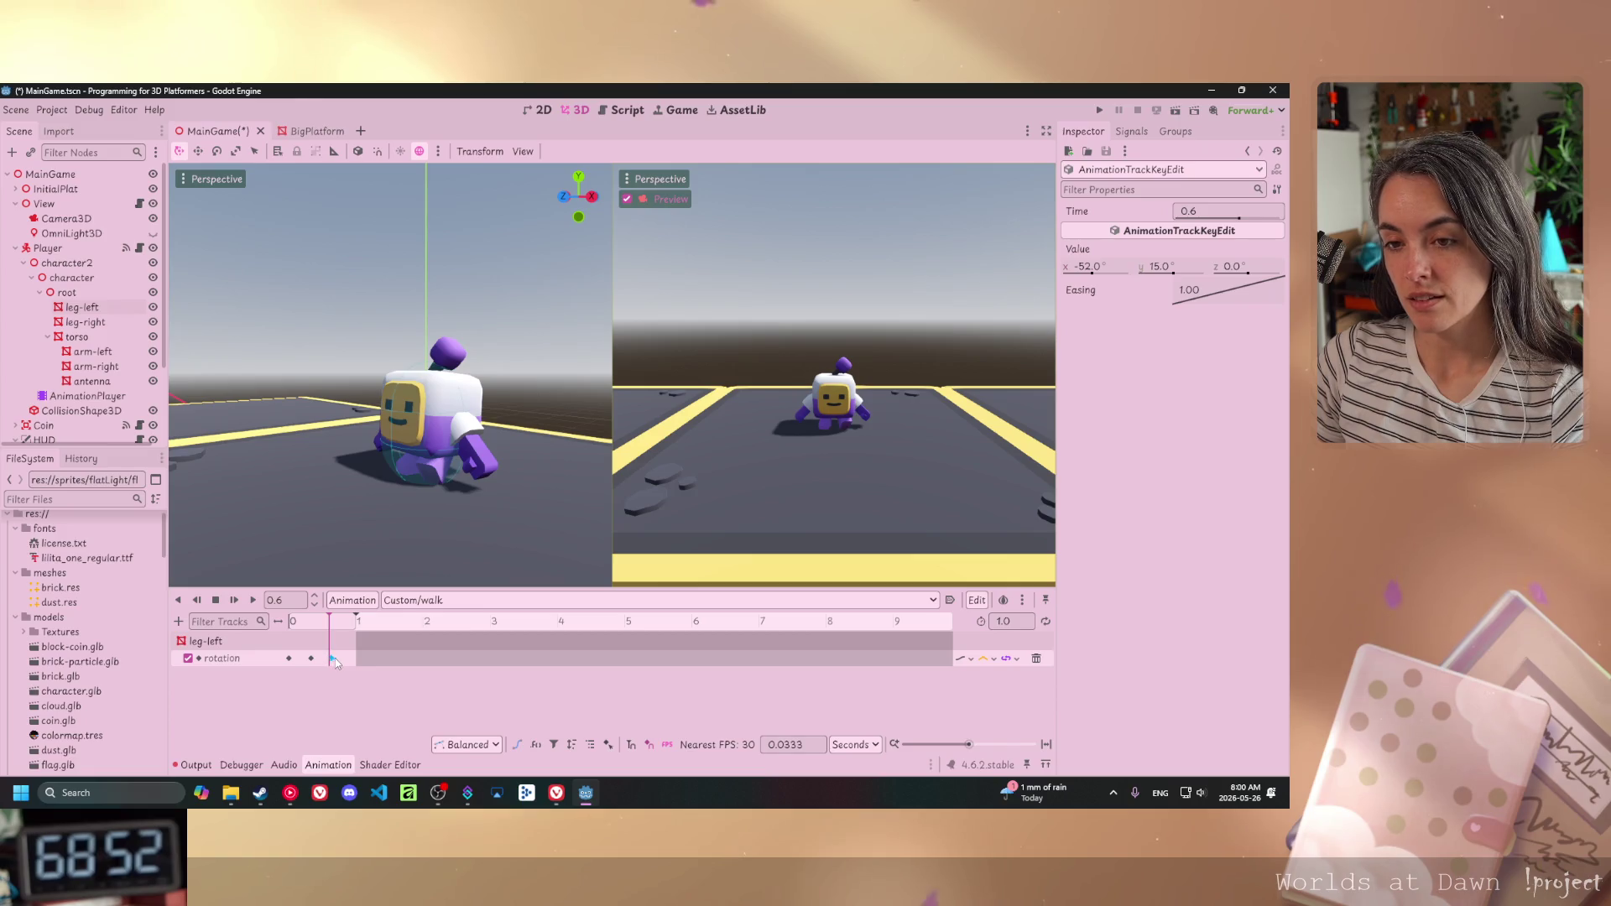
pyautogui.moveTo(333, 660); pyautogui.dragTo(335, 660)
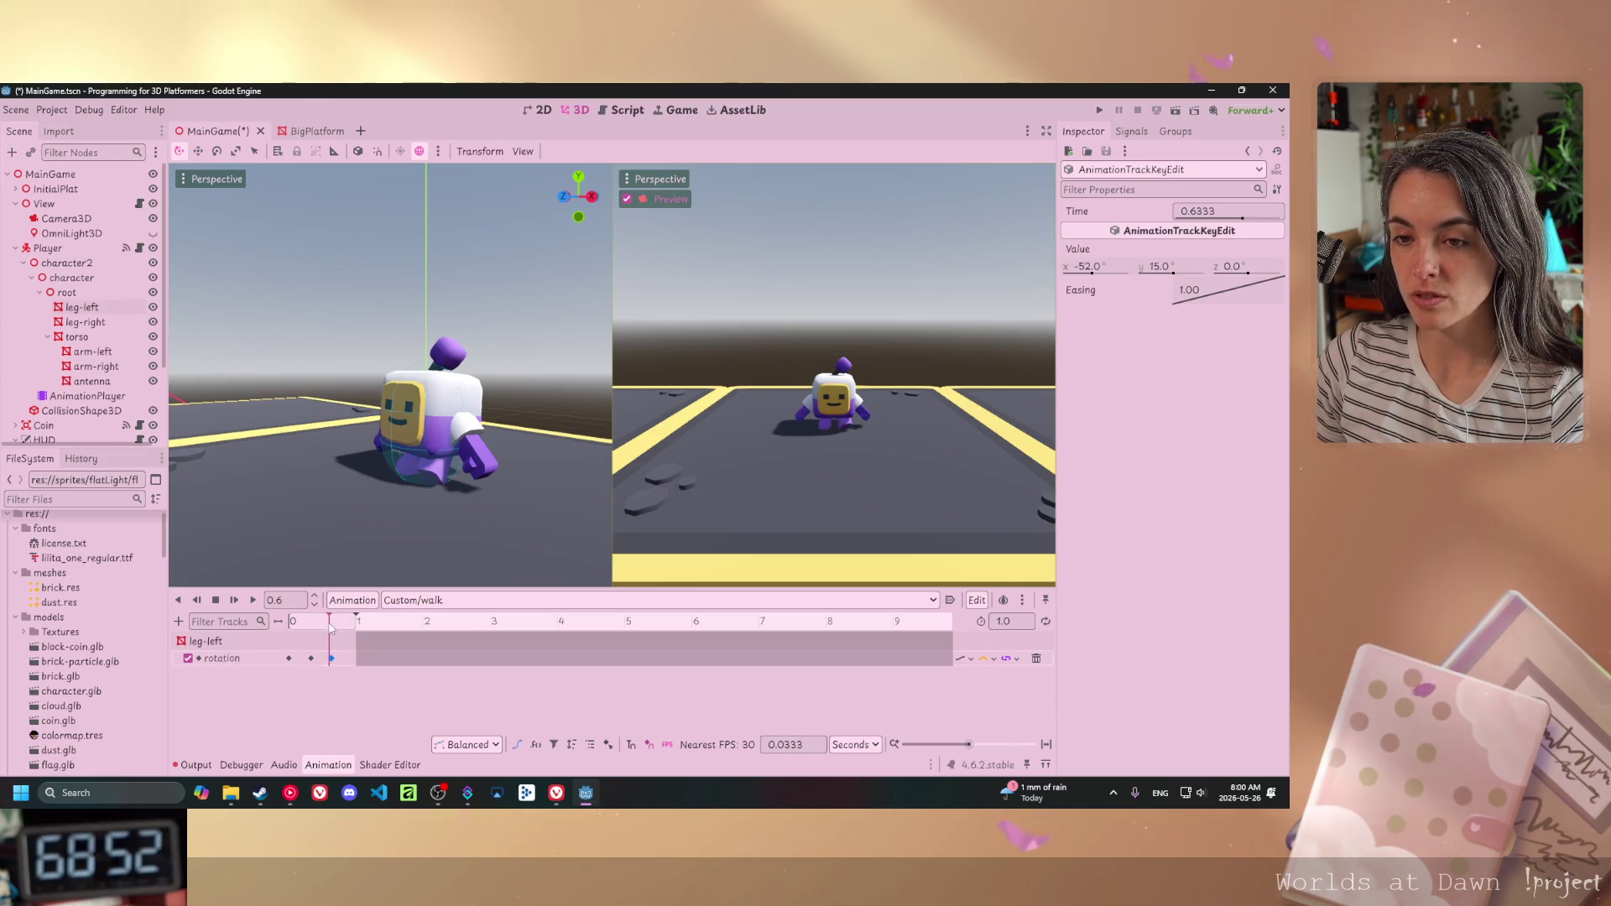
pyautogui.click(289, 621)
pyautogui.click(288, 621)
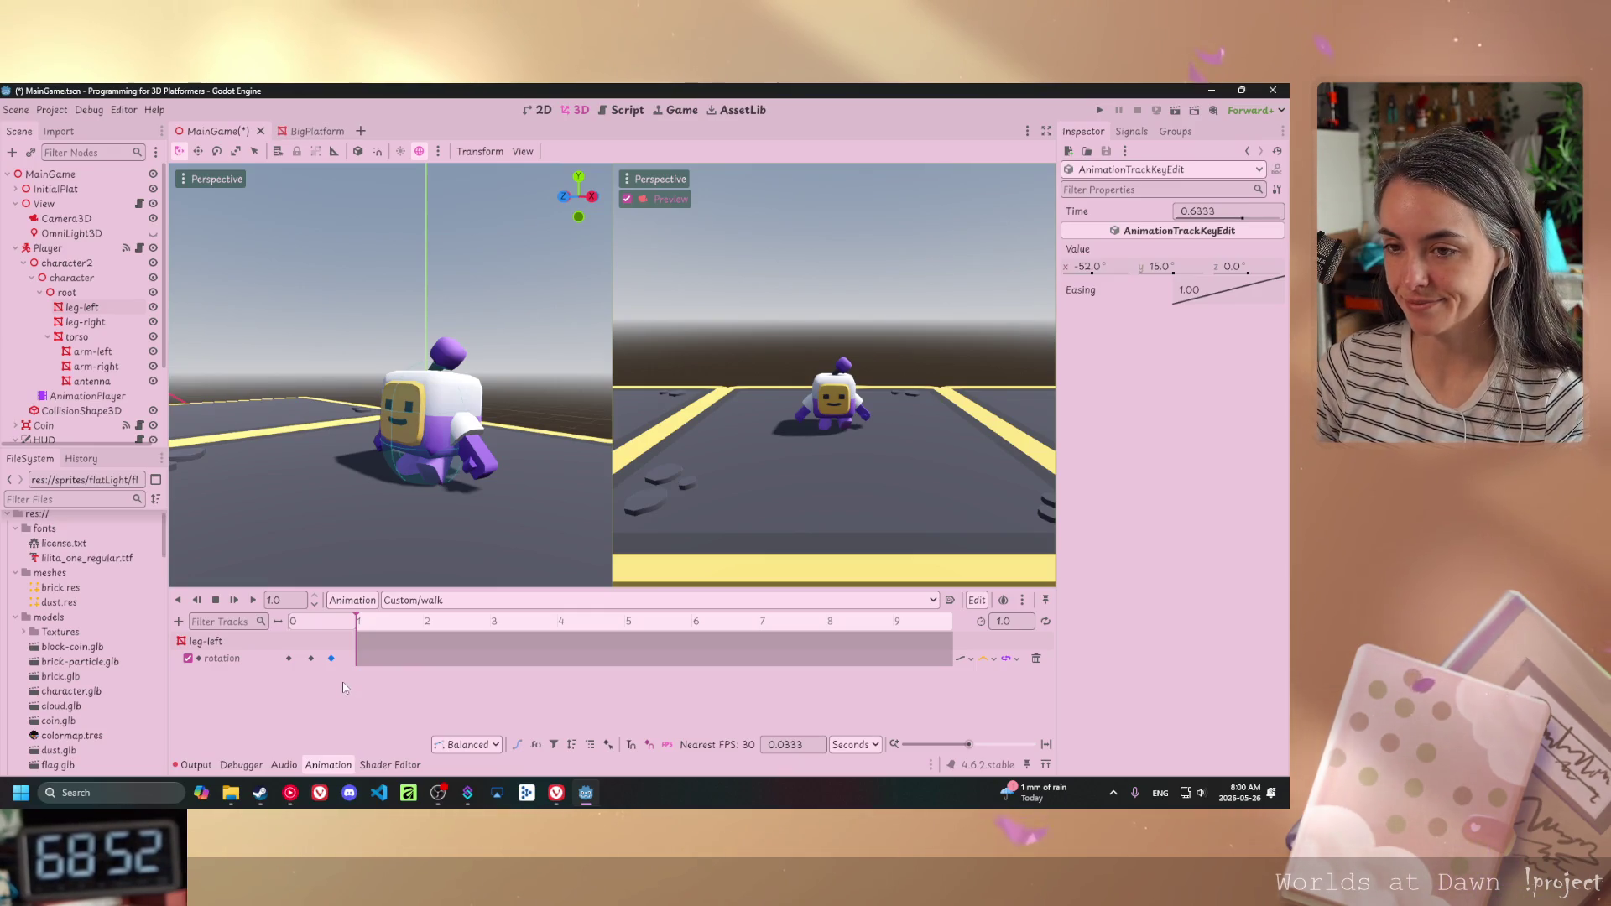
# - Scrub the walk animation to preview the left leg's swing, then select leg-right
pyautogui.moveTo(354, 623)
pyautogui.mouseDown()
pyautogui.moveTo(315, 625)
pyautogui.moveTo(331, 616)
pyautogui.mouseUp()
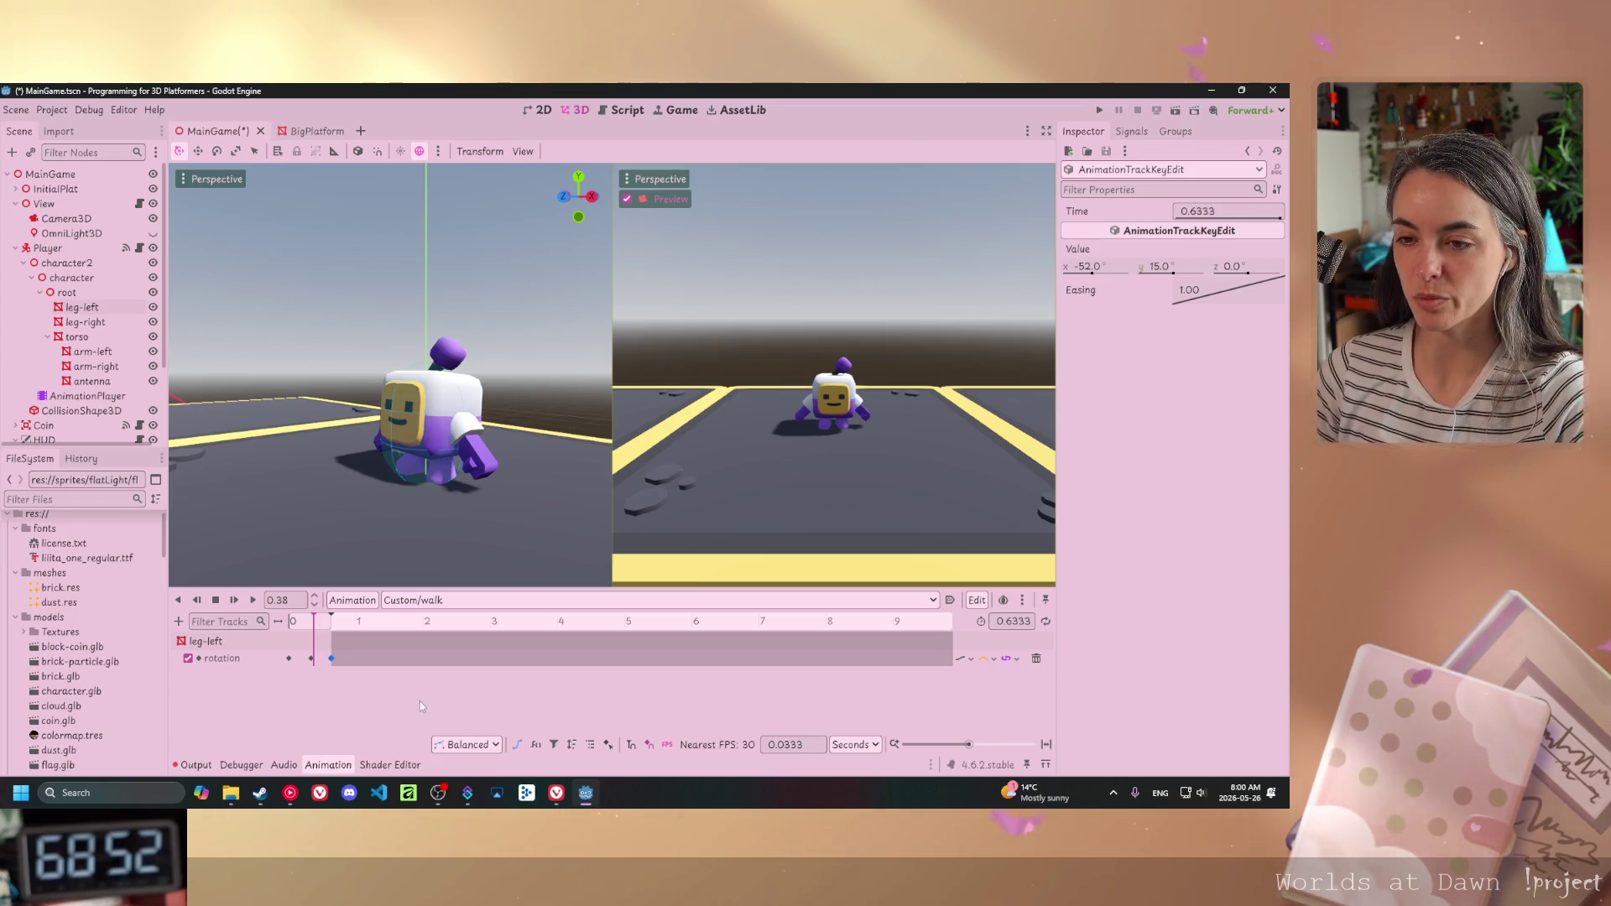
pyautogui.click(292, 643)
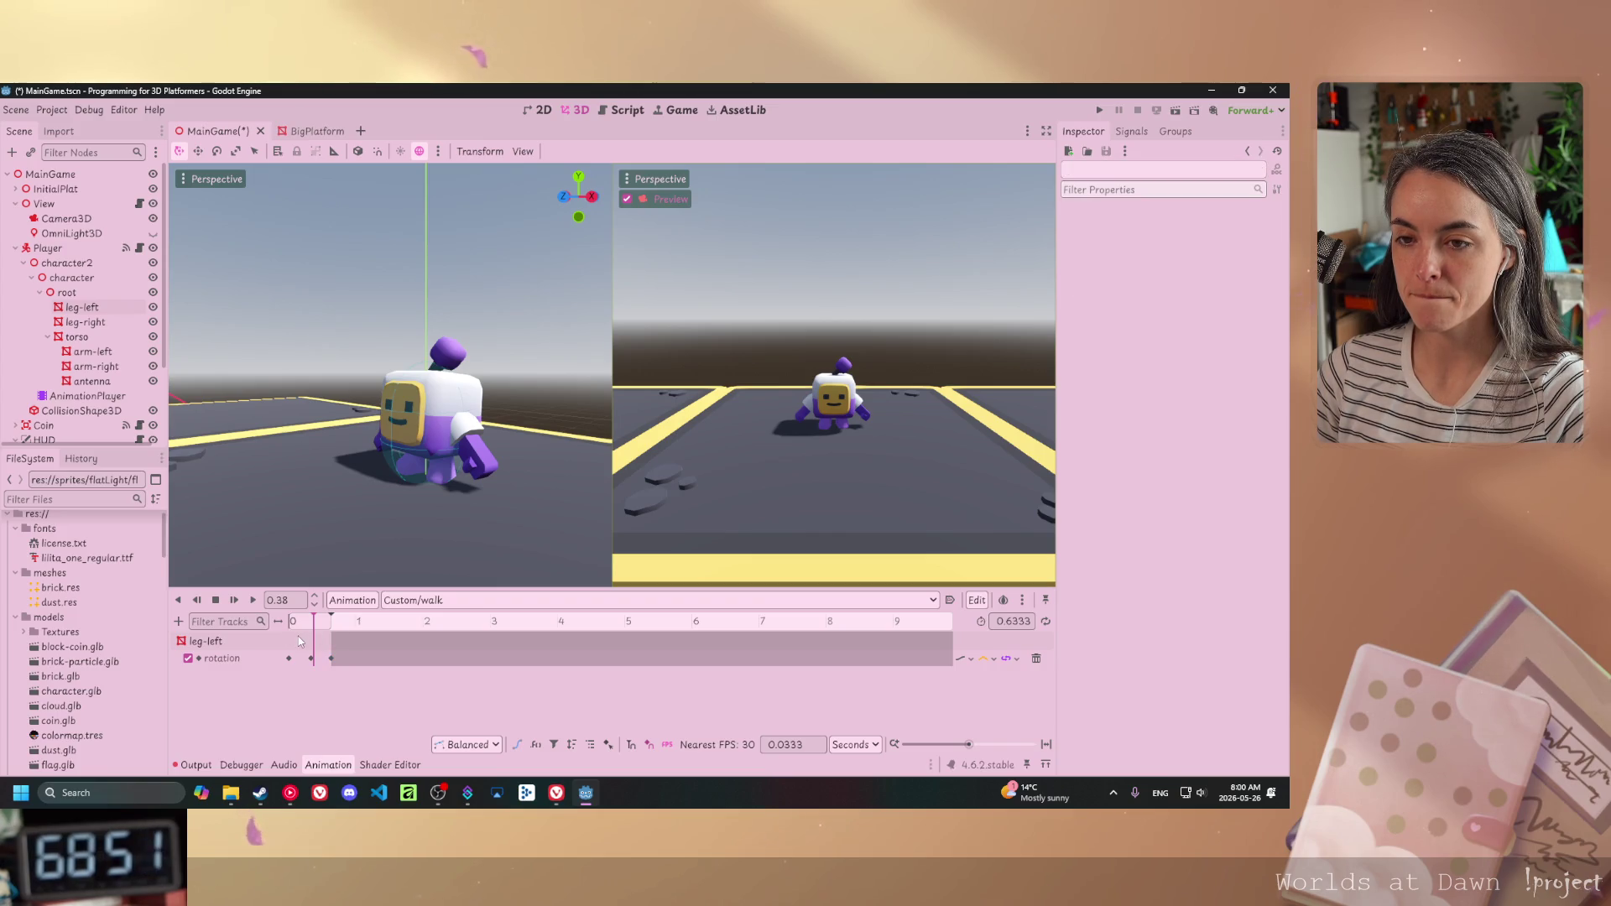
pyautogui.moveTo(315, 640); pyautogui.dragTo(373, 645)
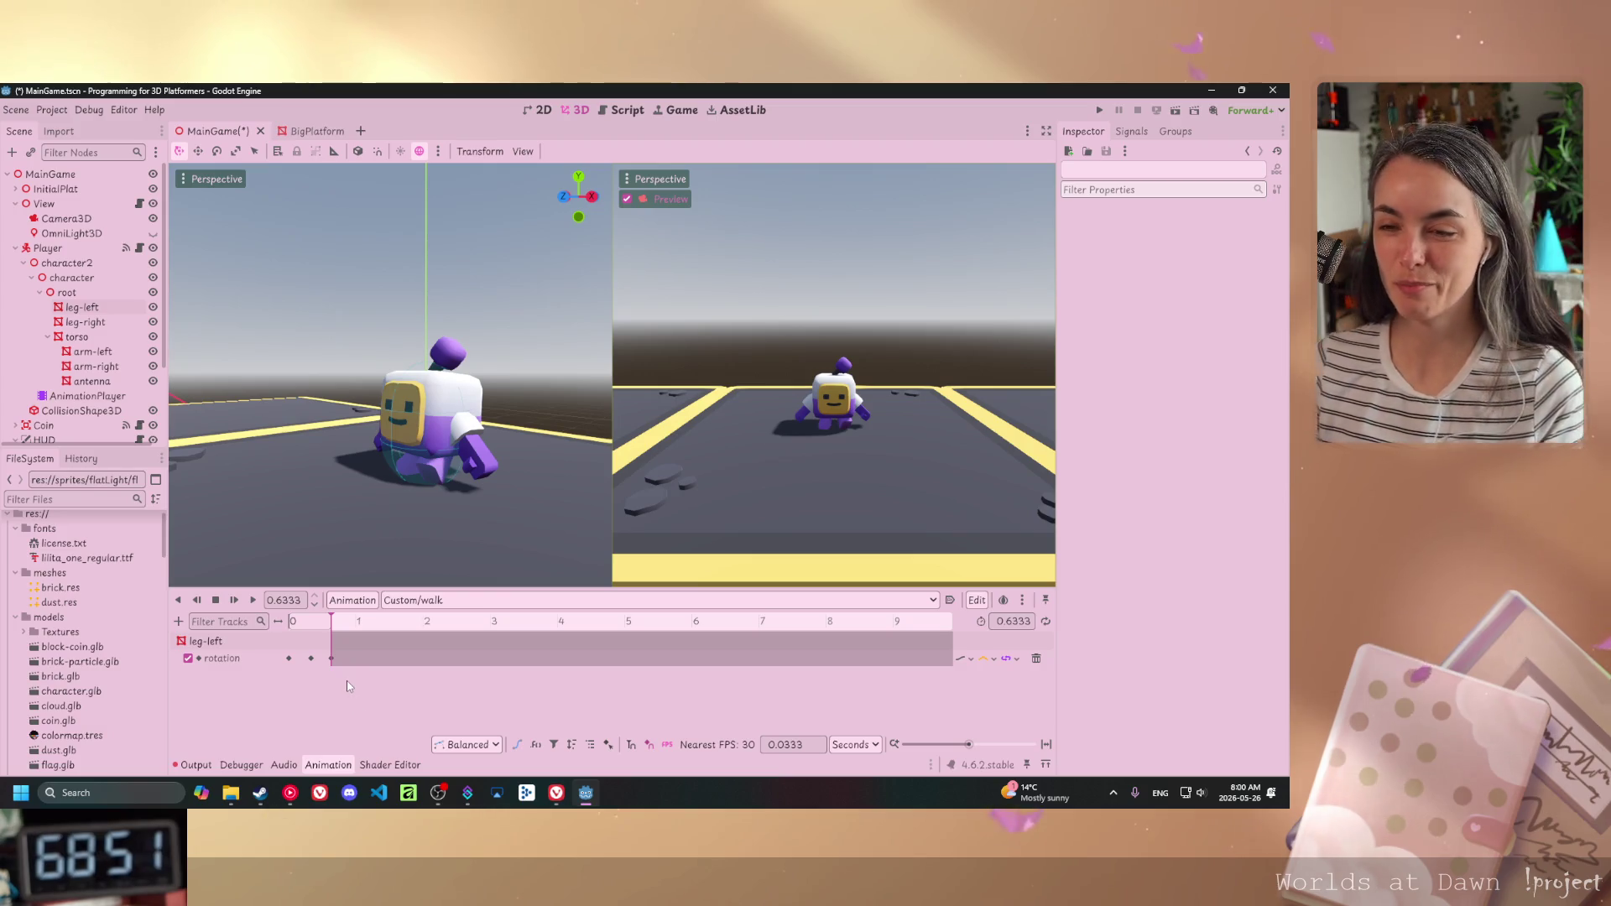
pyautogui.click(401, 470)
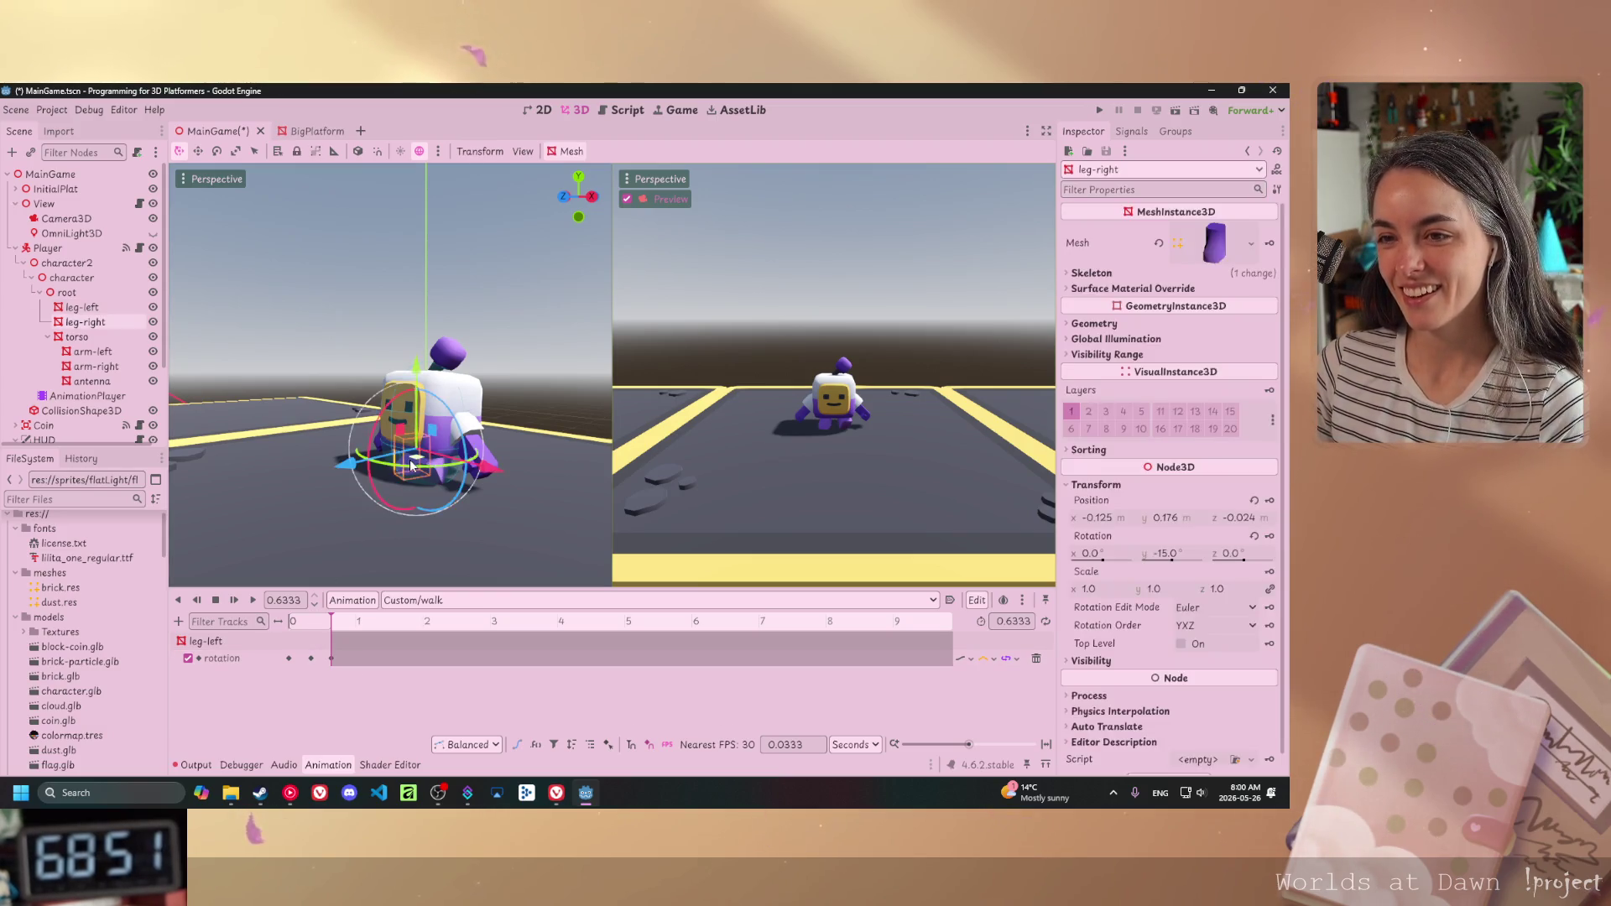
# - Rotate leg-right to 52° on X and key it at 0.6333, creating its rotation track
pyautogui.moveTo(1102, 560); pyautogui.dragTo(1109, 560)
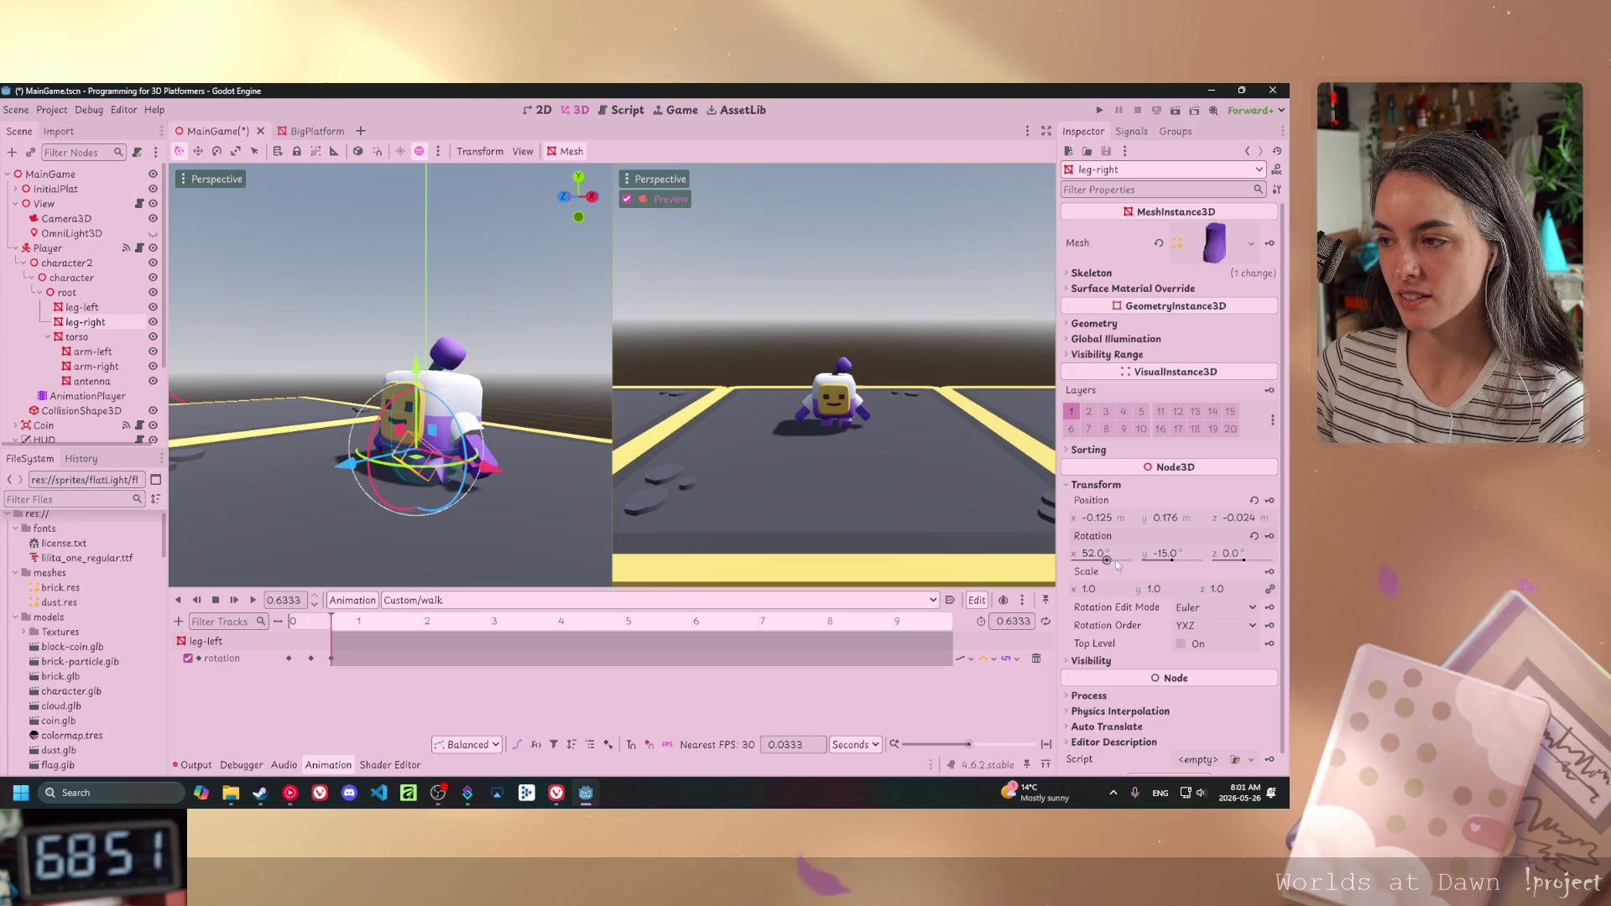
pyautogui.click(1269, 537)
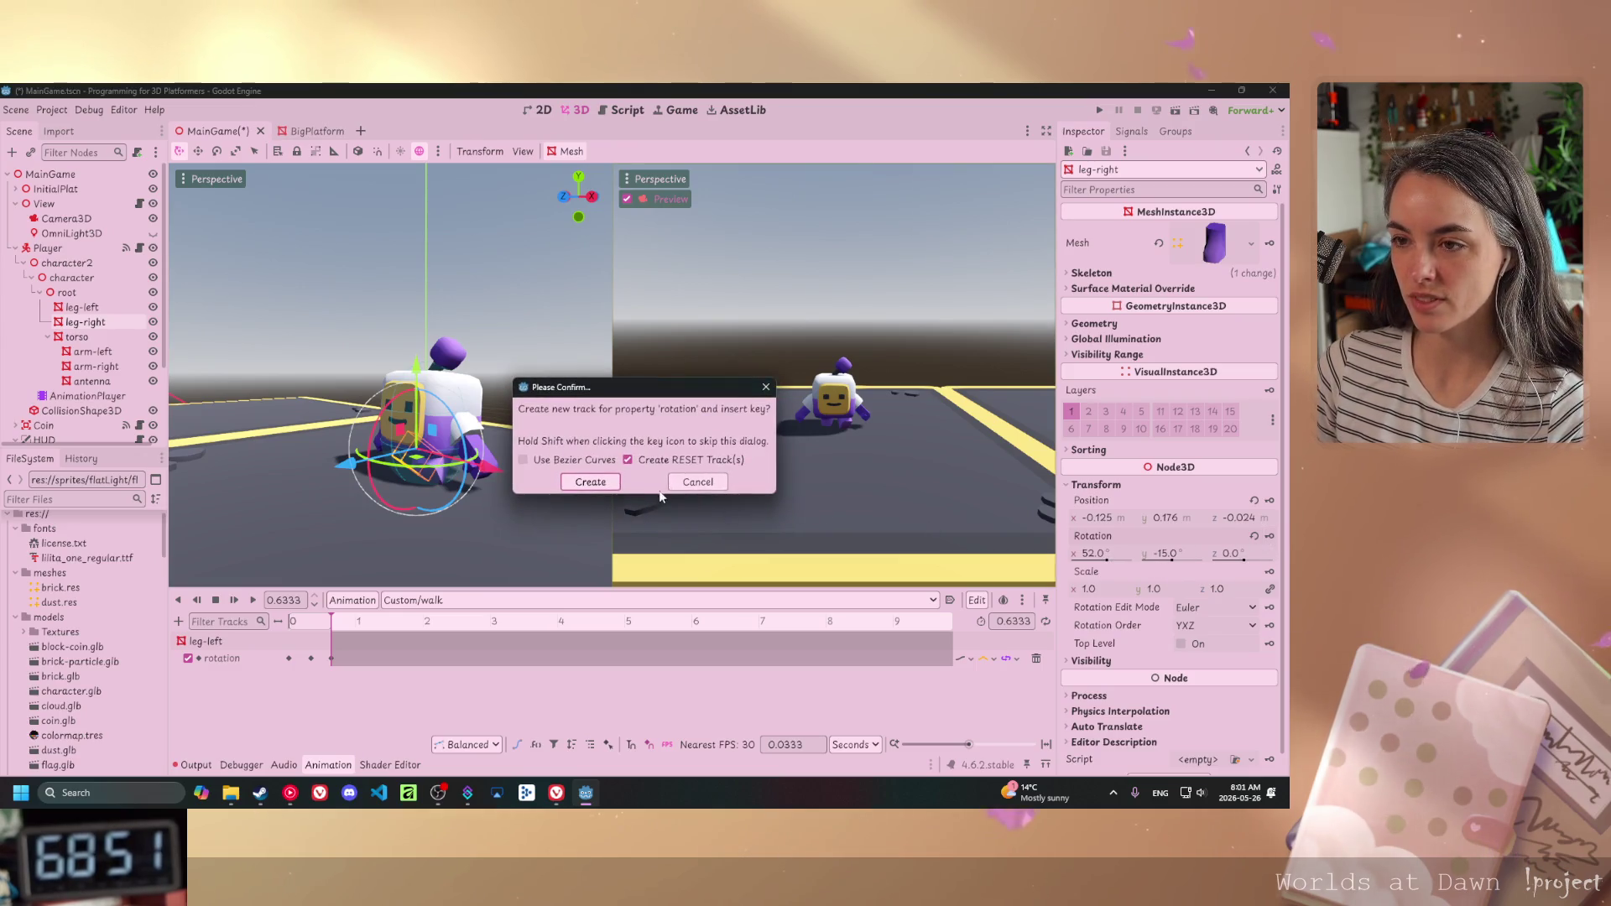
pyautogui.click(592, 481)
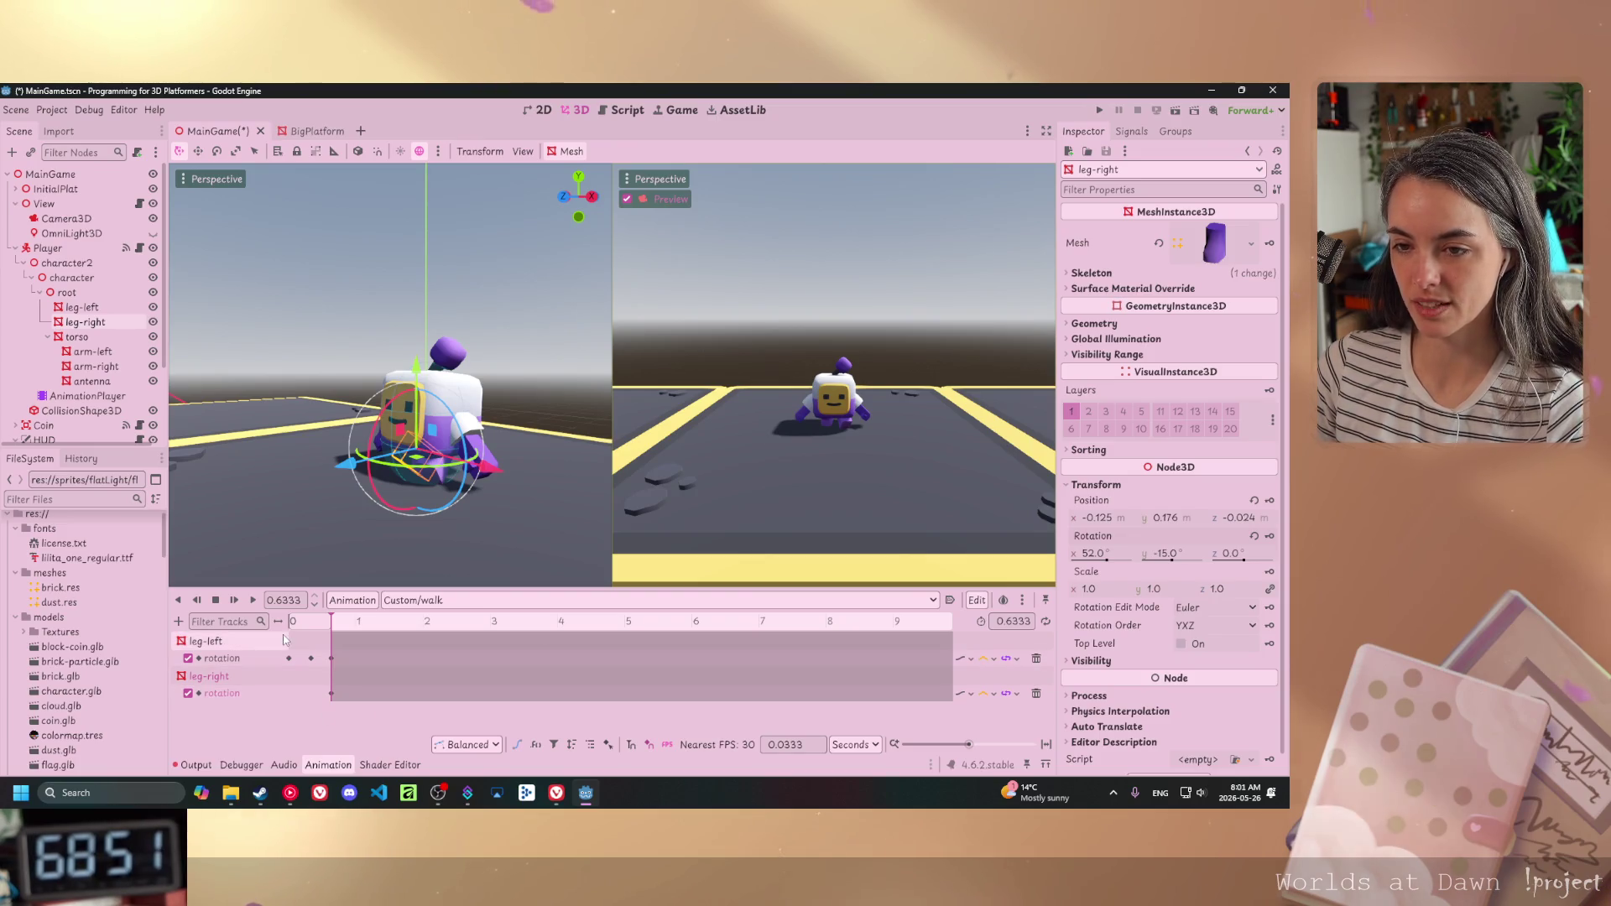
pyautogui.click(313, 620)
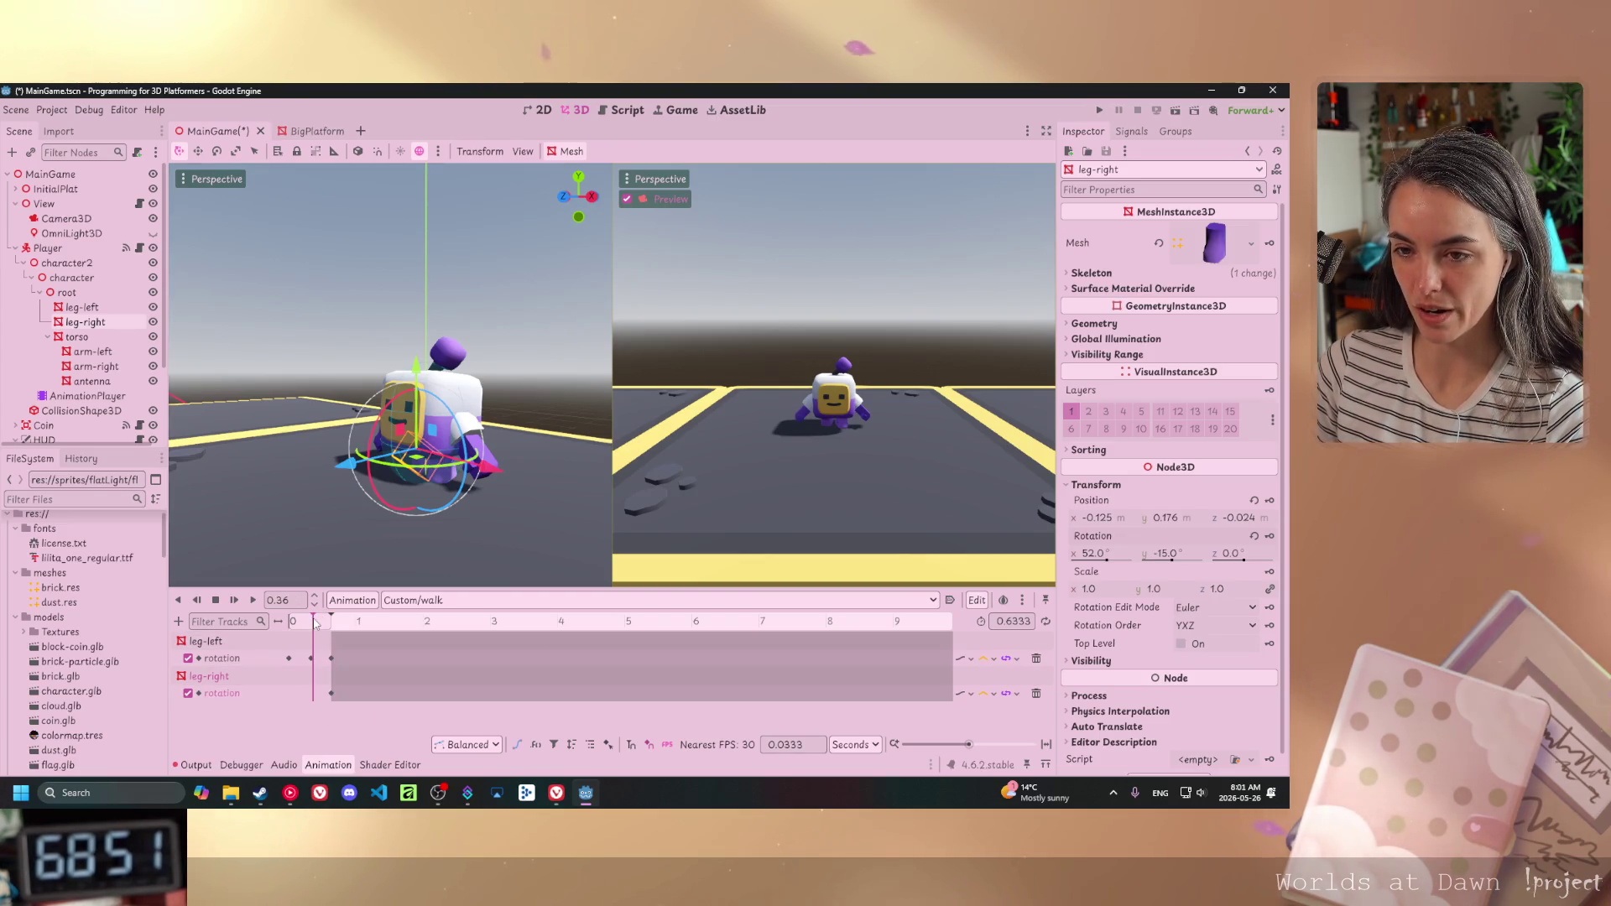
pyautogui.click(333, 693)
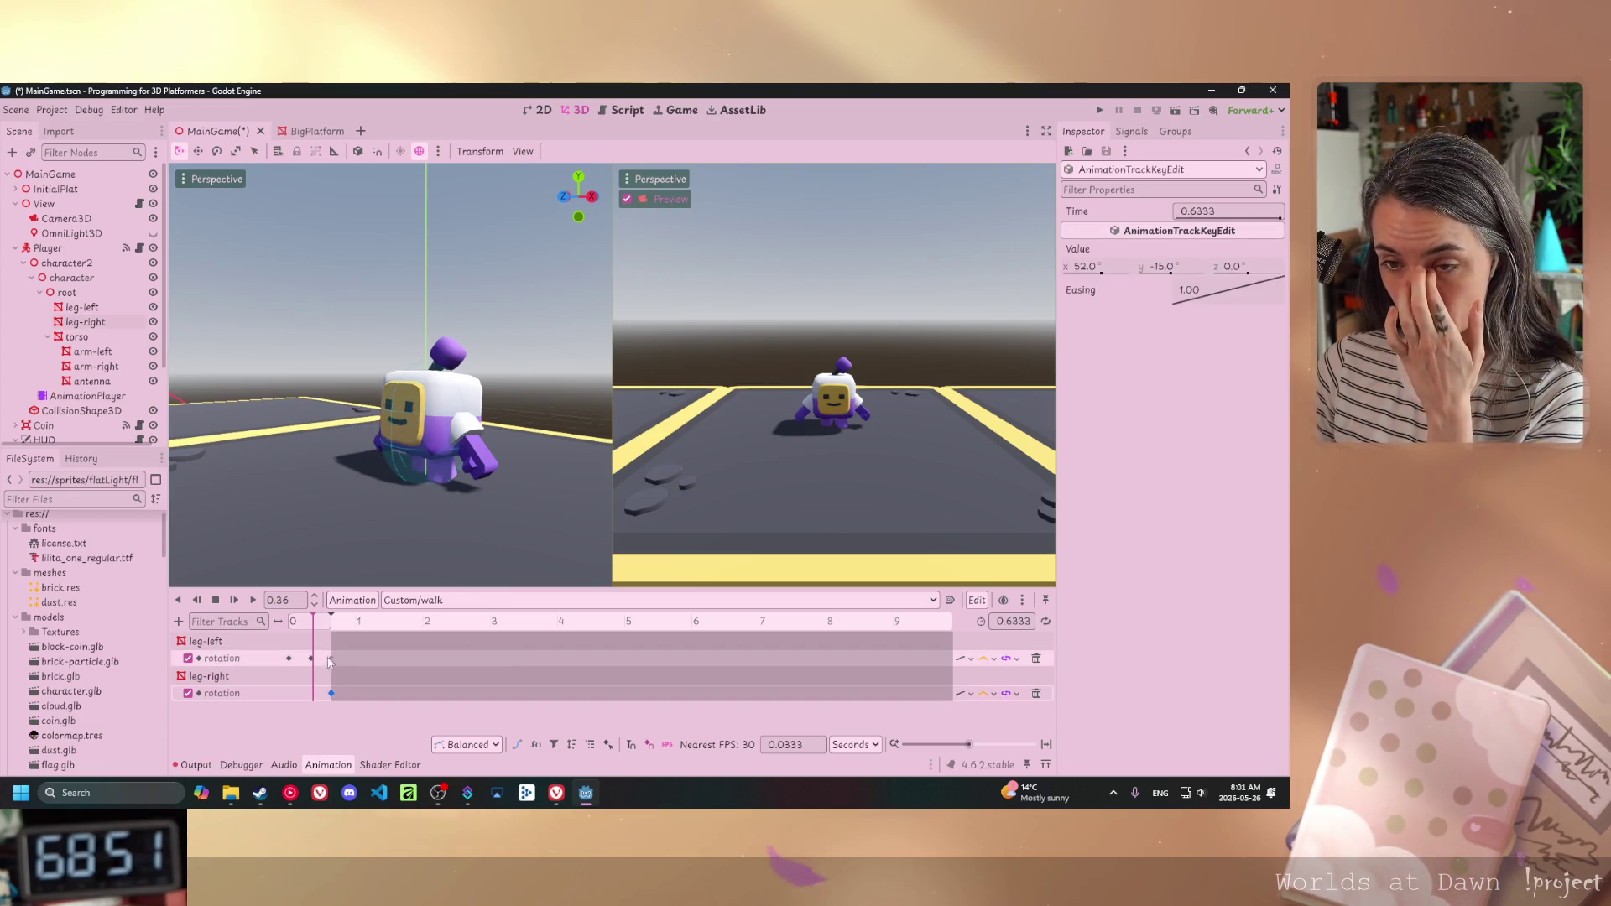
pyautogui.moveTo(315, 621); pyautogui.dragTo(288, 621)
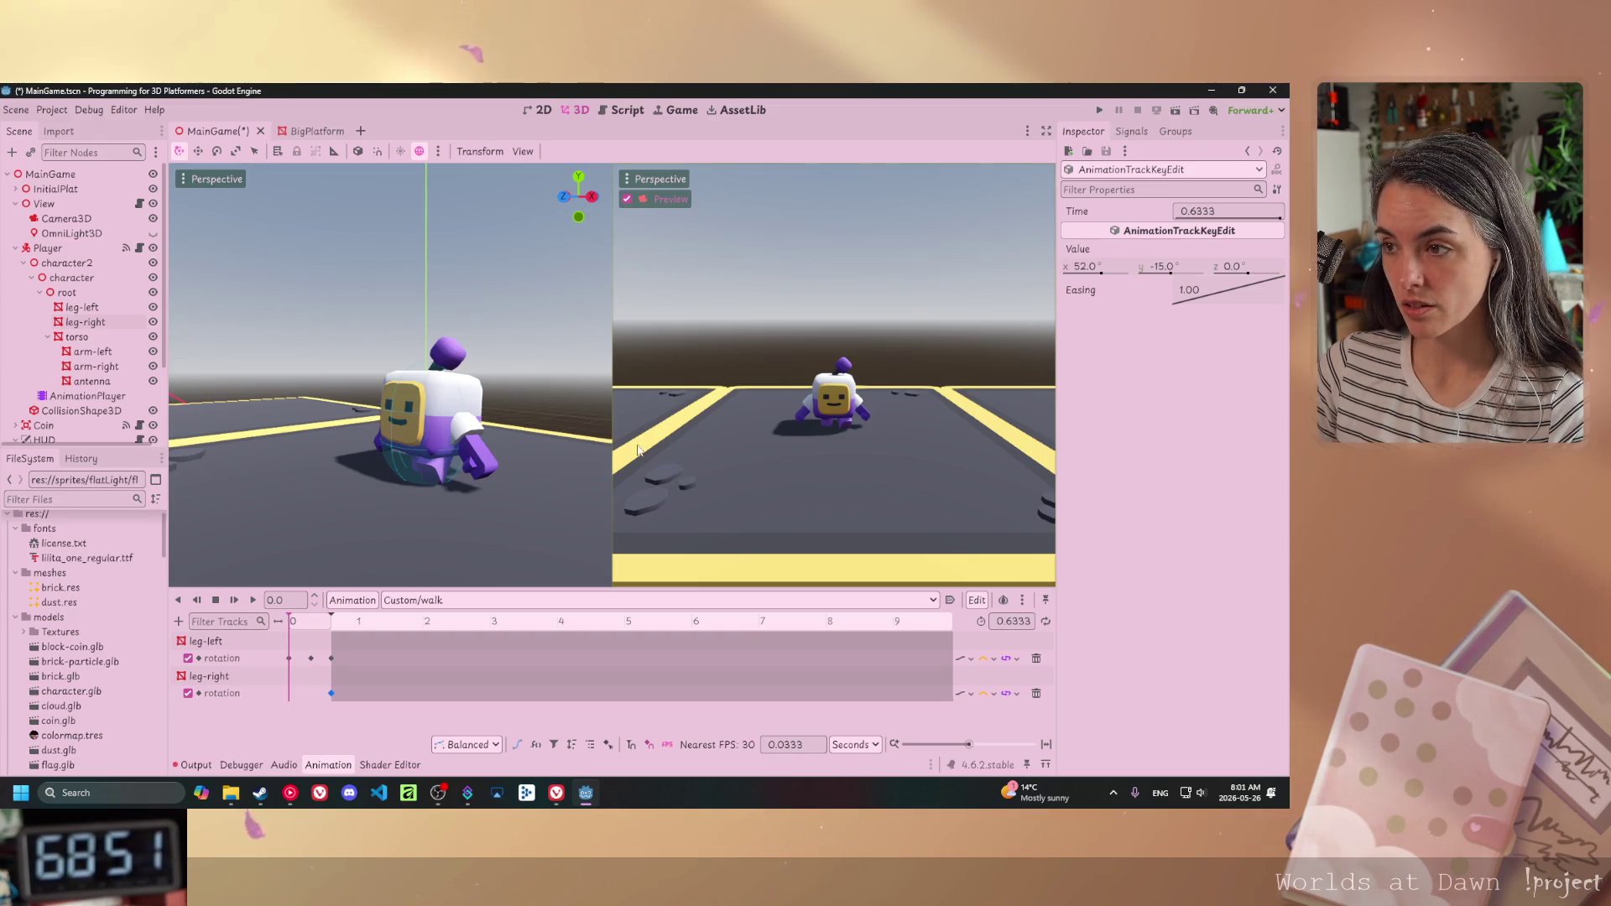
pyautogui.moveTo(397, 463)
pyautogui.mouseDown()
pyautogui.moveTo(374, 482)
pyautogui.moveTo(537, 478)
pyautogui.mouseUp()
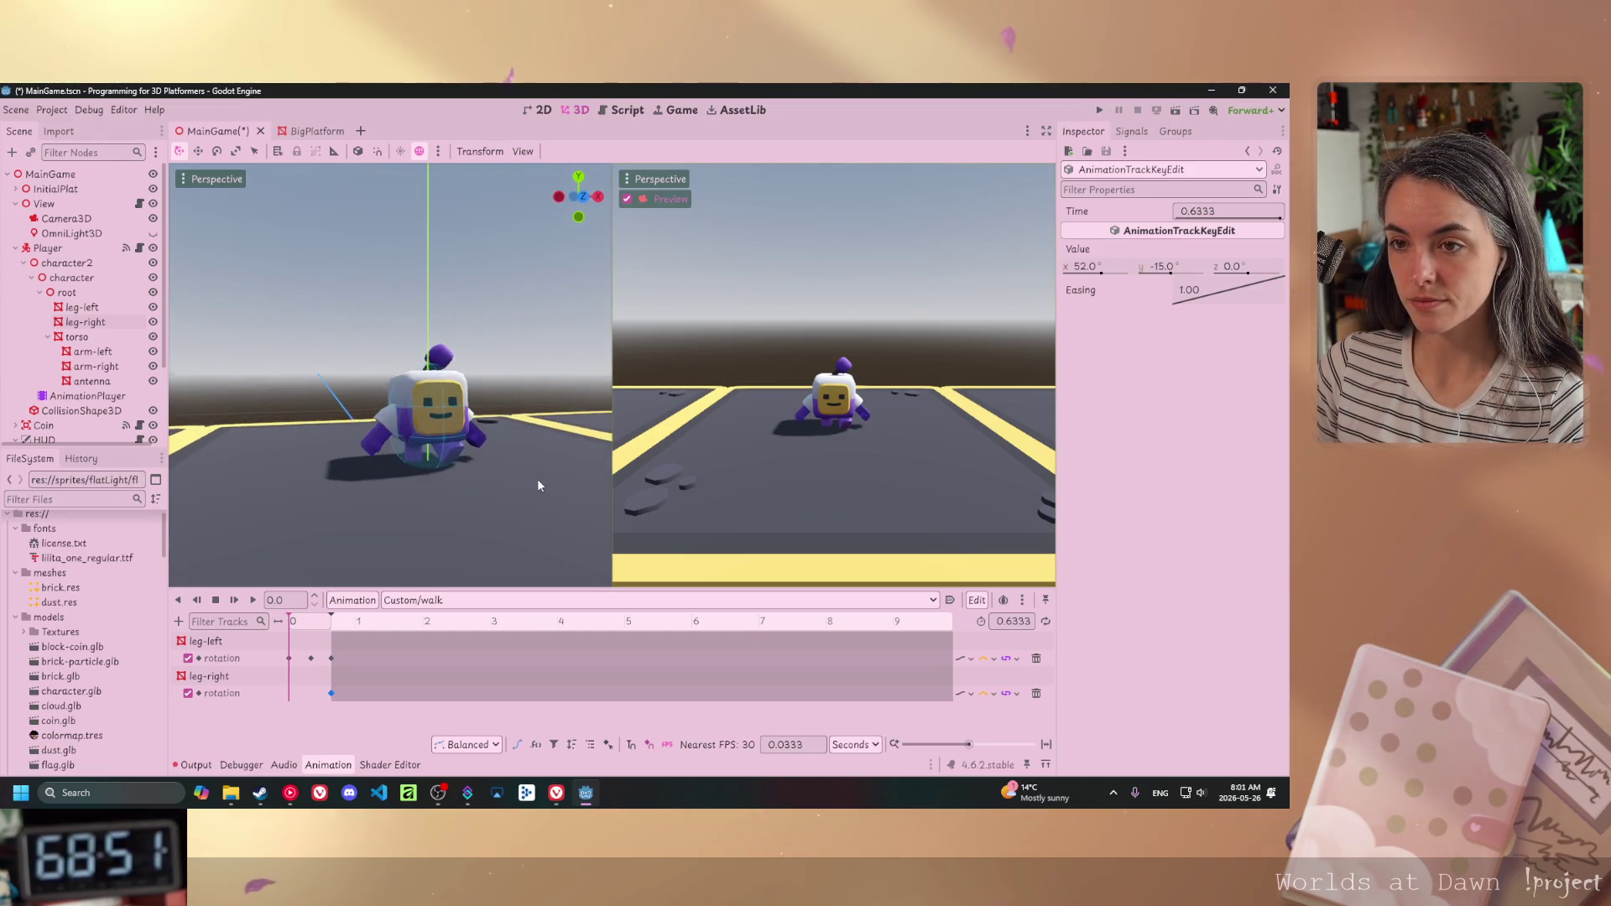
# - Key the right leg's current rotation at time 0
pyautogui.click(409, 452)
pyautogui.click(1269, 535)
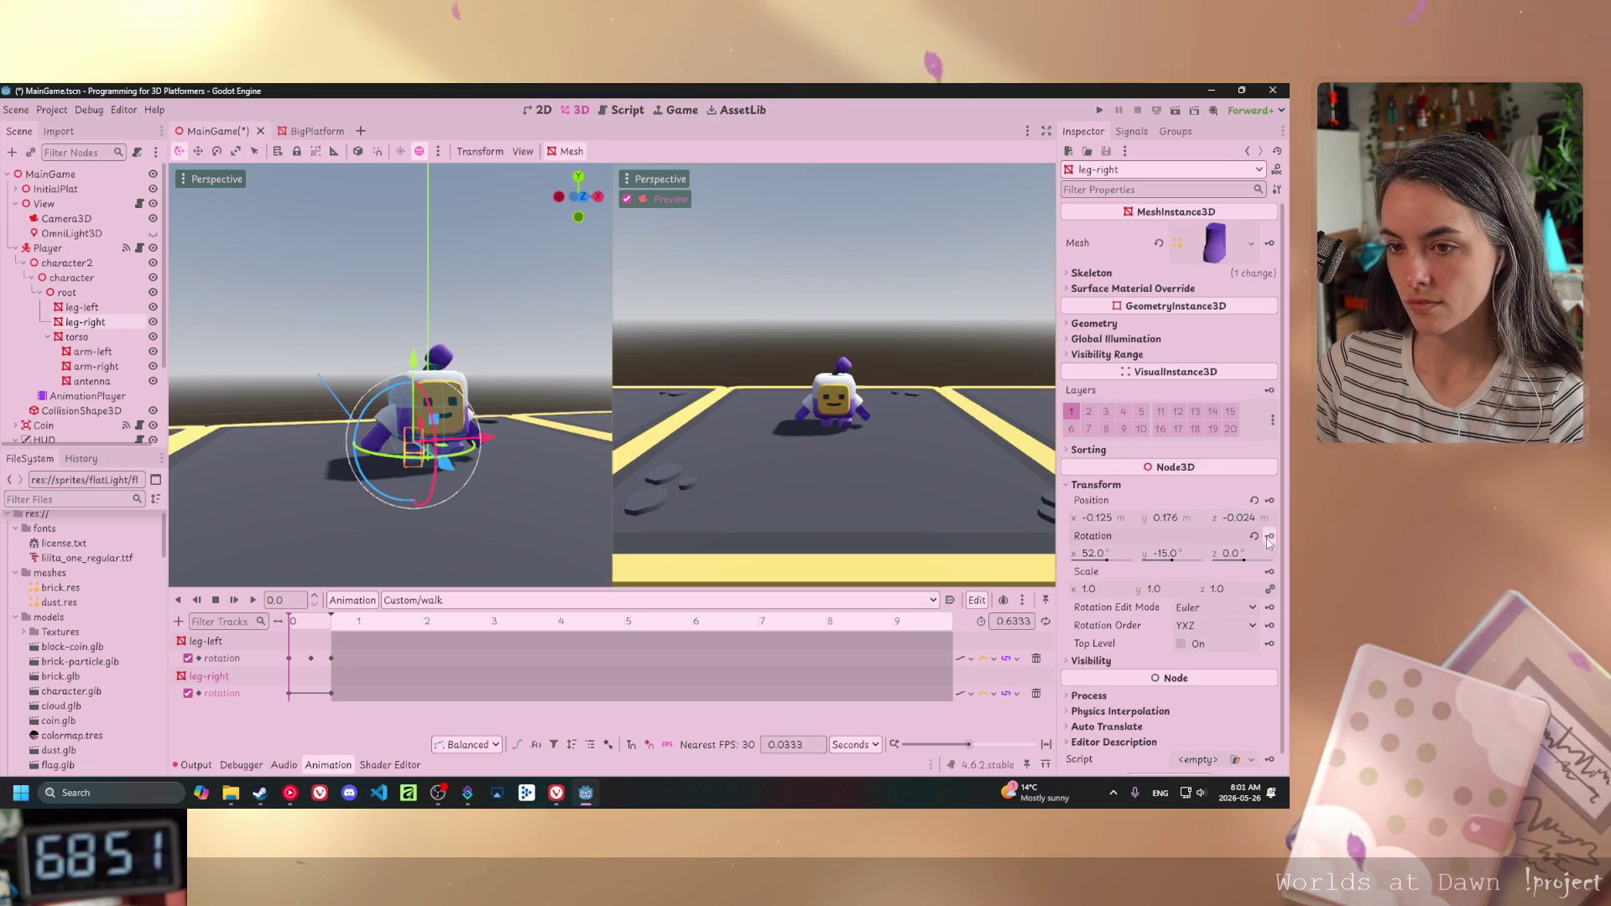
pyautogui.click(309, 622)
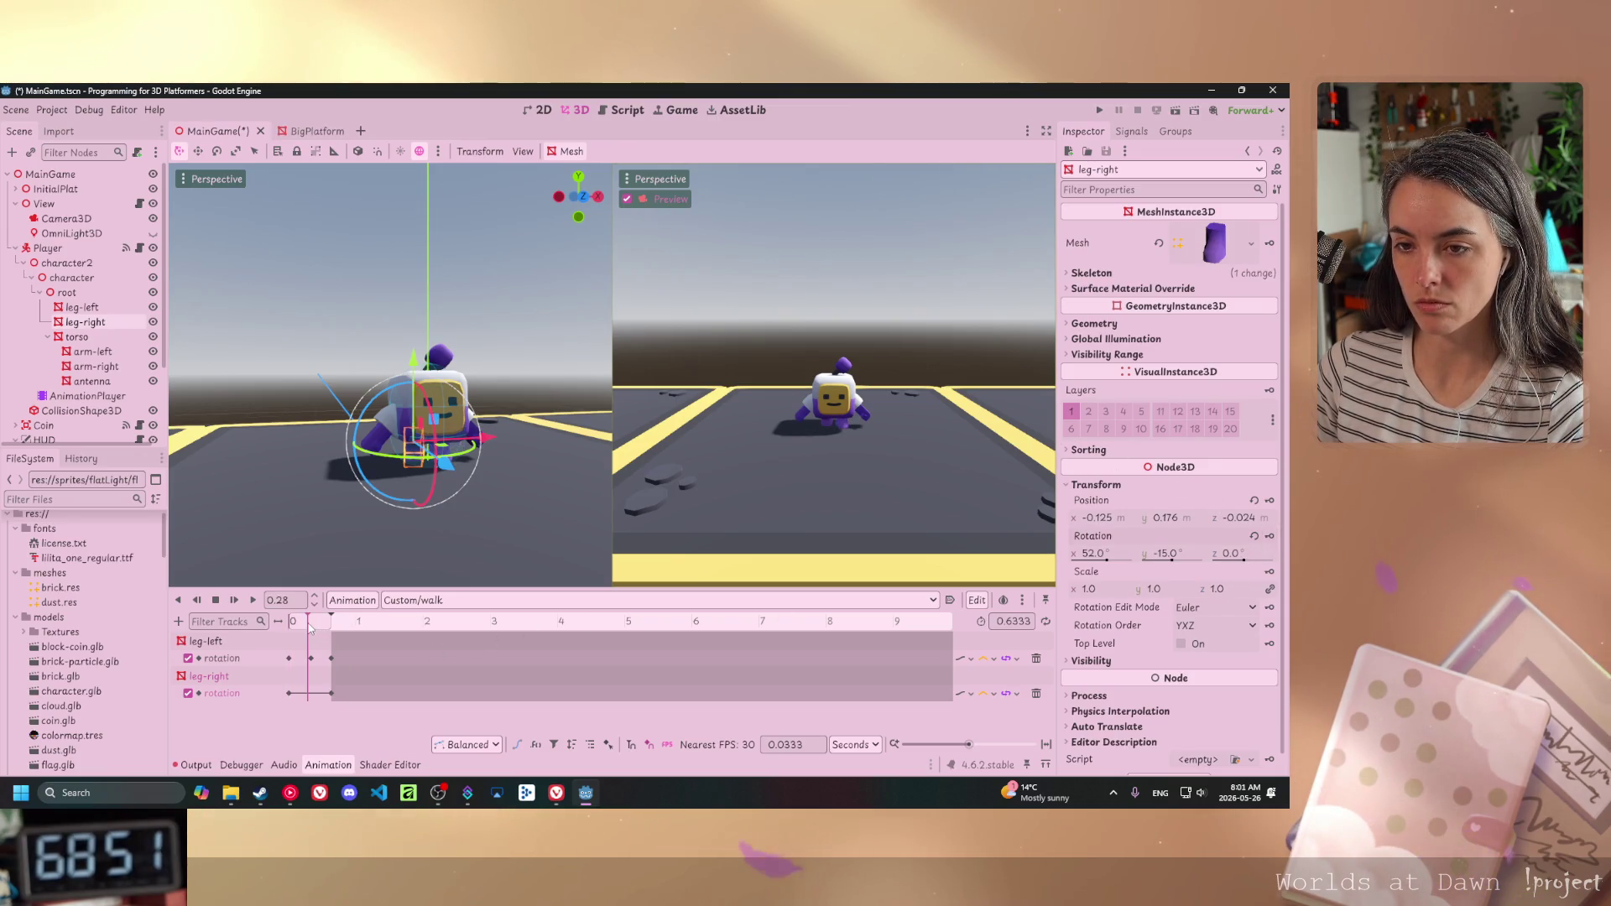
# - Swing the right leg to -72° on X, key it at 0.33, and play the walk animation
pyautogui.moveTo(316, 630); pyautogui.dragTo(312, 630)
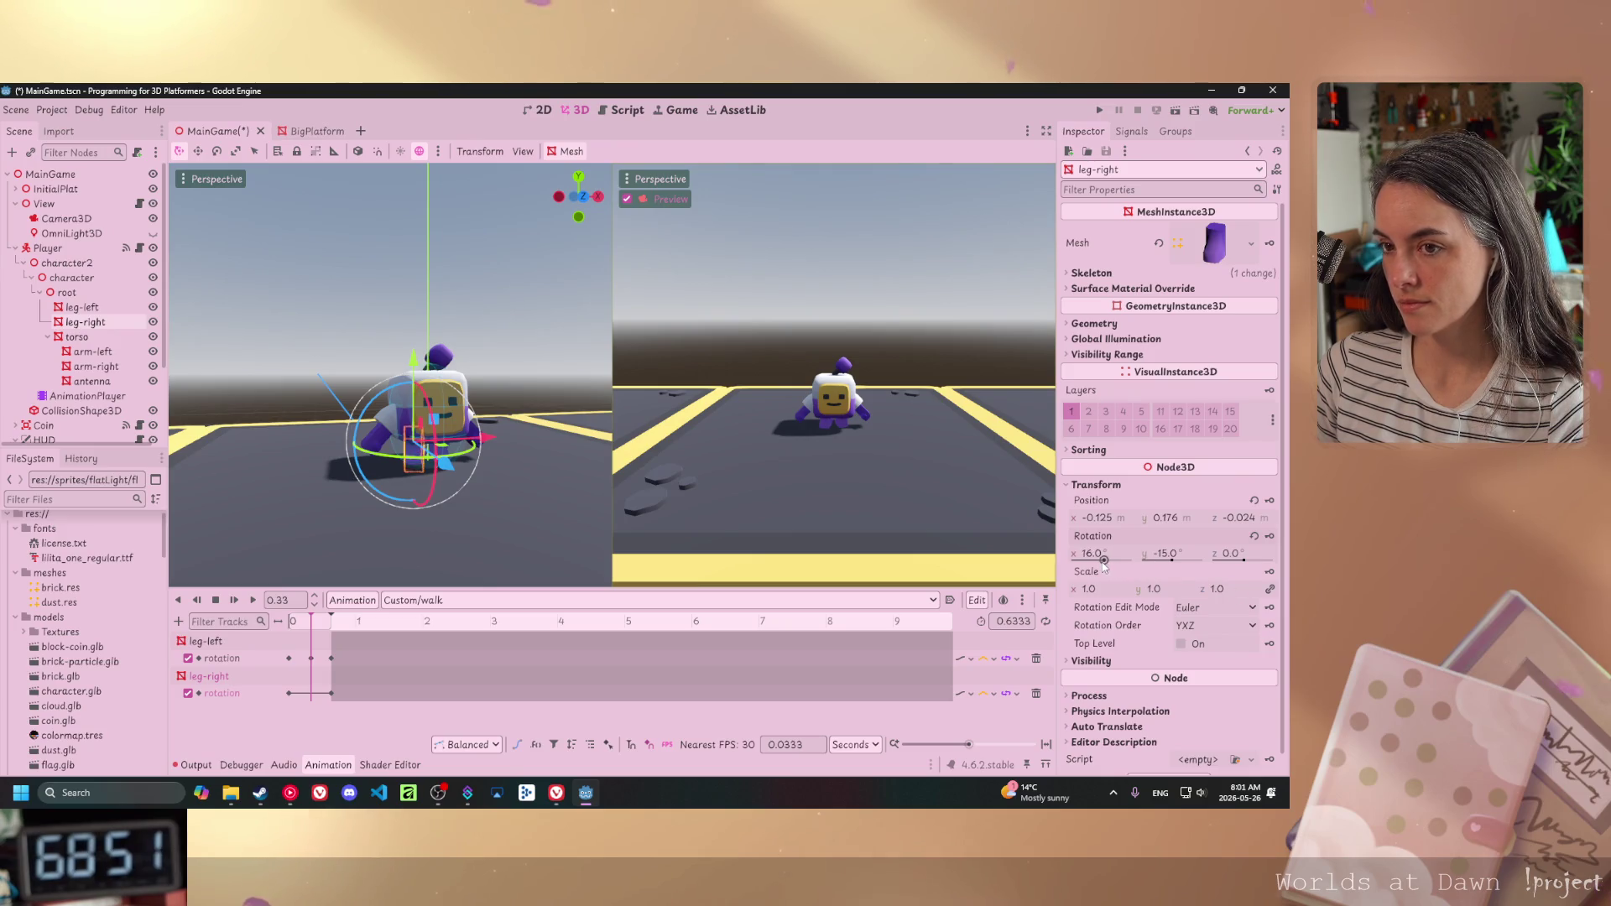
pyautogui.moveTo(1103, 563); pyautogui.dragTo(1096, 567)
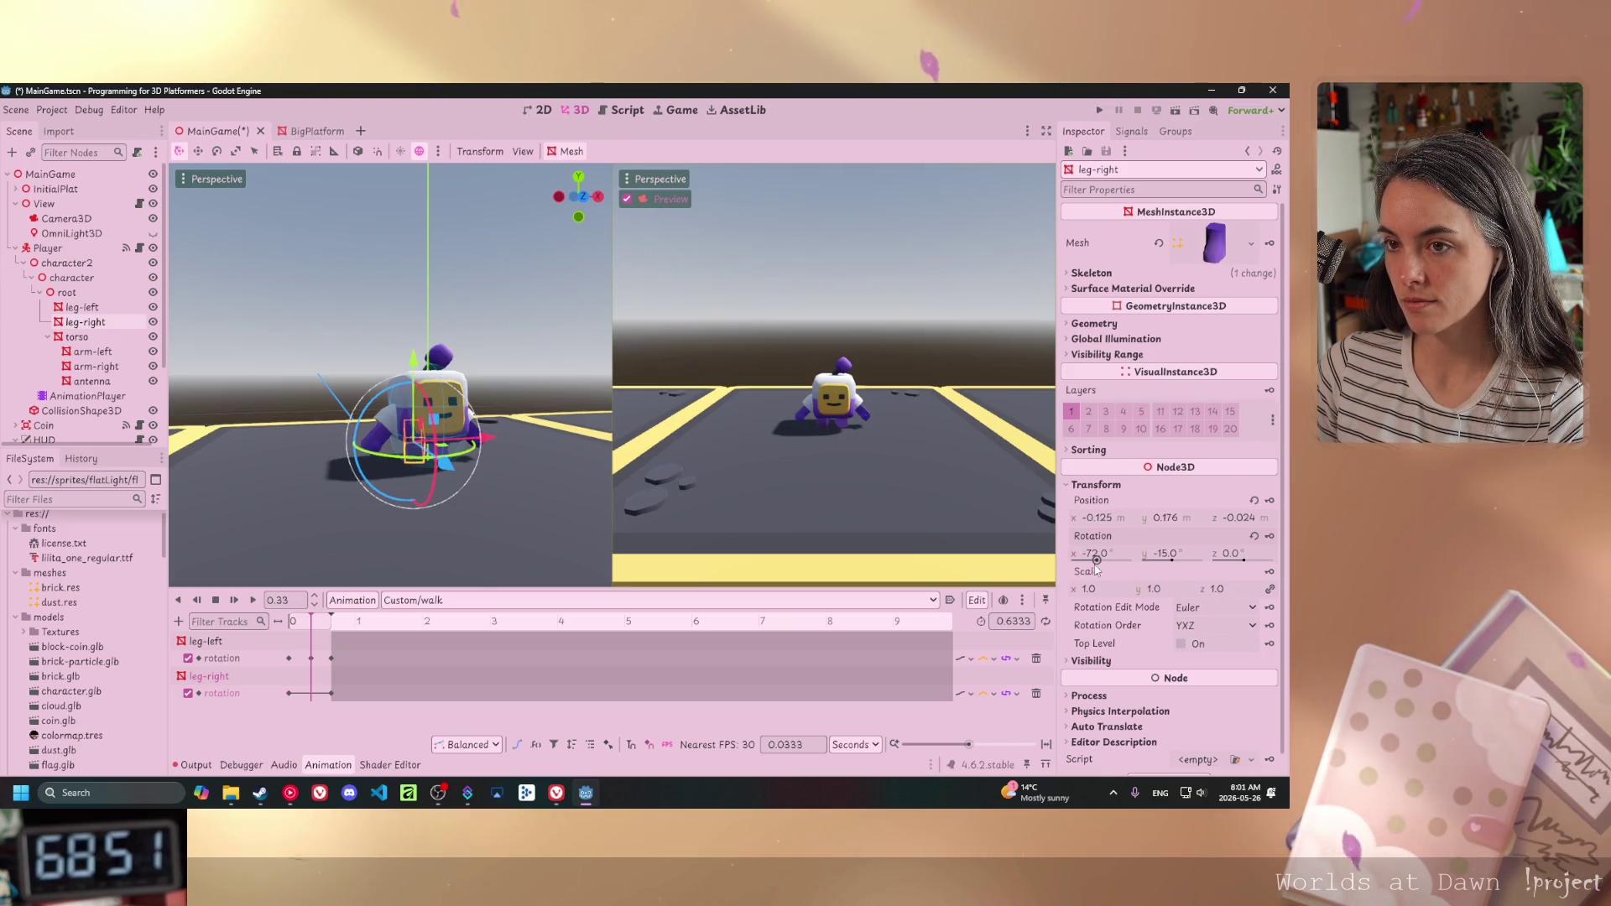
pyautogui.click(1270, 537)
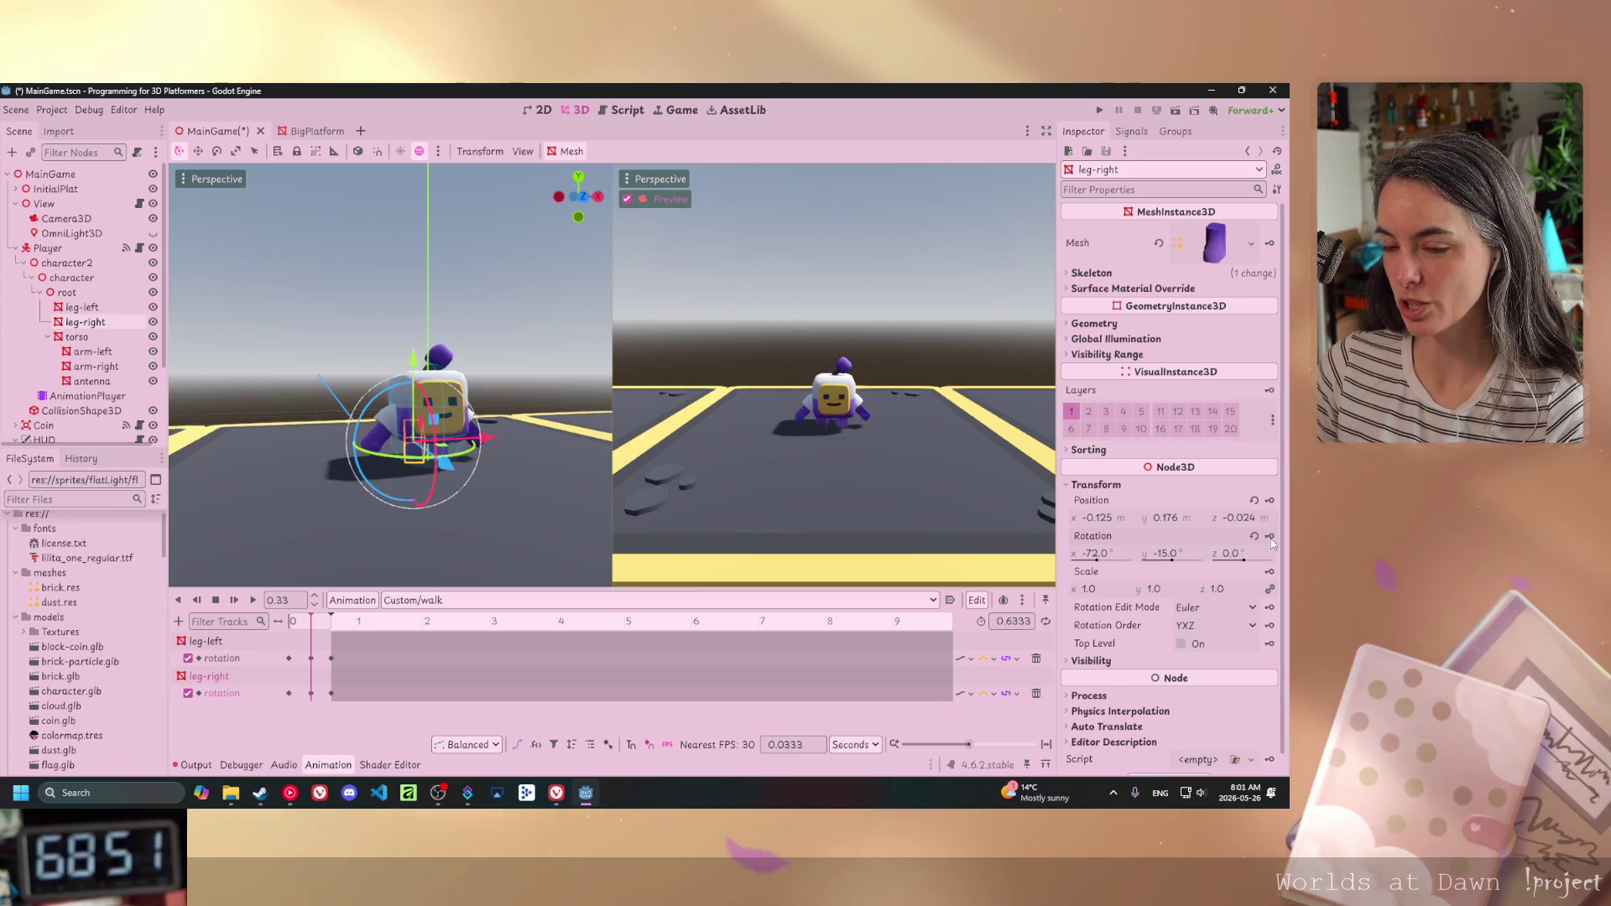
pyautogui.press('s')
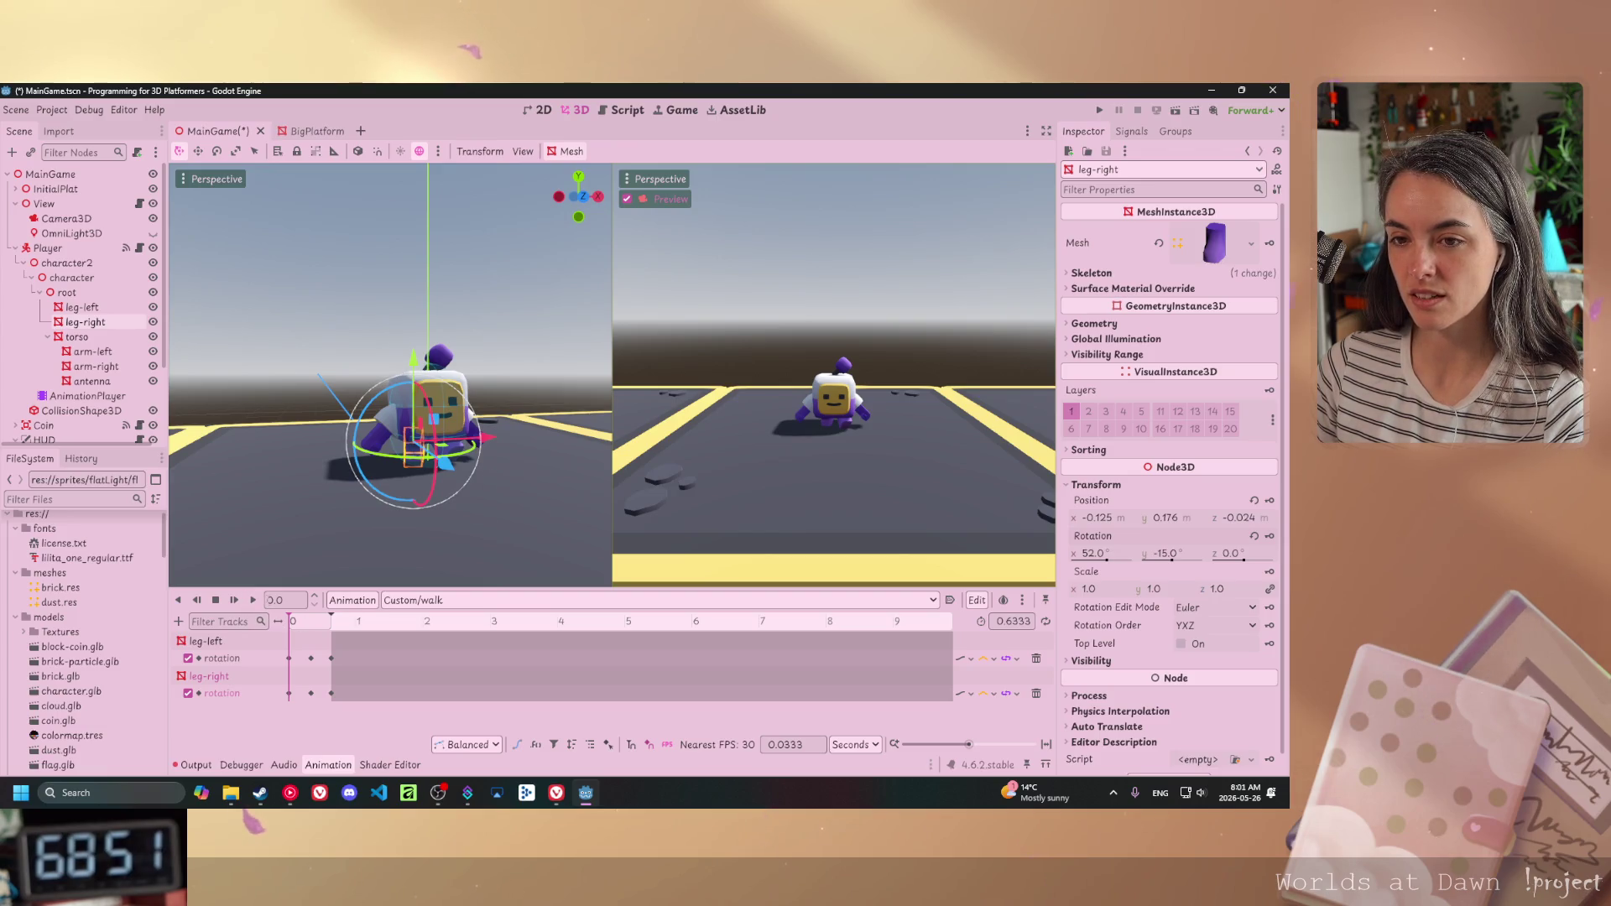
pyautogui.click(253, 601)
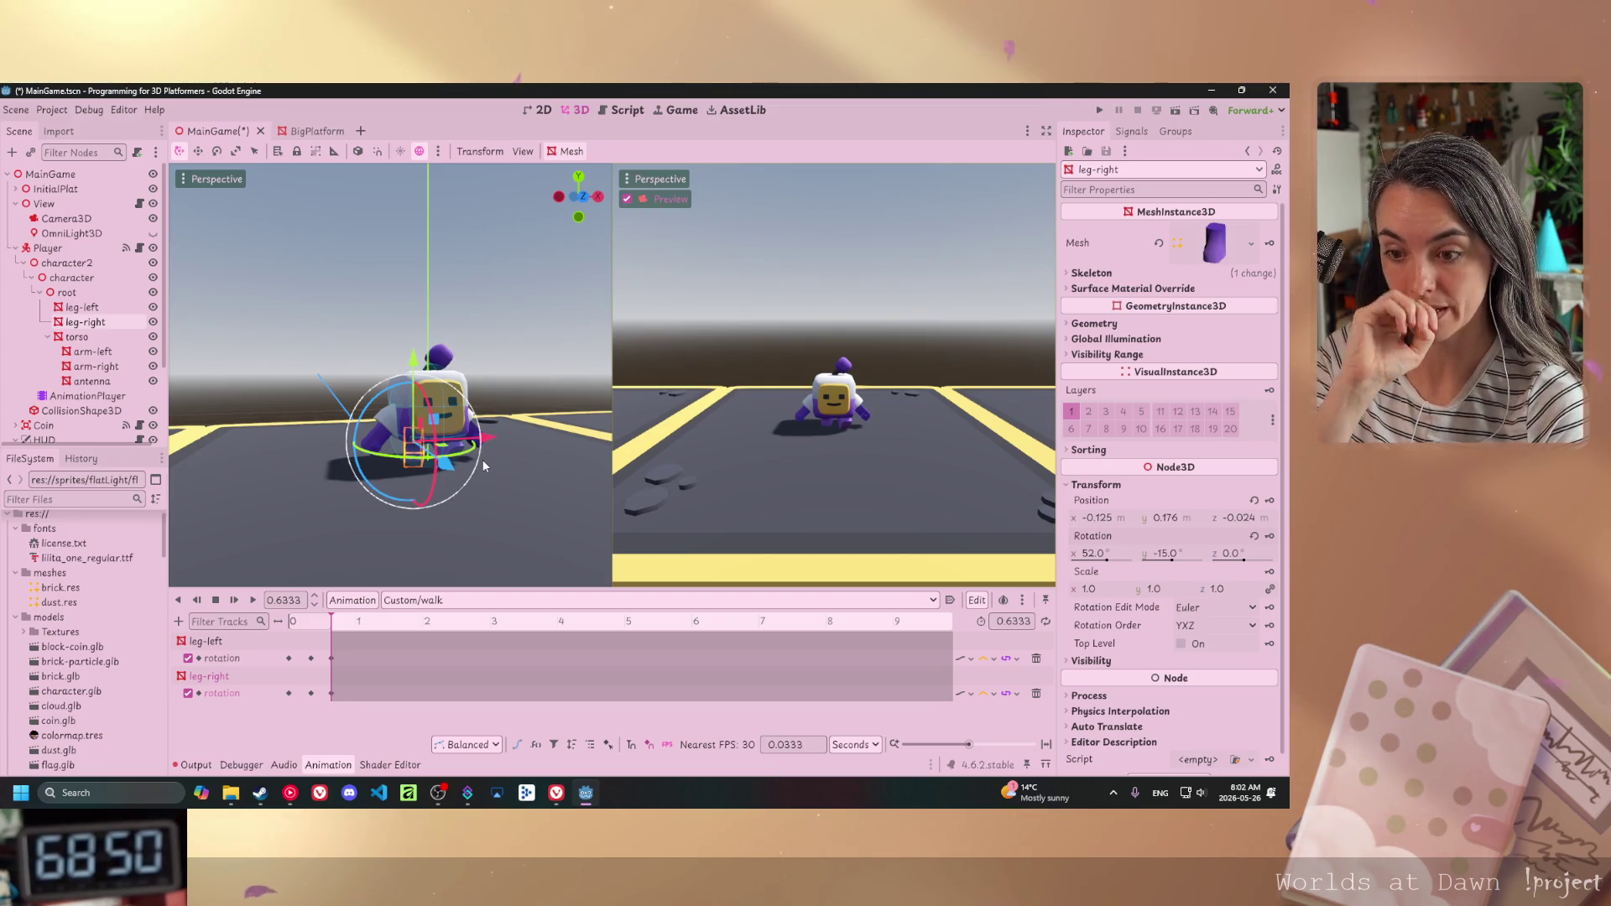
# - Inspect the robot's legs up close, then save the MainGame scene
pyautogui.scroll(2, 433, 434)
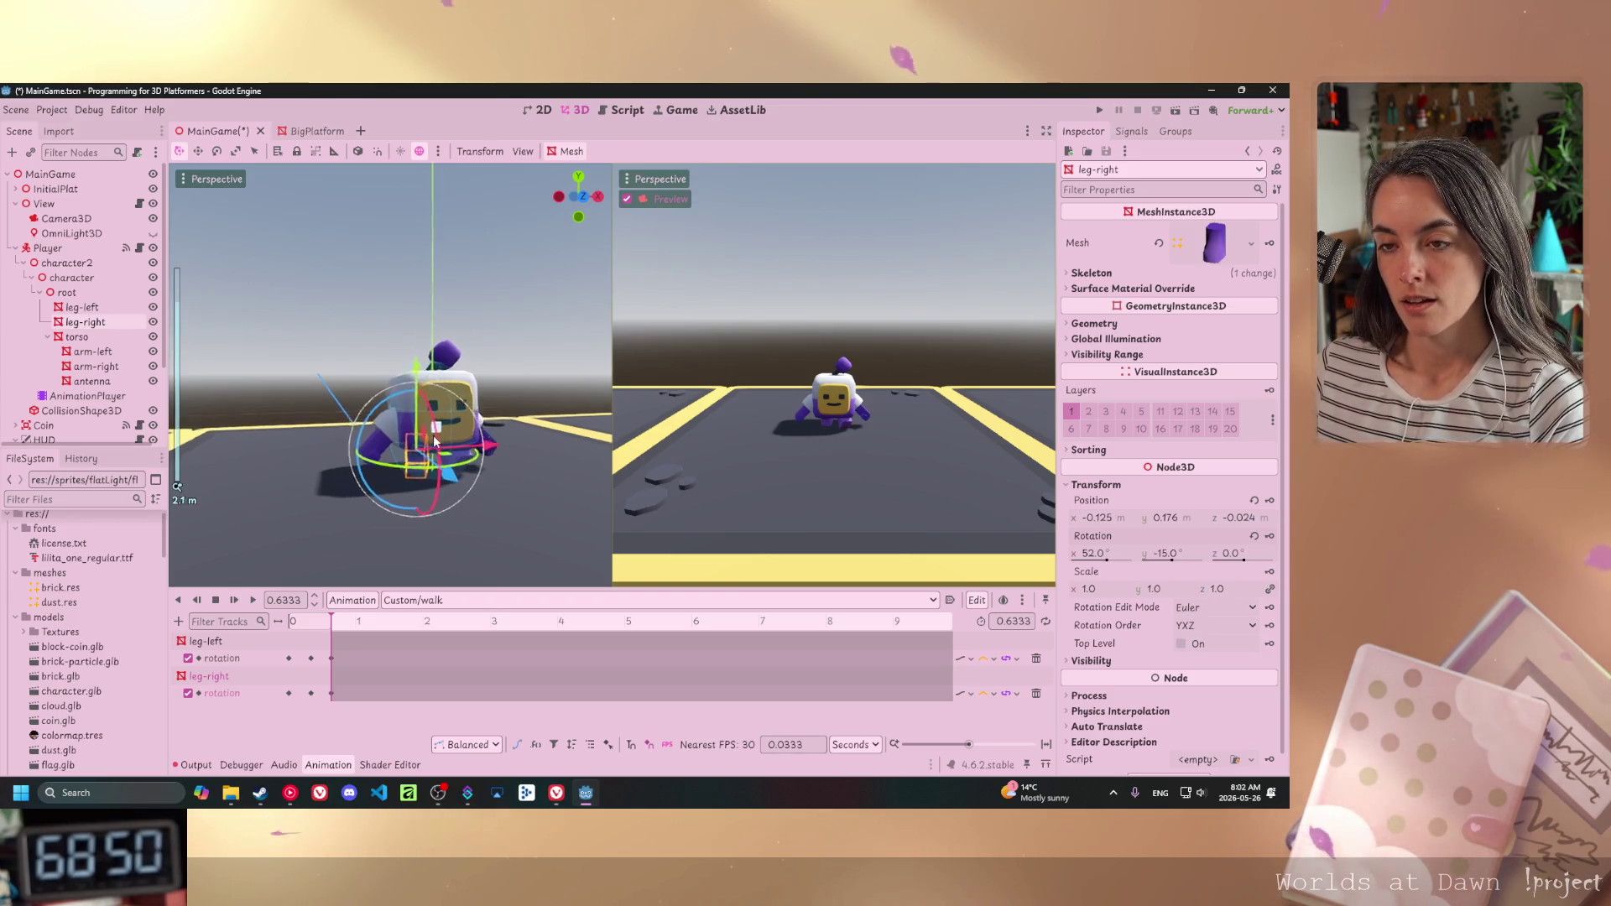
pyautogui.scroll(3, 436, 453)
pyautogui.moveTo(441, 470)
pyautogui.mouseDown()
pyautogui.moveTo(382, 448)
pyautogui.moveTo(289, 460)
pyautogui.mouseUp()
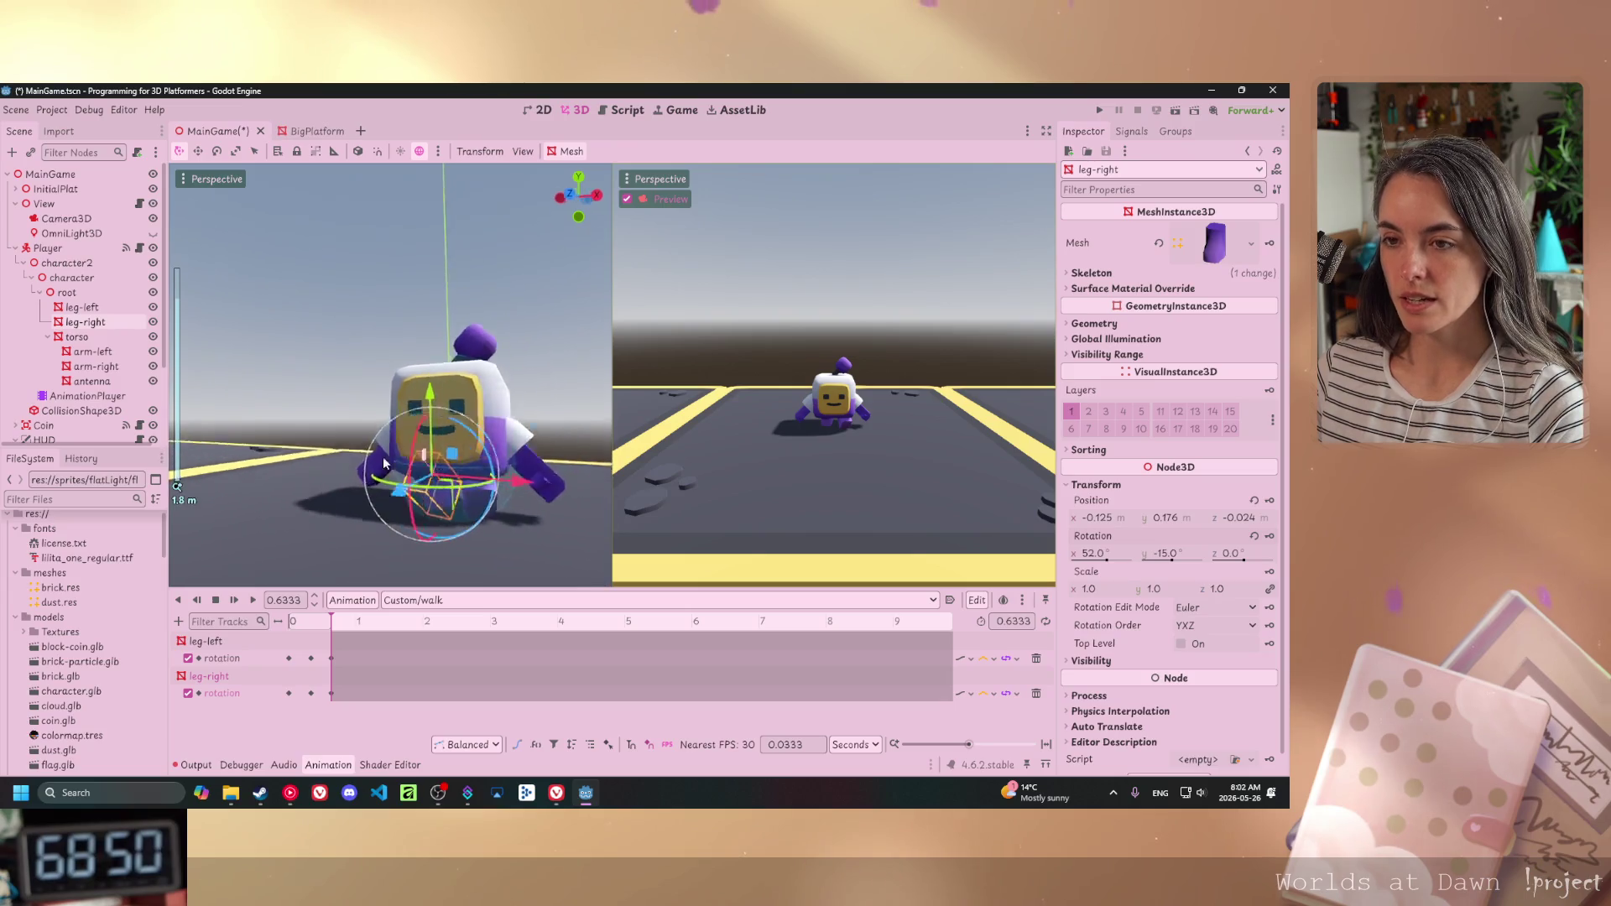
pyautogui.scroll(2, 289, 461)
pyautogui.moveTo(378, 483)
pyautogui.mouseDown()
pyautogui.moveTo(248, 395)
pyautogui.moveTo(589, 485)
pyautogui.mouseUp()
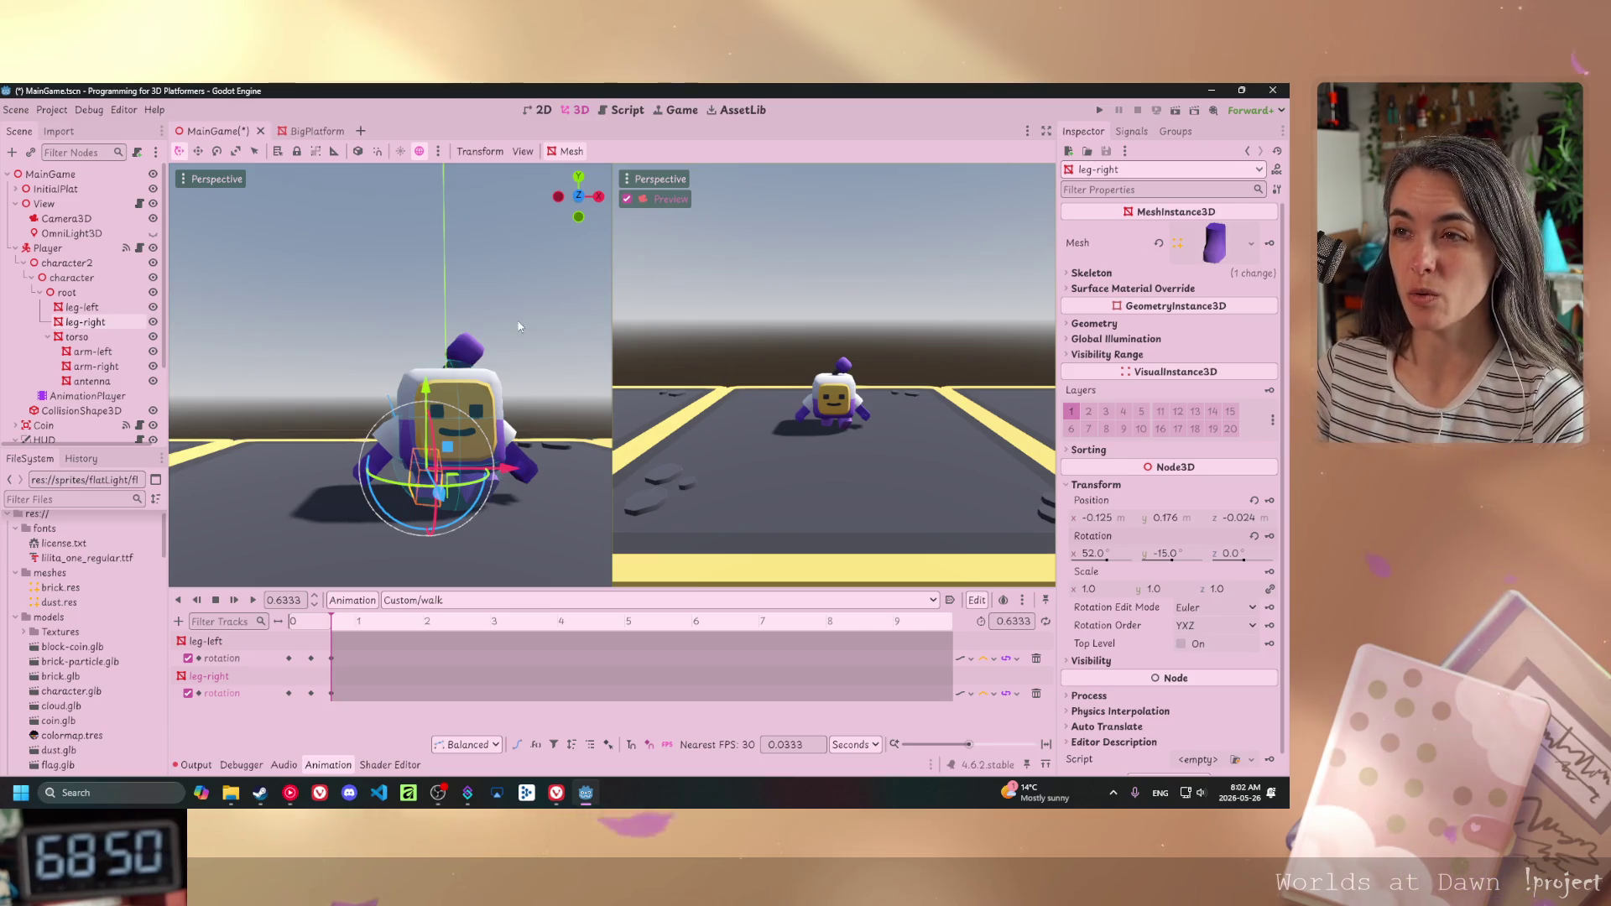
pyautogui.hotkey('ctrl', 's')
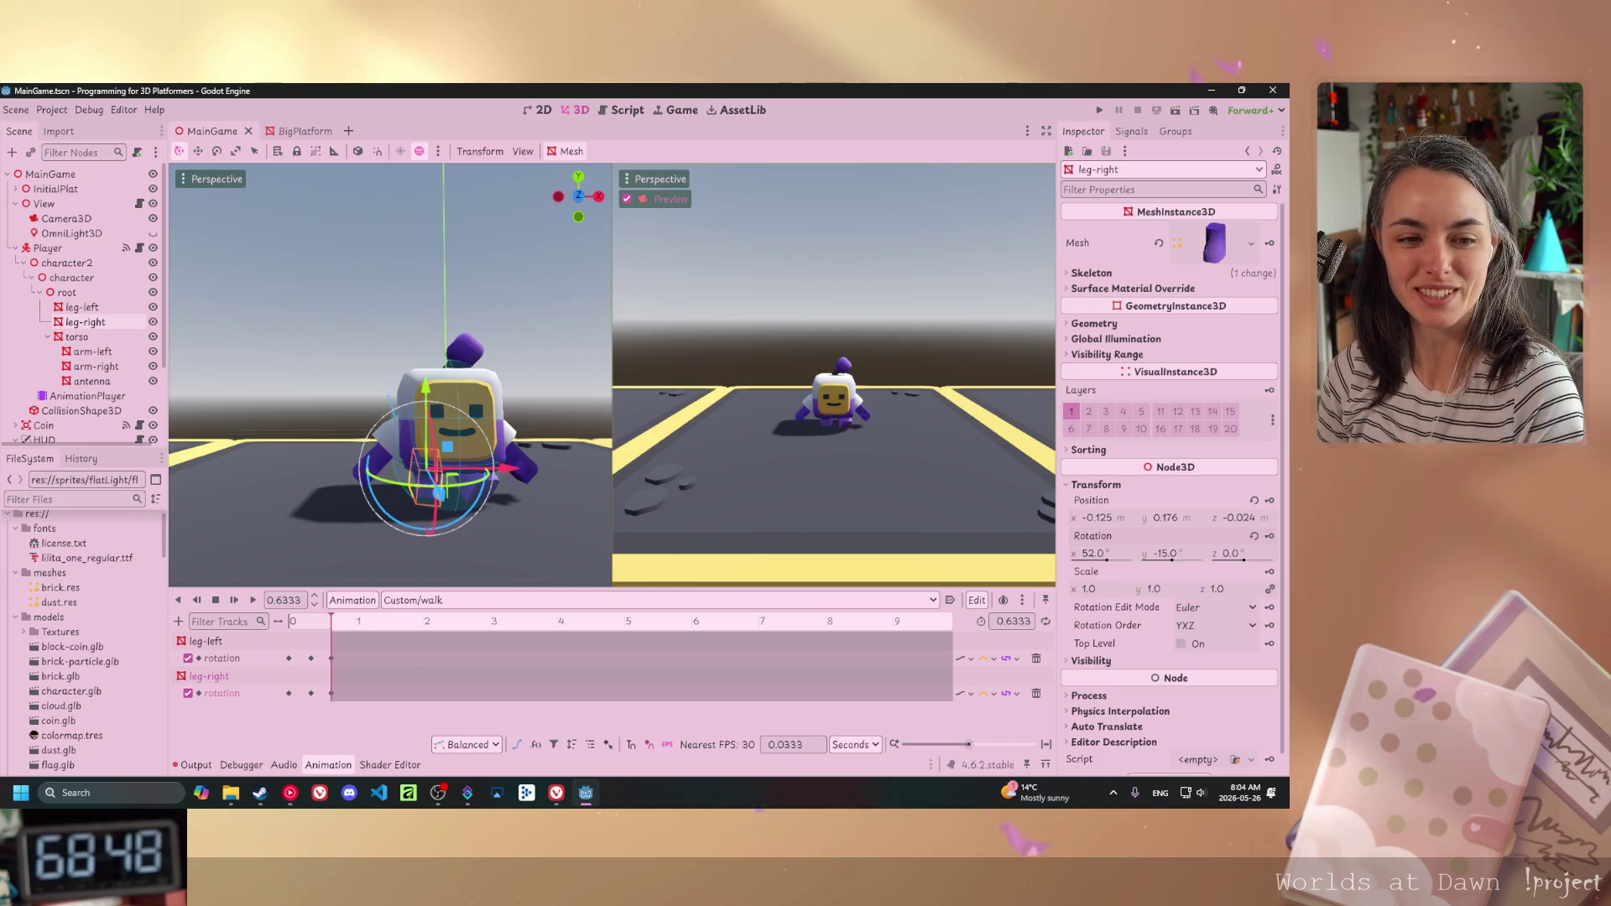
# - Switch from Godot to the Vivaldi window showing the Poutine Week site
pyautogui.hotkey('alt', 'Tab')
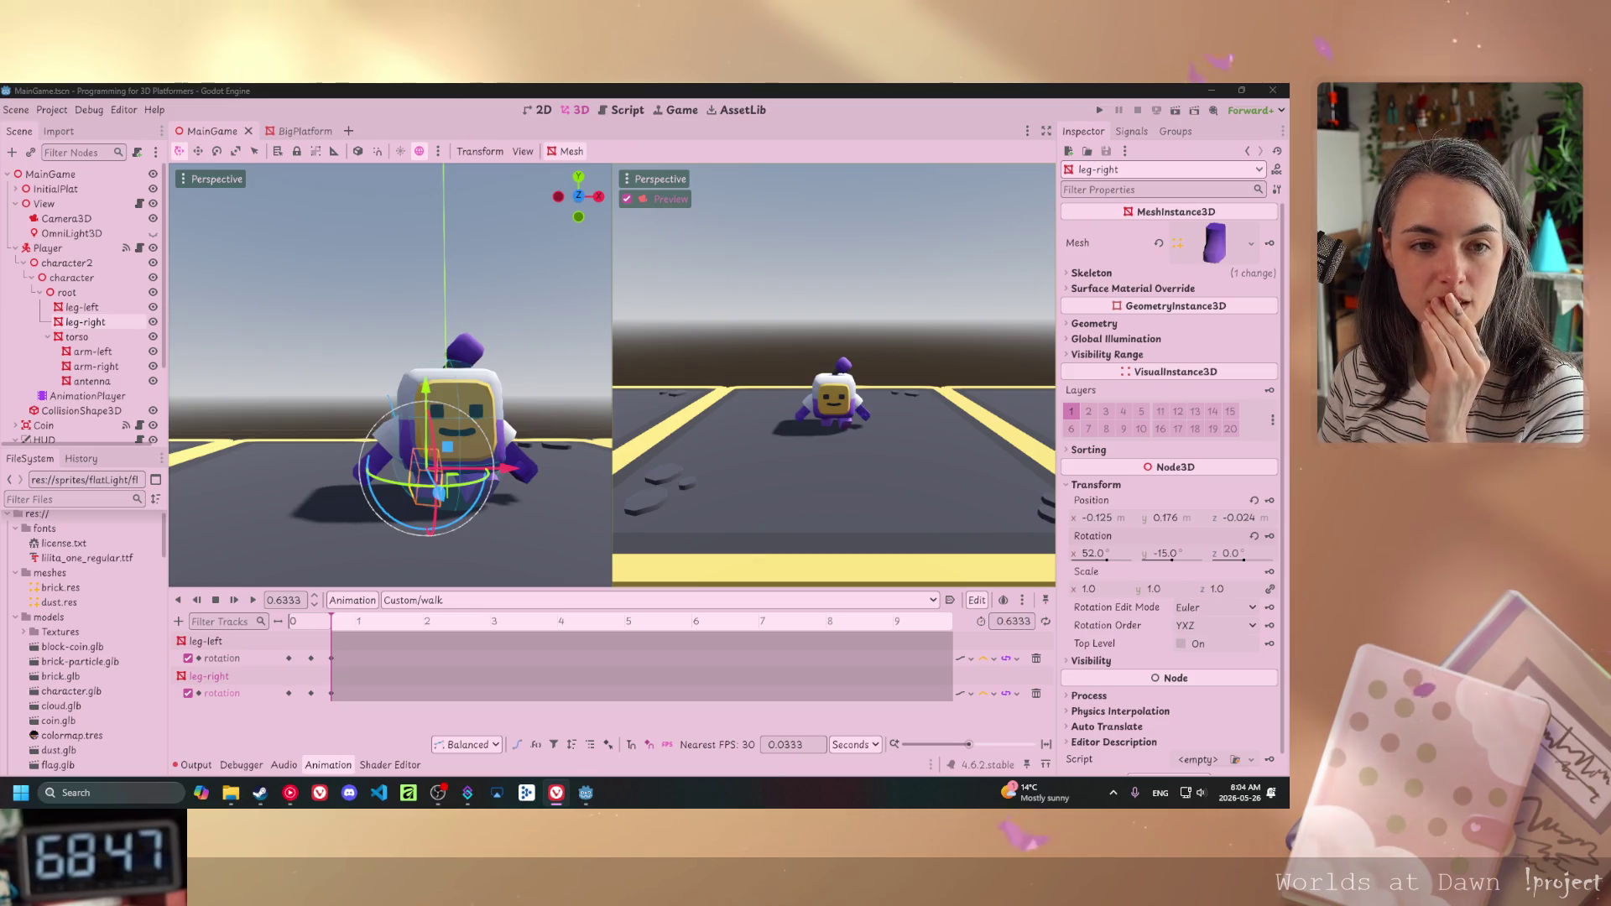
pyautogui.hotkey('alt', 'Tab')
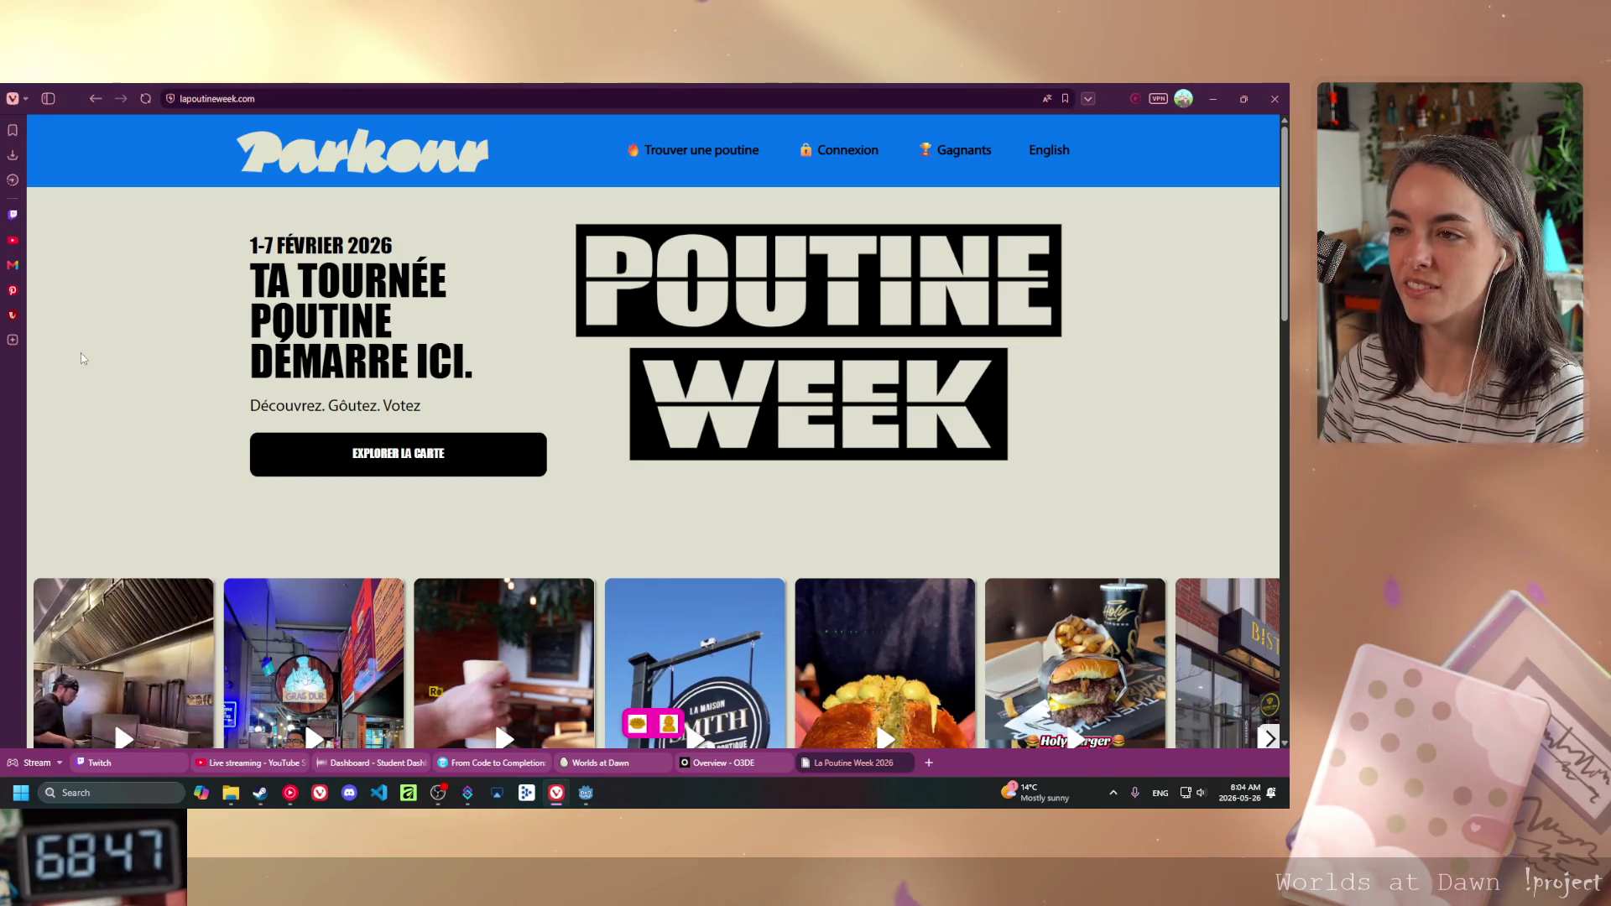
# - Scroll to the lapoutineweek.com footer and open 'Le Burger Week' under Nos Festivals in a new tab
pyautogui.scroll(-6, 688, 420)
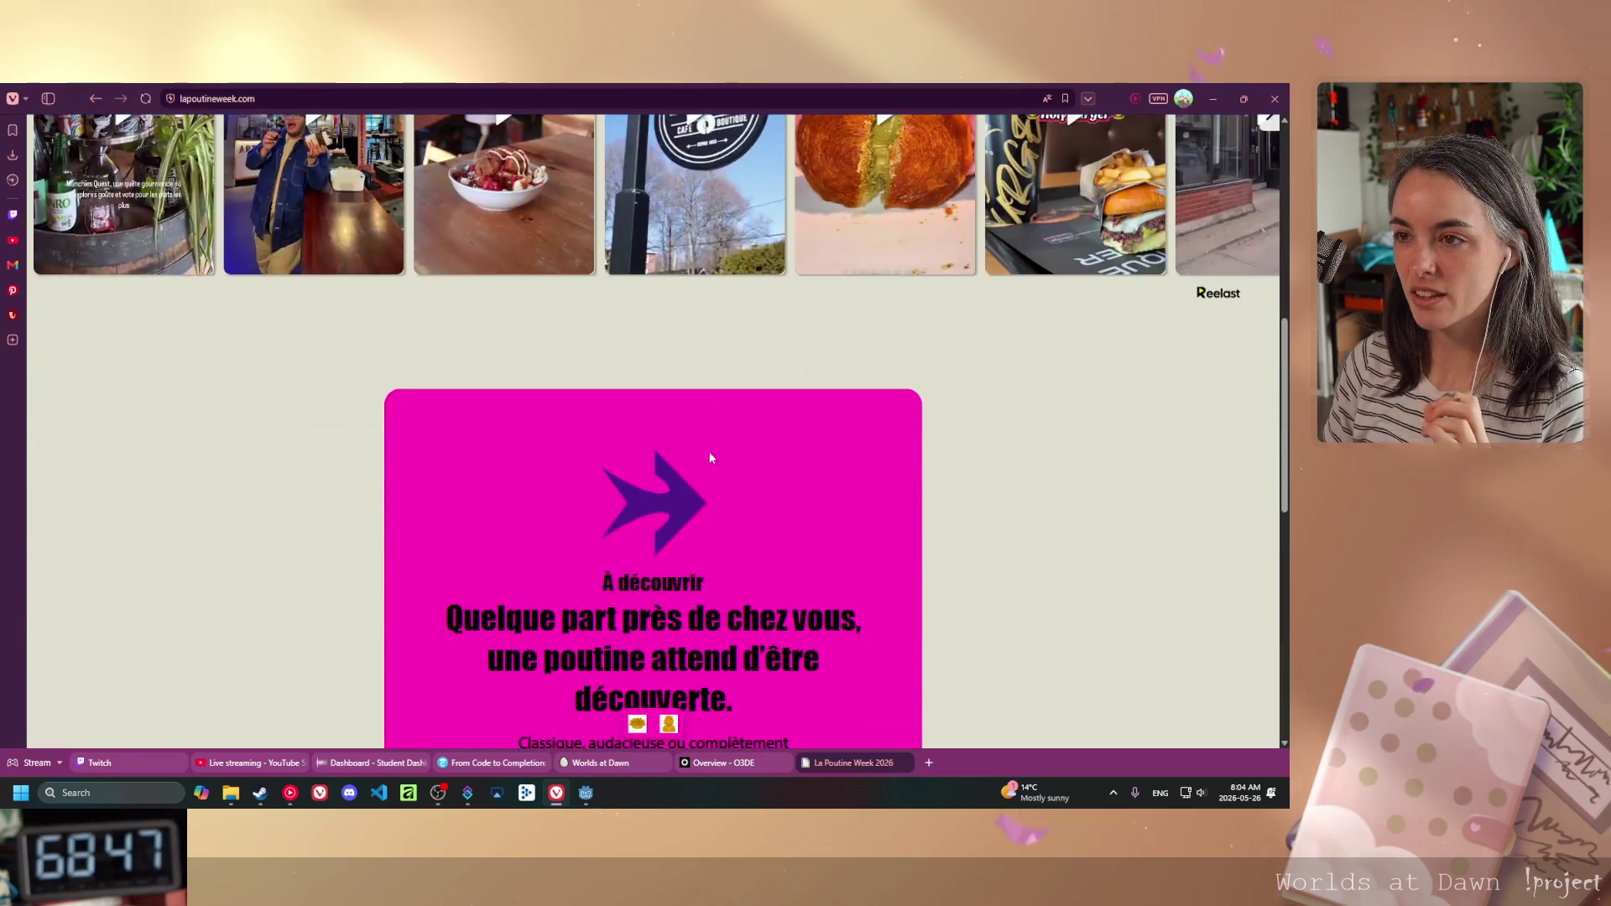
pyautogui.scroll(3, 713, 469)
pyautogui.scroll(3, 720, 480)
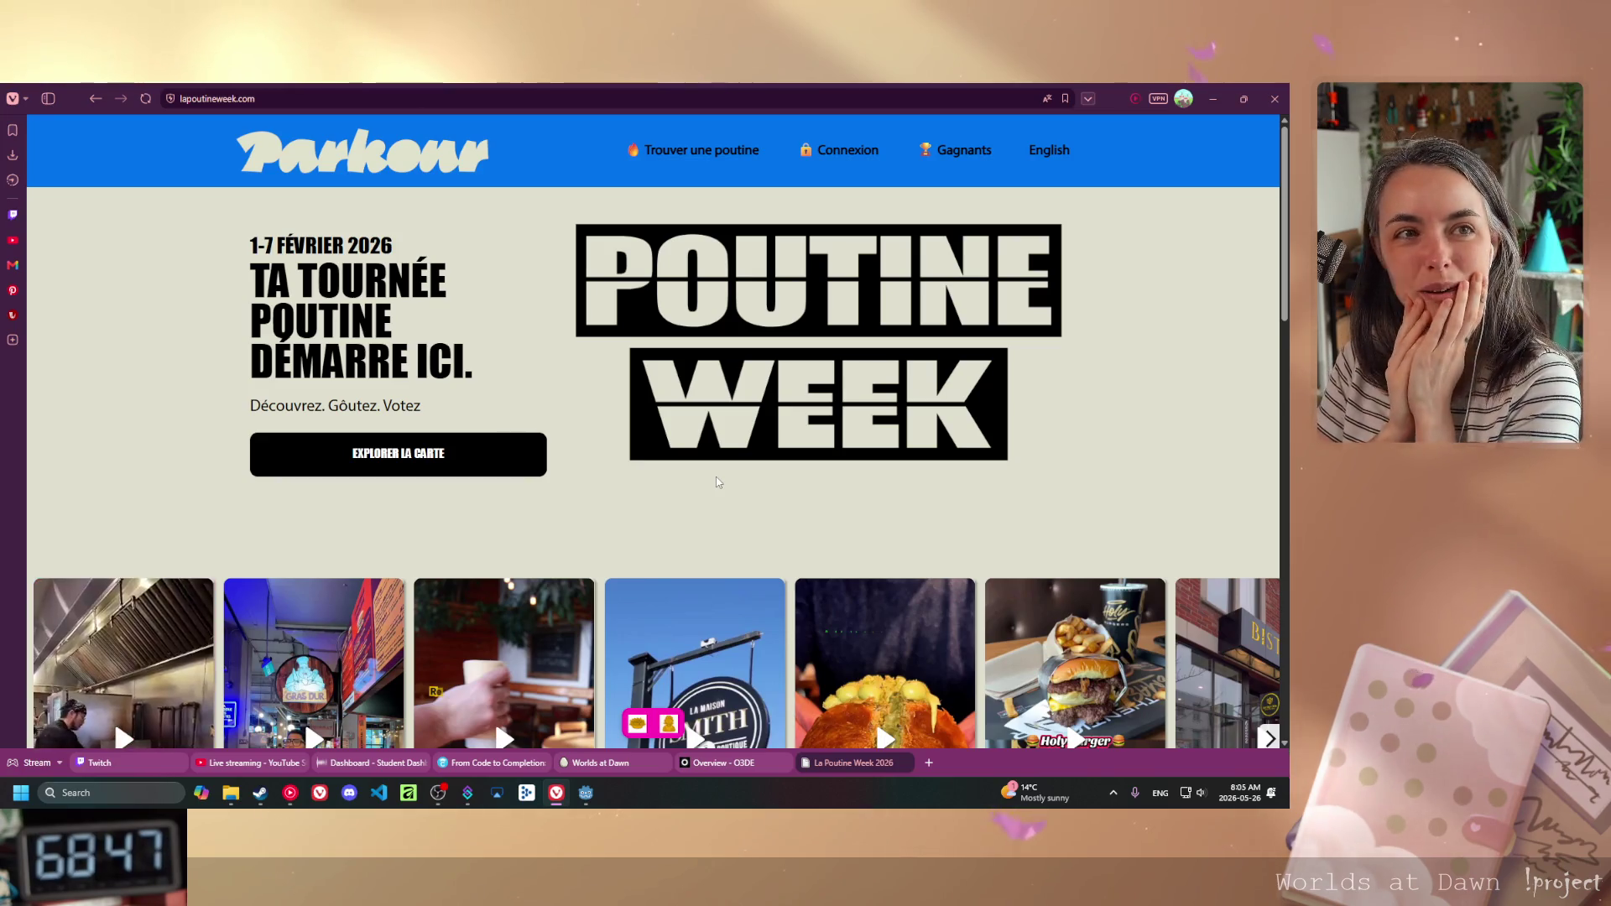
pyautogui.scroll(-5, 718, 482)
pyautogui.scroll(-5, 767, 462)
pyautogui.scroll(4, 798, 500)
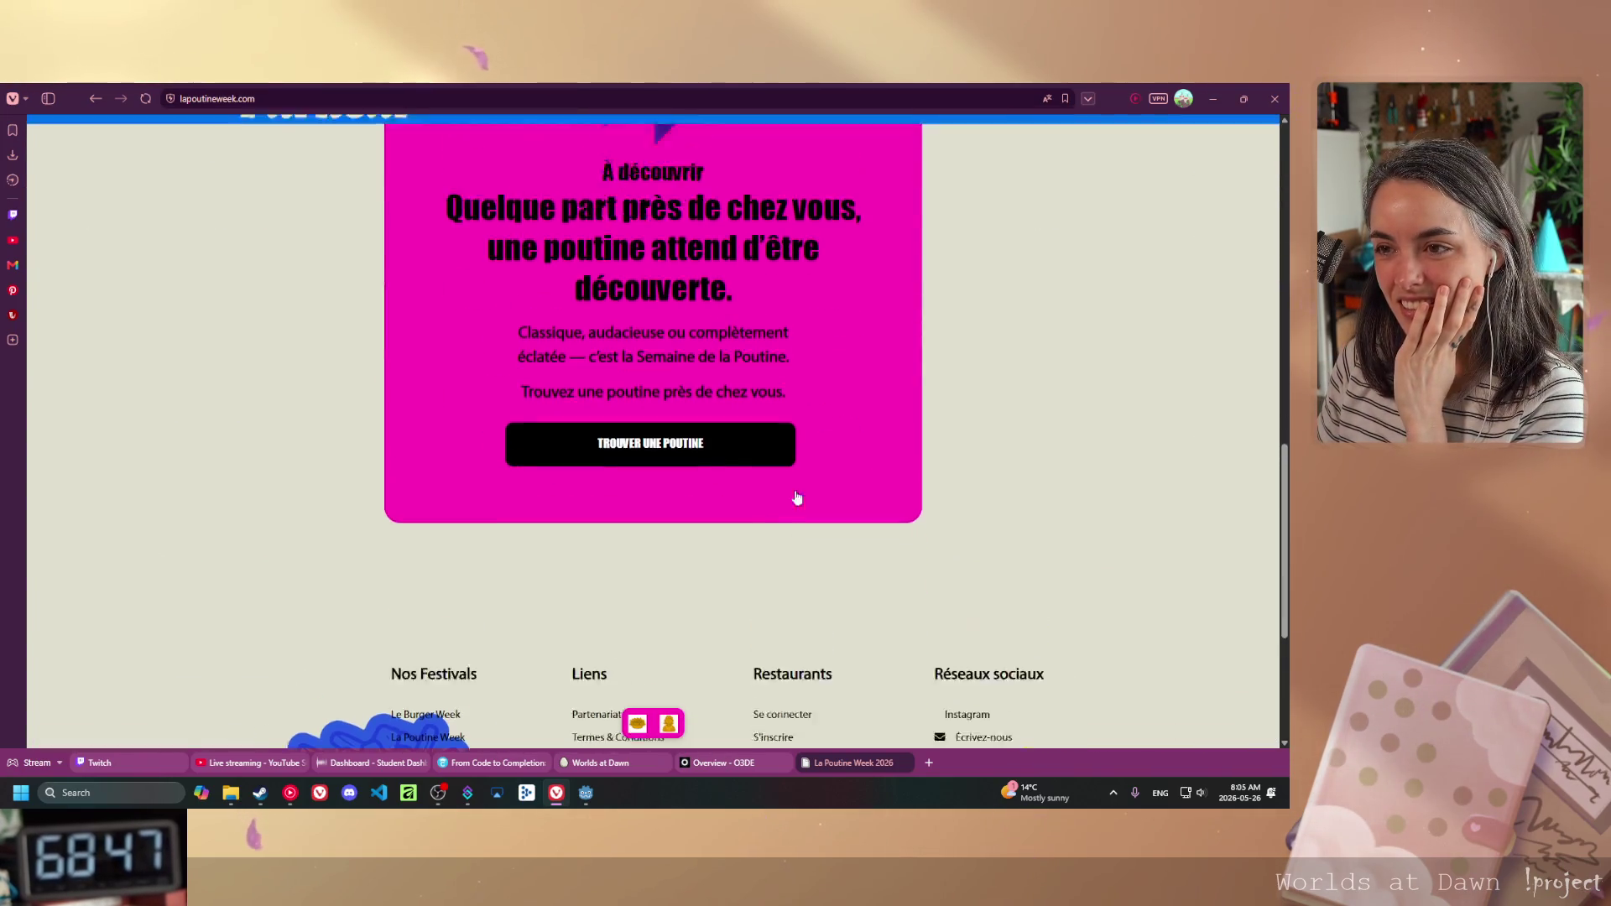
pyautogui.scroll(-5, 838, 475)
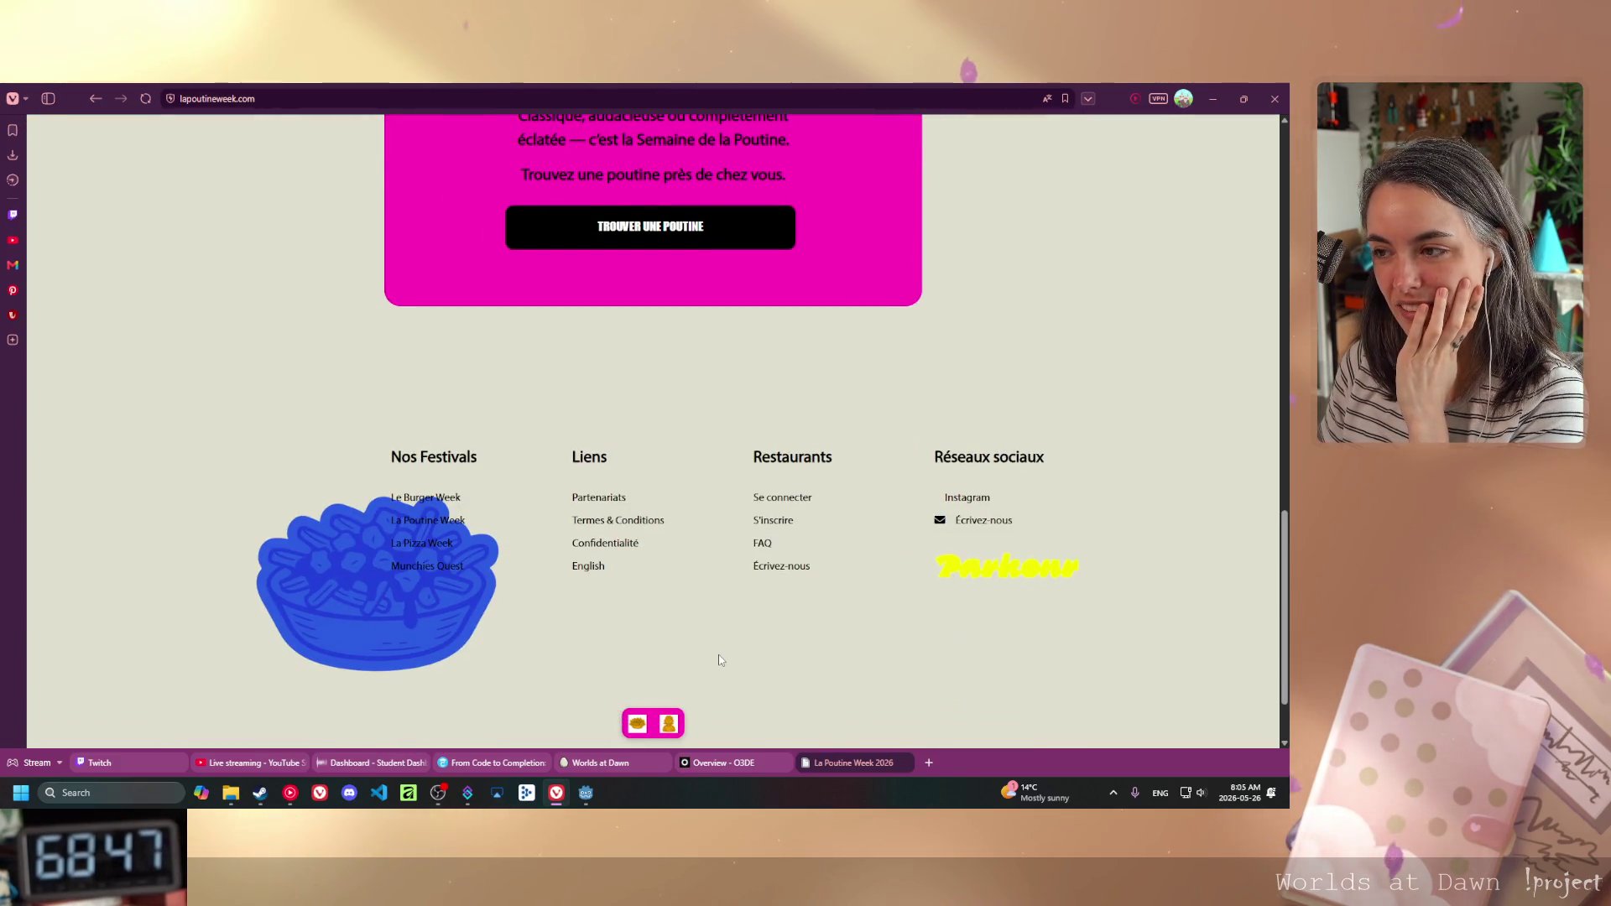
pyautogui.click(426, 498)
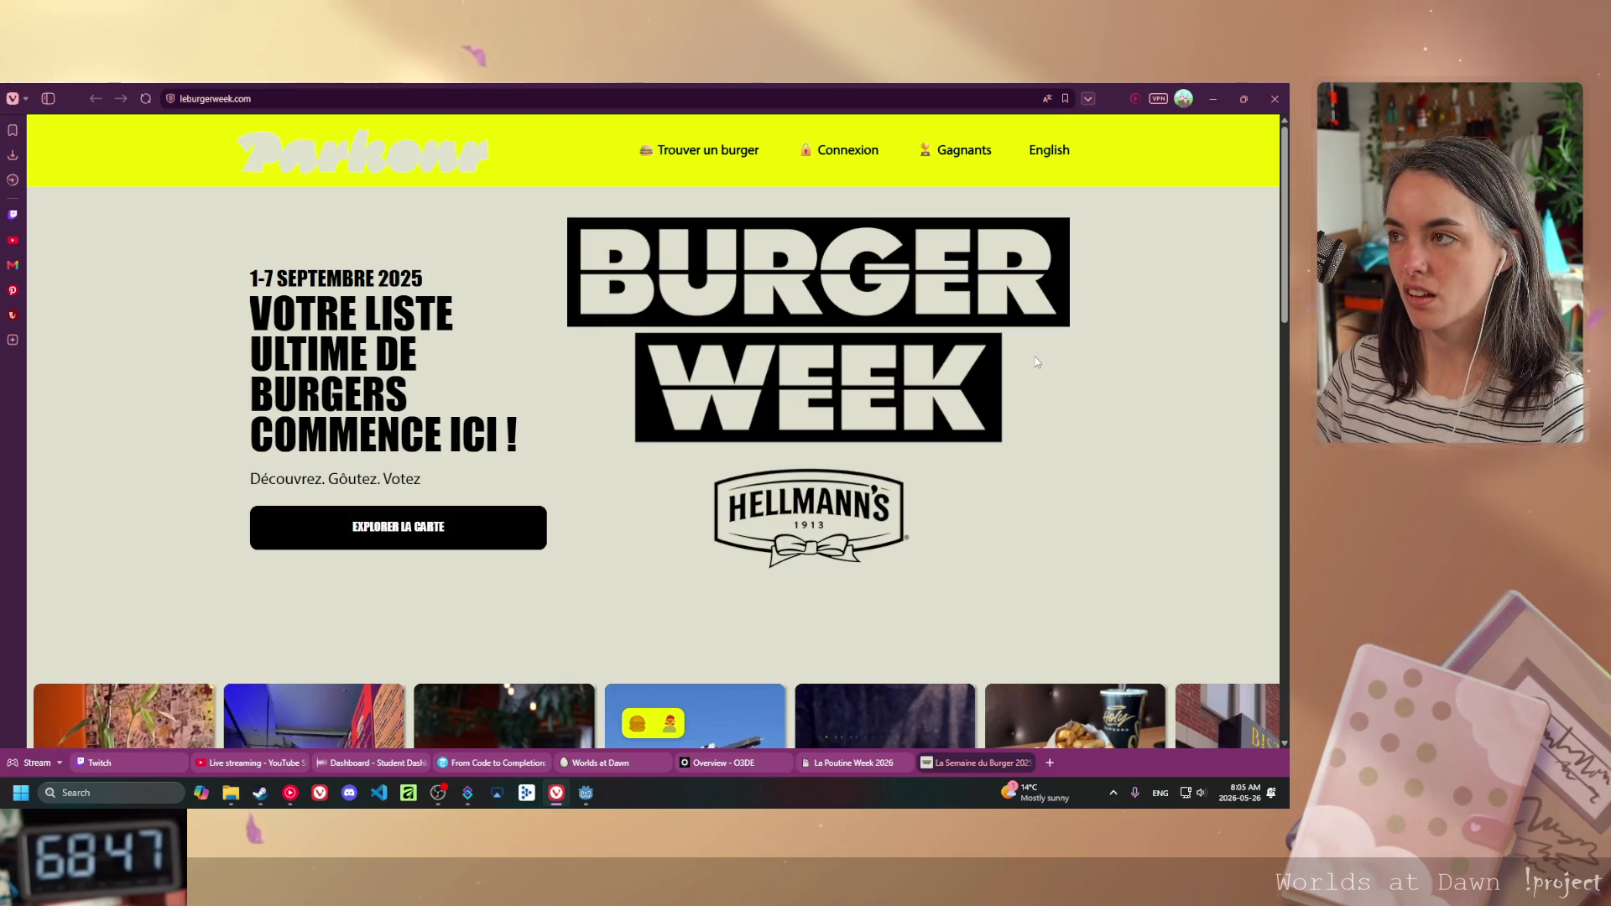
# - Un-maximize the Vivaldi window and drag it aside to uncover the Godot editor
pyautogui.moveTo(1073, 99)
pyautogui.mouseDown()
pyautogui.moveTo(1166, 107)
pyautogui.moveTo(0, 487)
pyautogui.mouseUp()
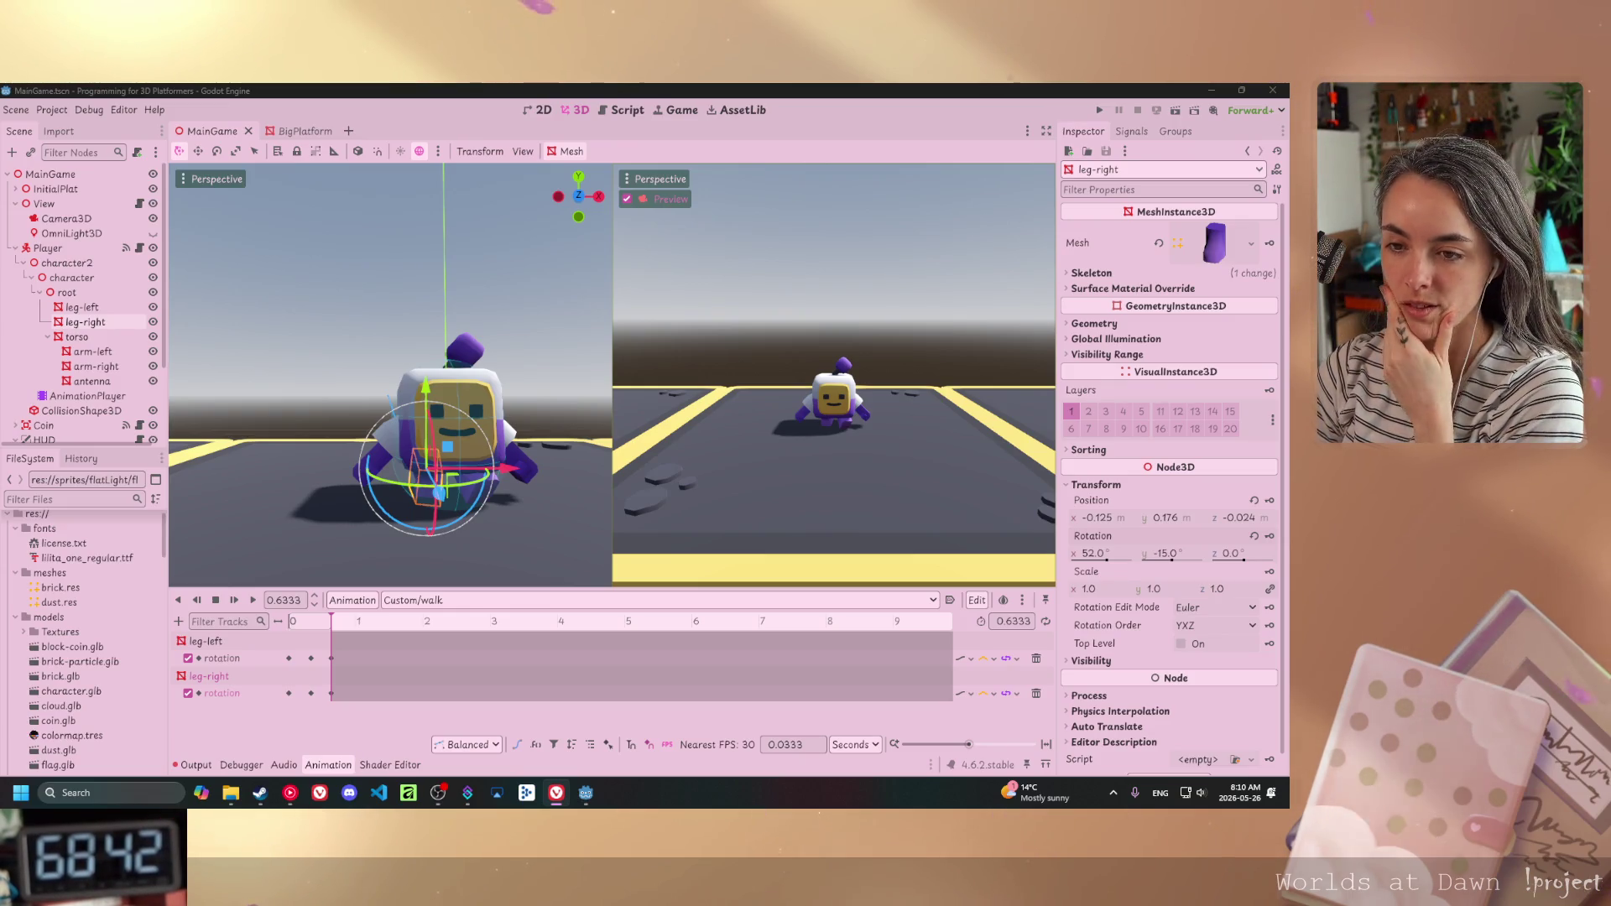
# - Switch to the Custom/jump animation and set leg-right's Rotation X to 0
pyautogui.click(529, 603)
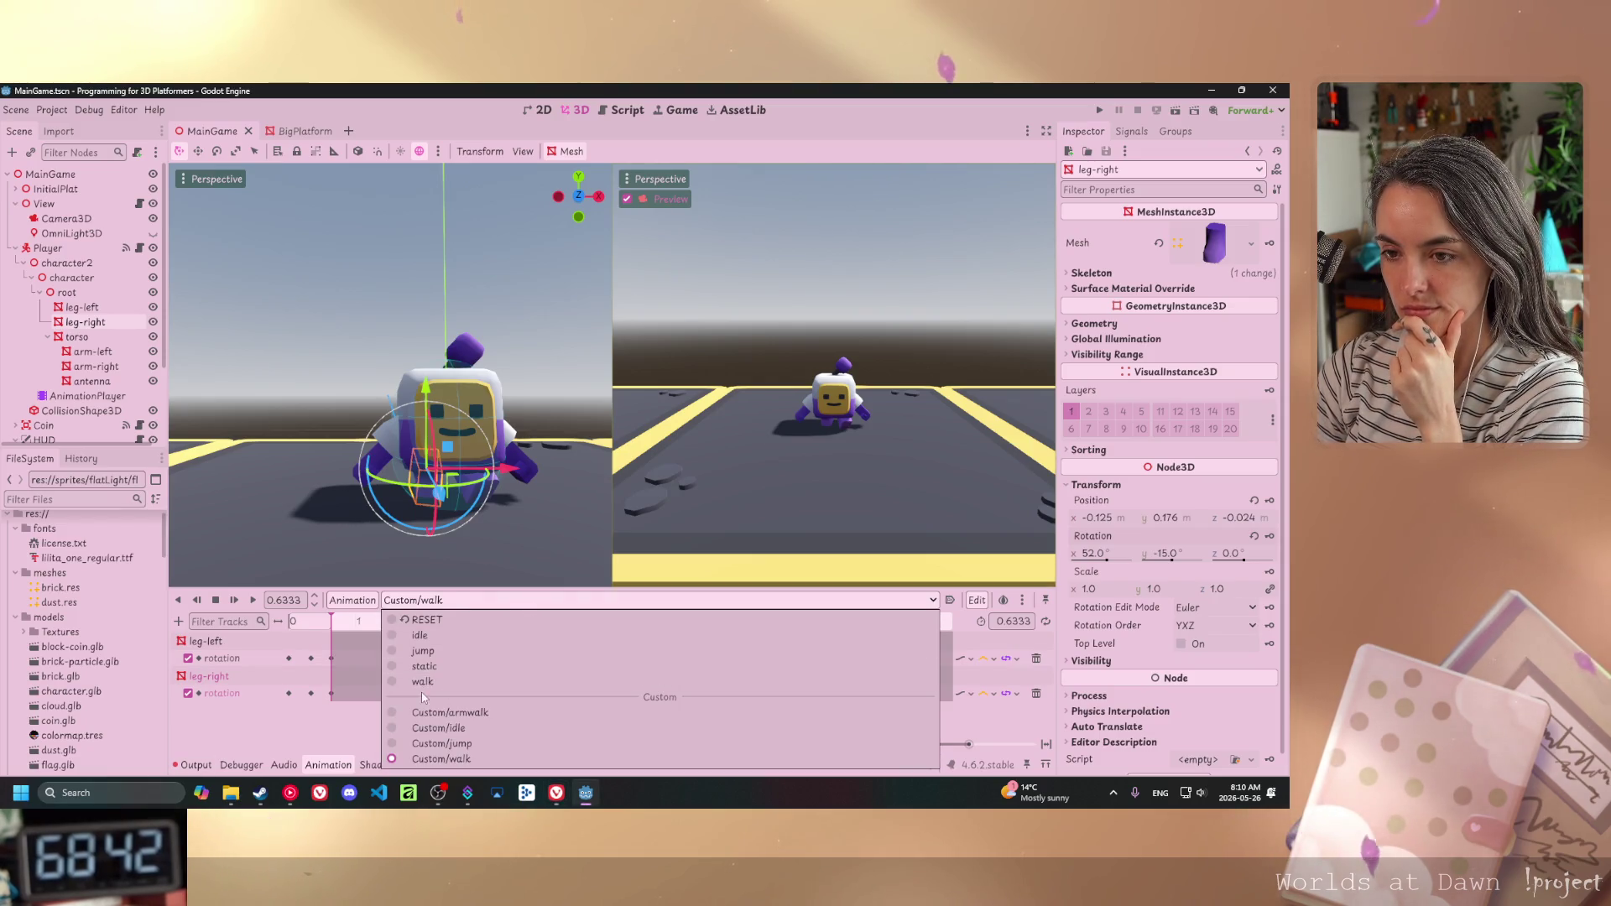
pyautogui.click(441, 743)
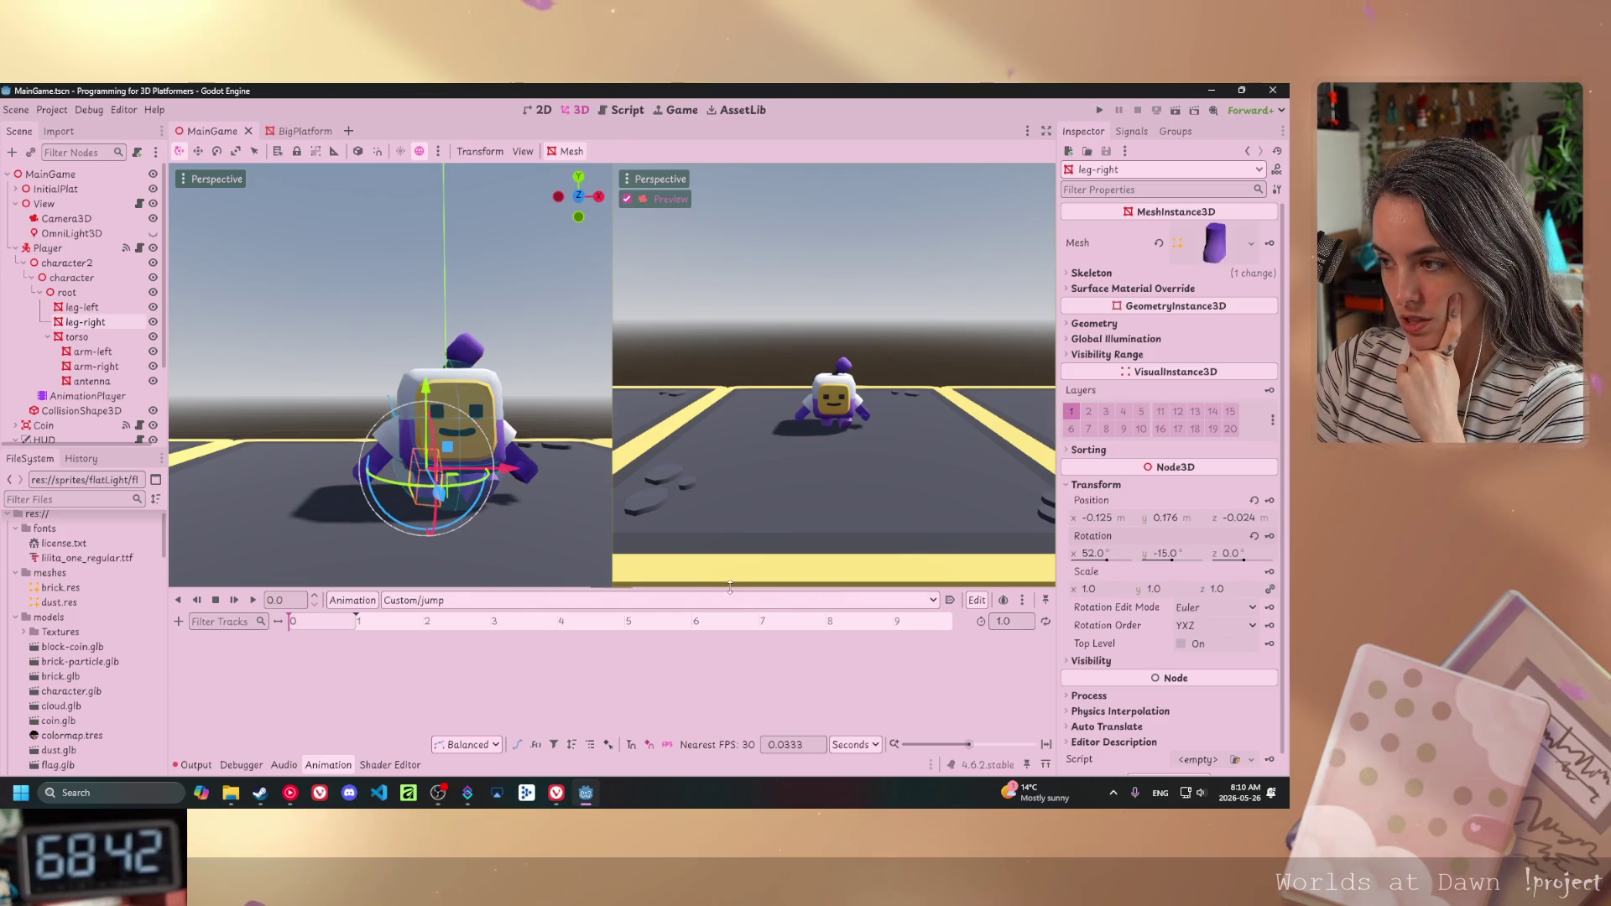
pyautogui.click(1092, 554)
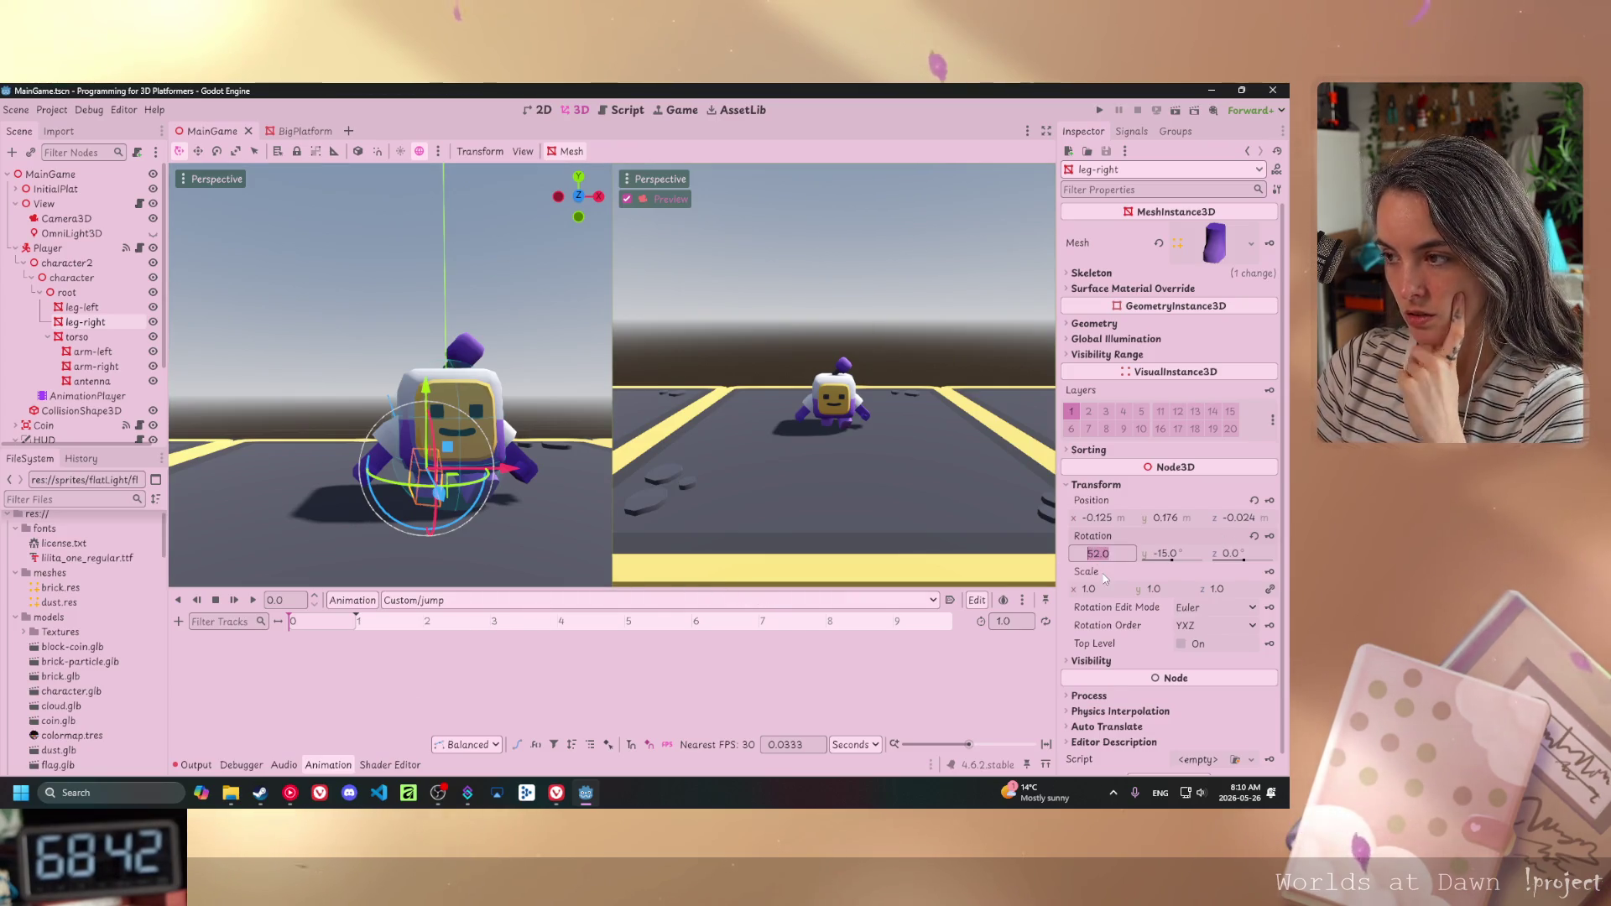
pyautogui.write('0')
pyautogui.press('Return')
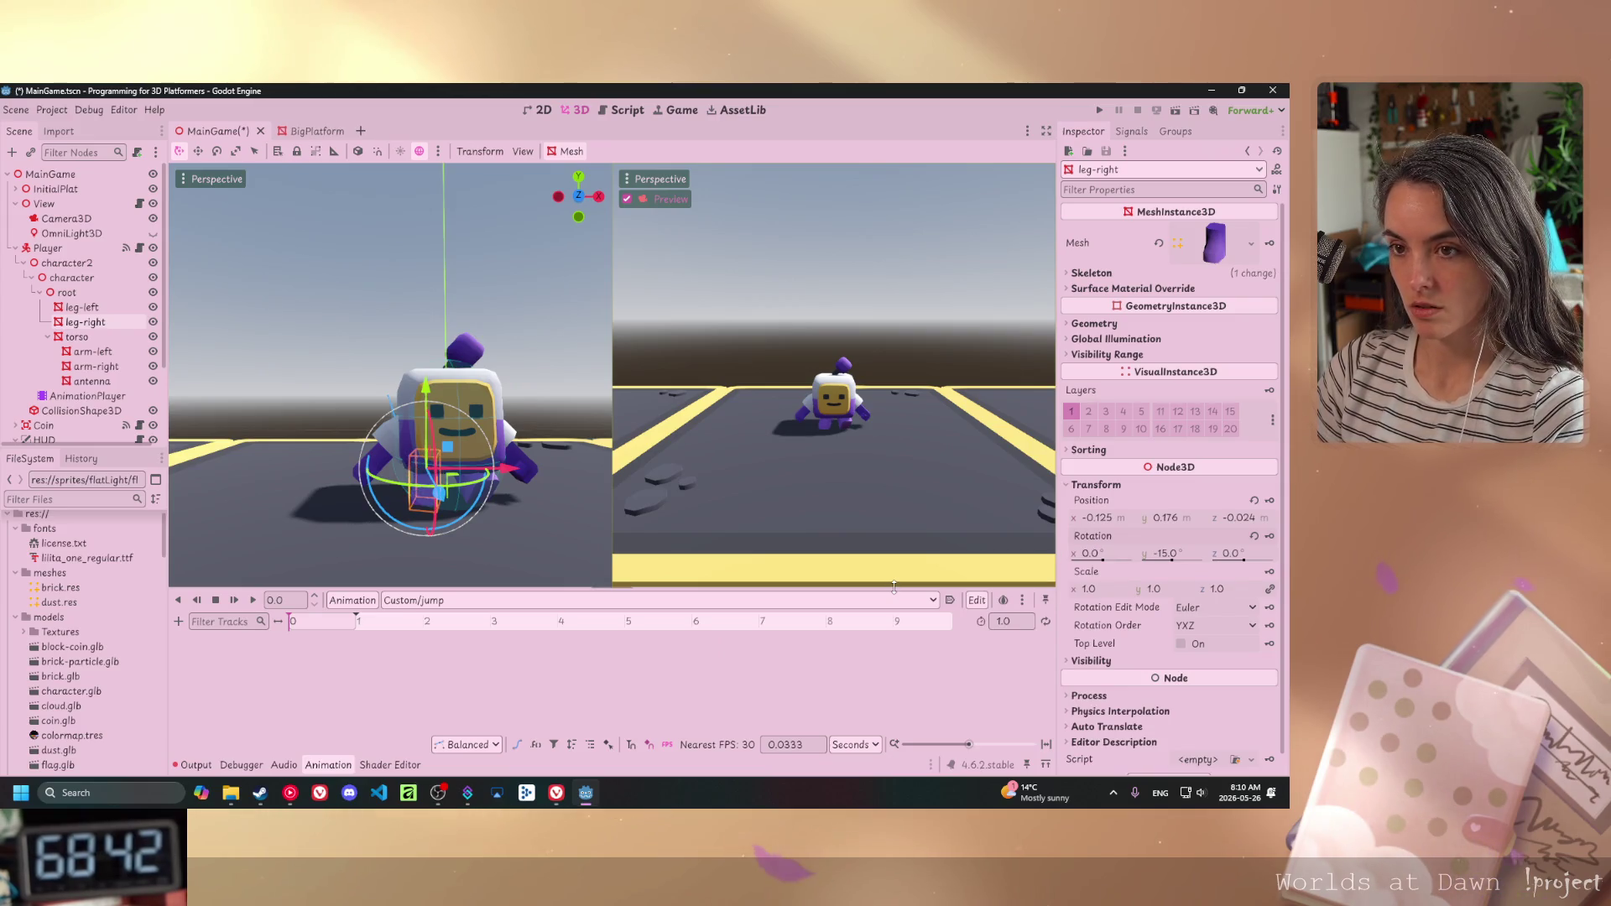
# - Key leg-right's rotation at time 0, creating its track in the jump animation
pyautogui.moveTo(445, 530)
pyautogui.mouseDown()
pyautogui.moveTo(511, 500)
pyautogui.moveTo(252, 503)
pyautogui.mouseUp()
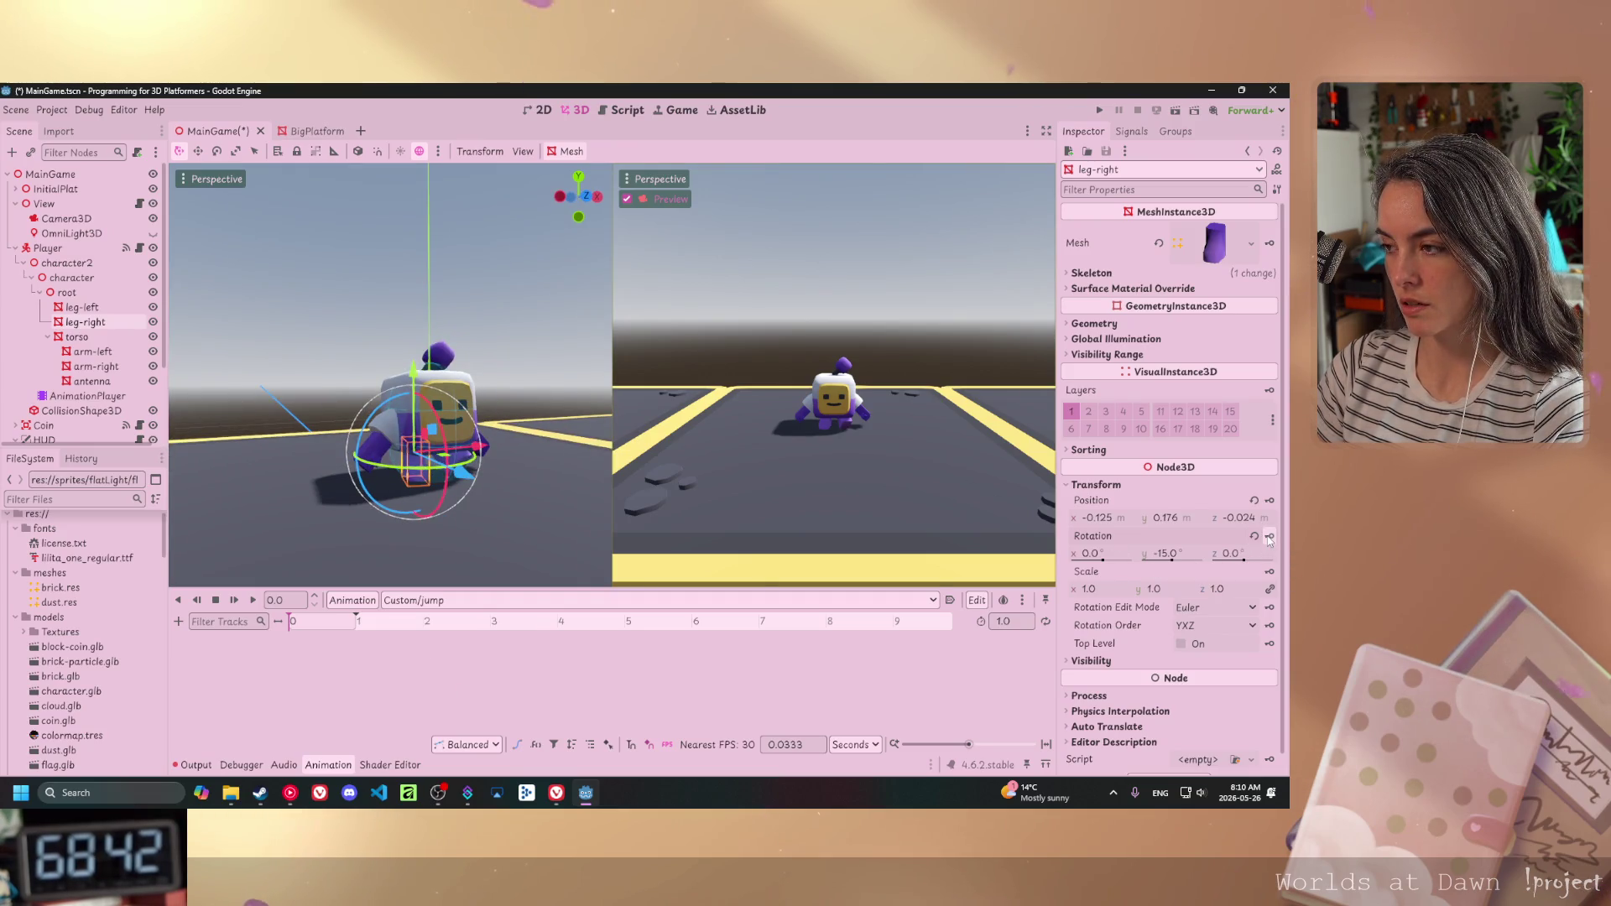
pyautogui.click(1269, 536)
pyautogui.click(595, 484)
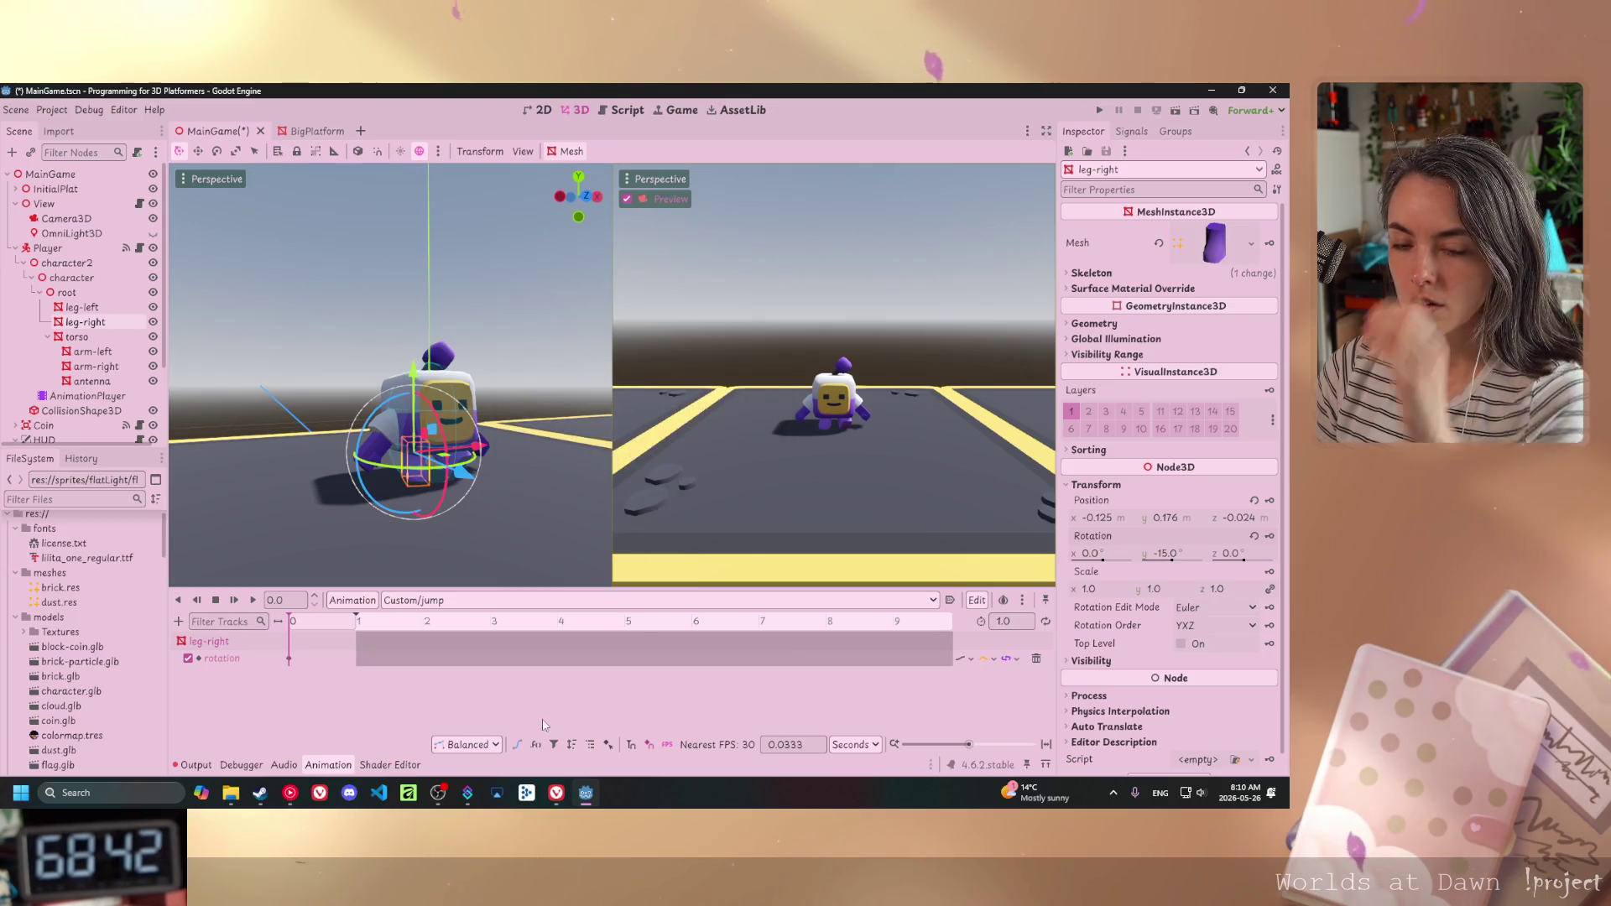
pyautogui.scroll(2, 523, 513)
pyautogui.scroll(2, 372, 465)
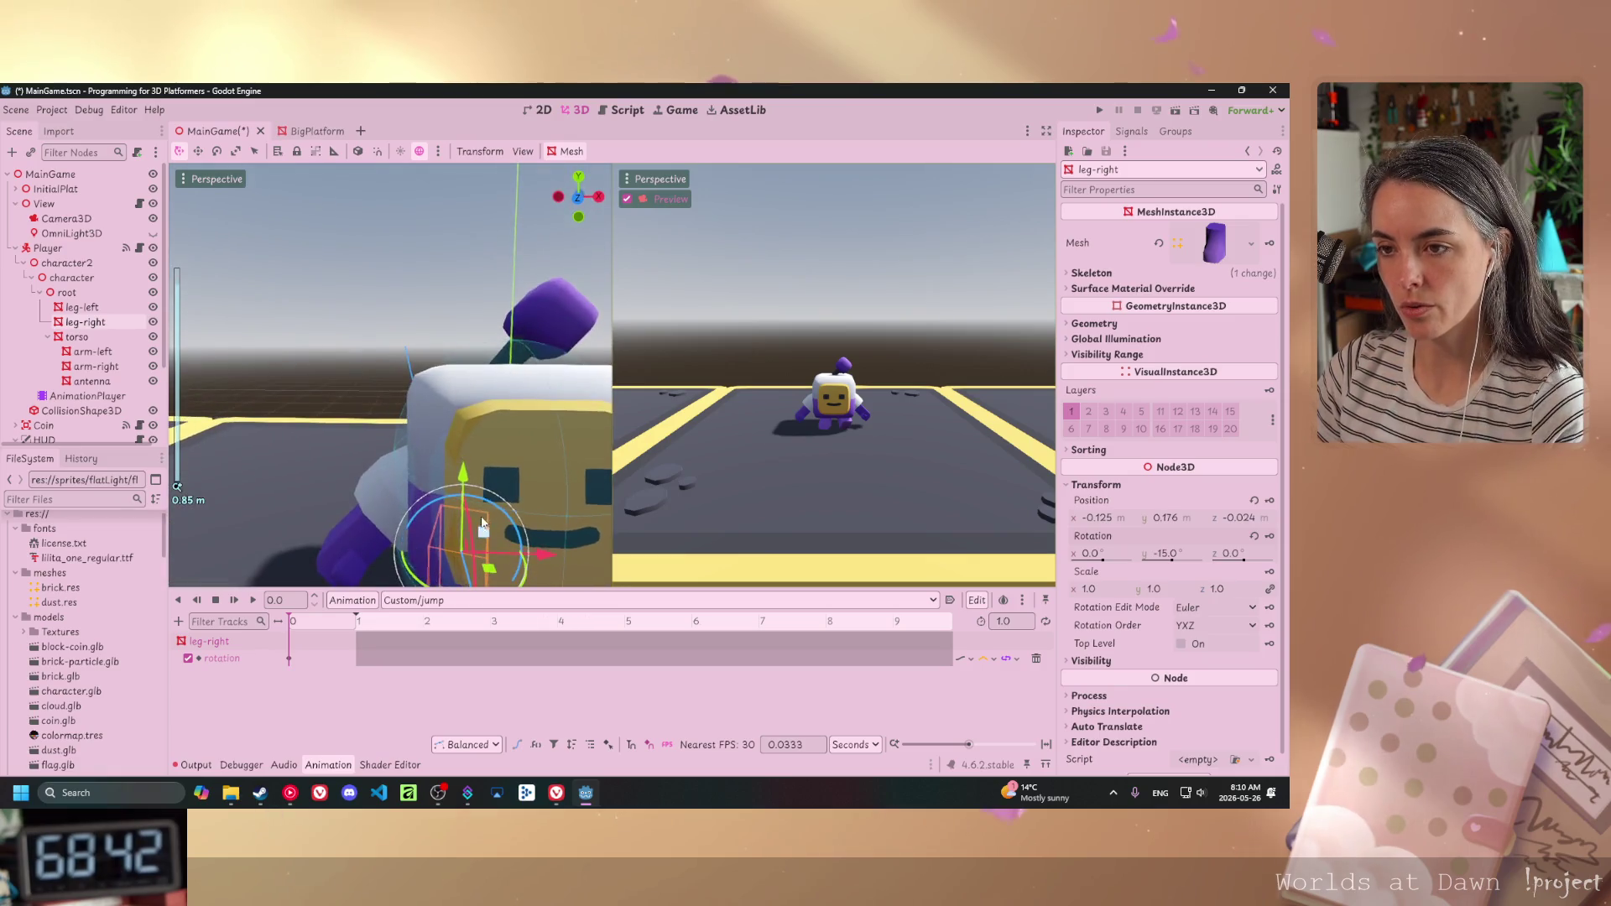
pyautogui.click(378, 453)
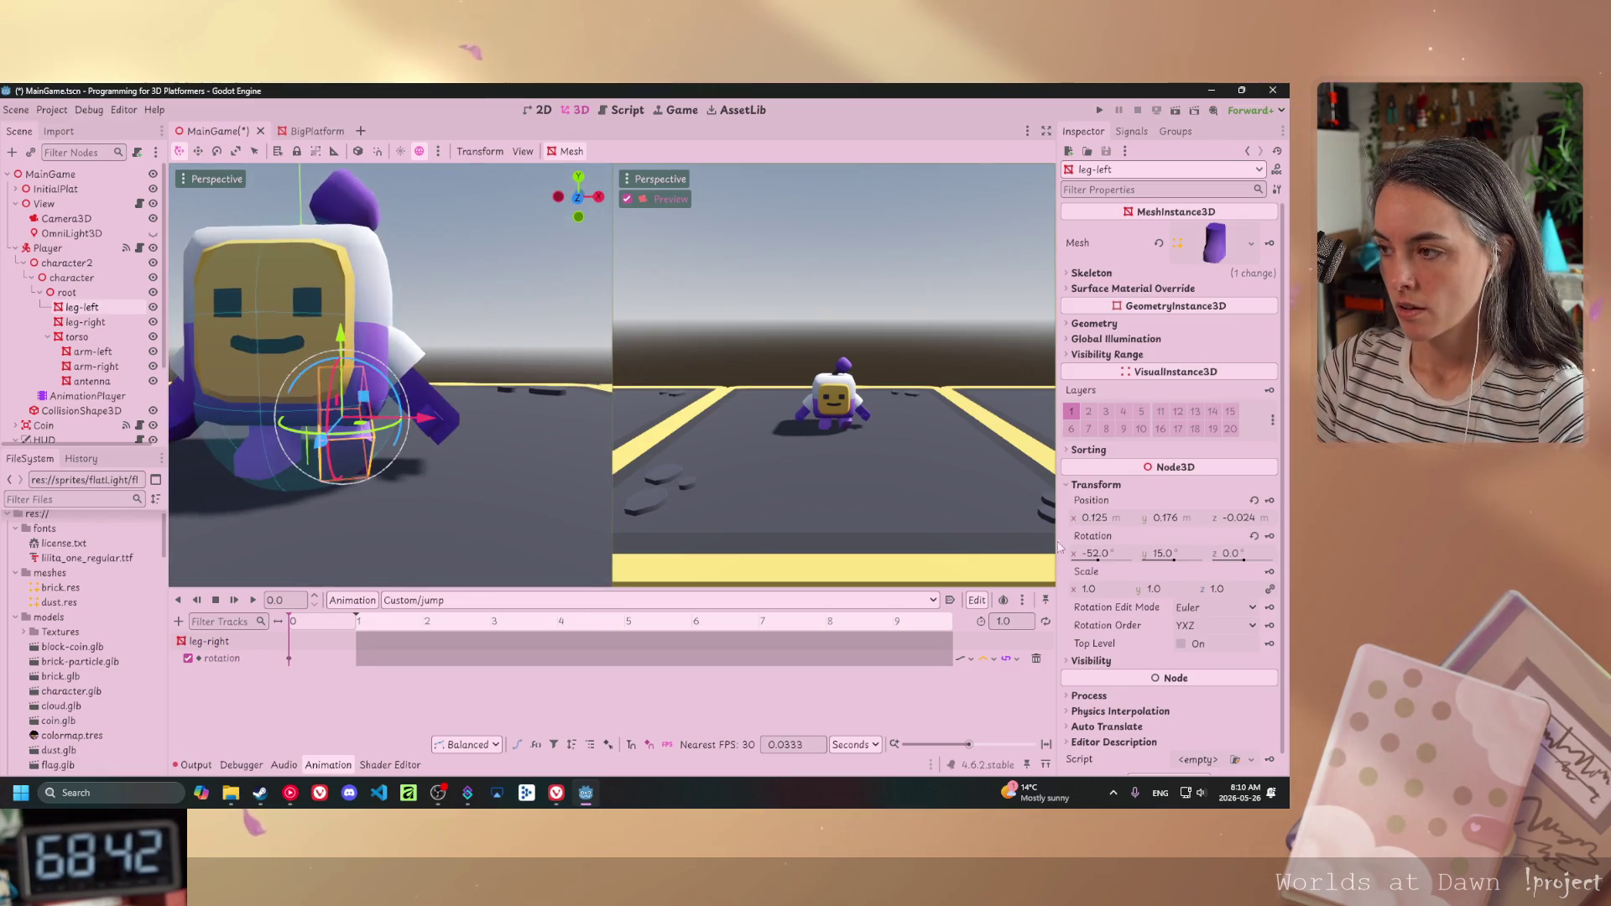
# - Set leg-left's Rotation X to 0 and key its rotation at time 0, creating the track
pyautogui.moveTo(1097, 560); pyautogui.dragTo(1096, 560)
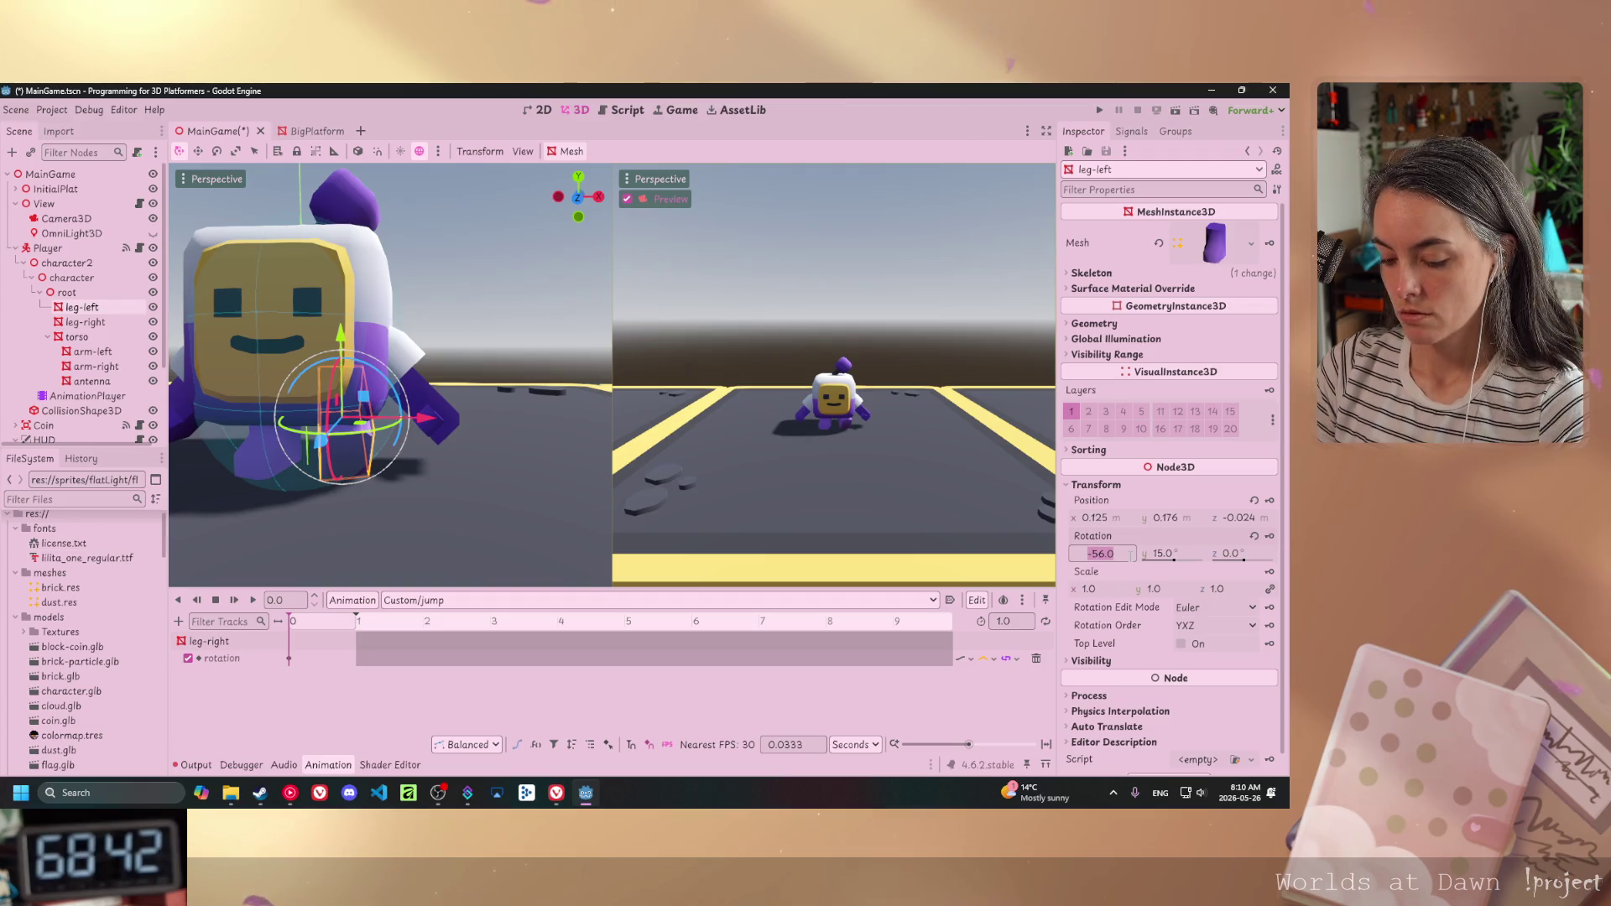
pyautogui.write('0')
pyautogui.press('Return')
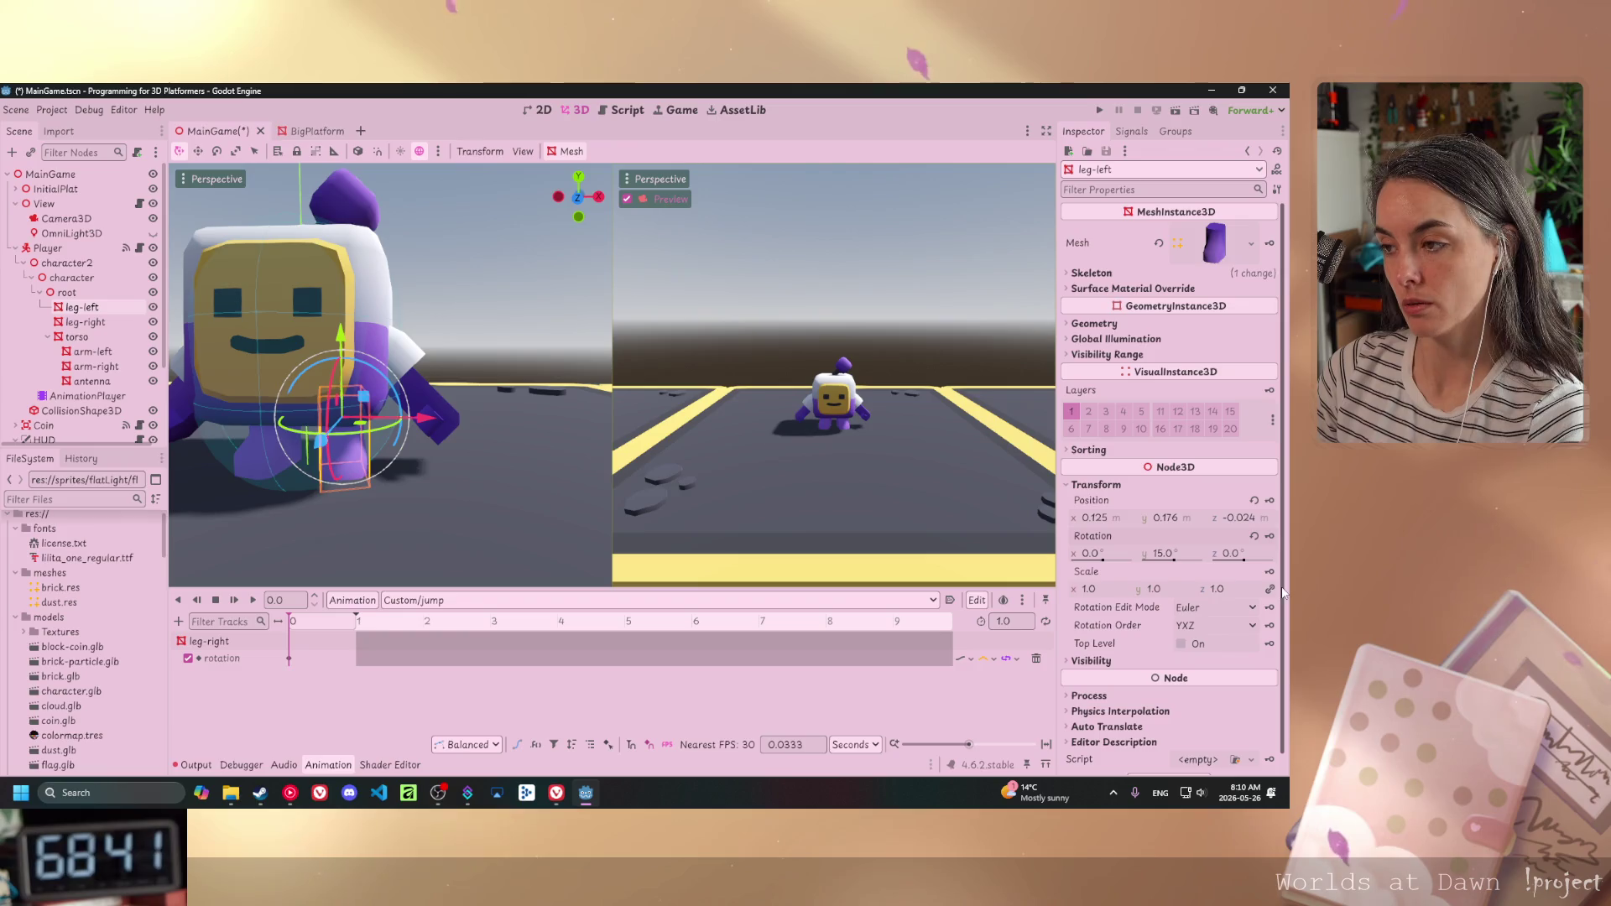
pyautogui.click(1269, 536)
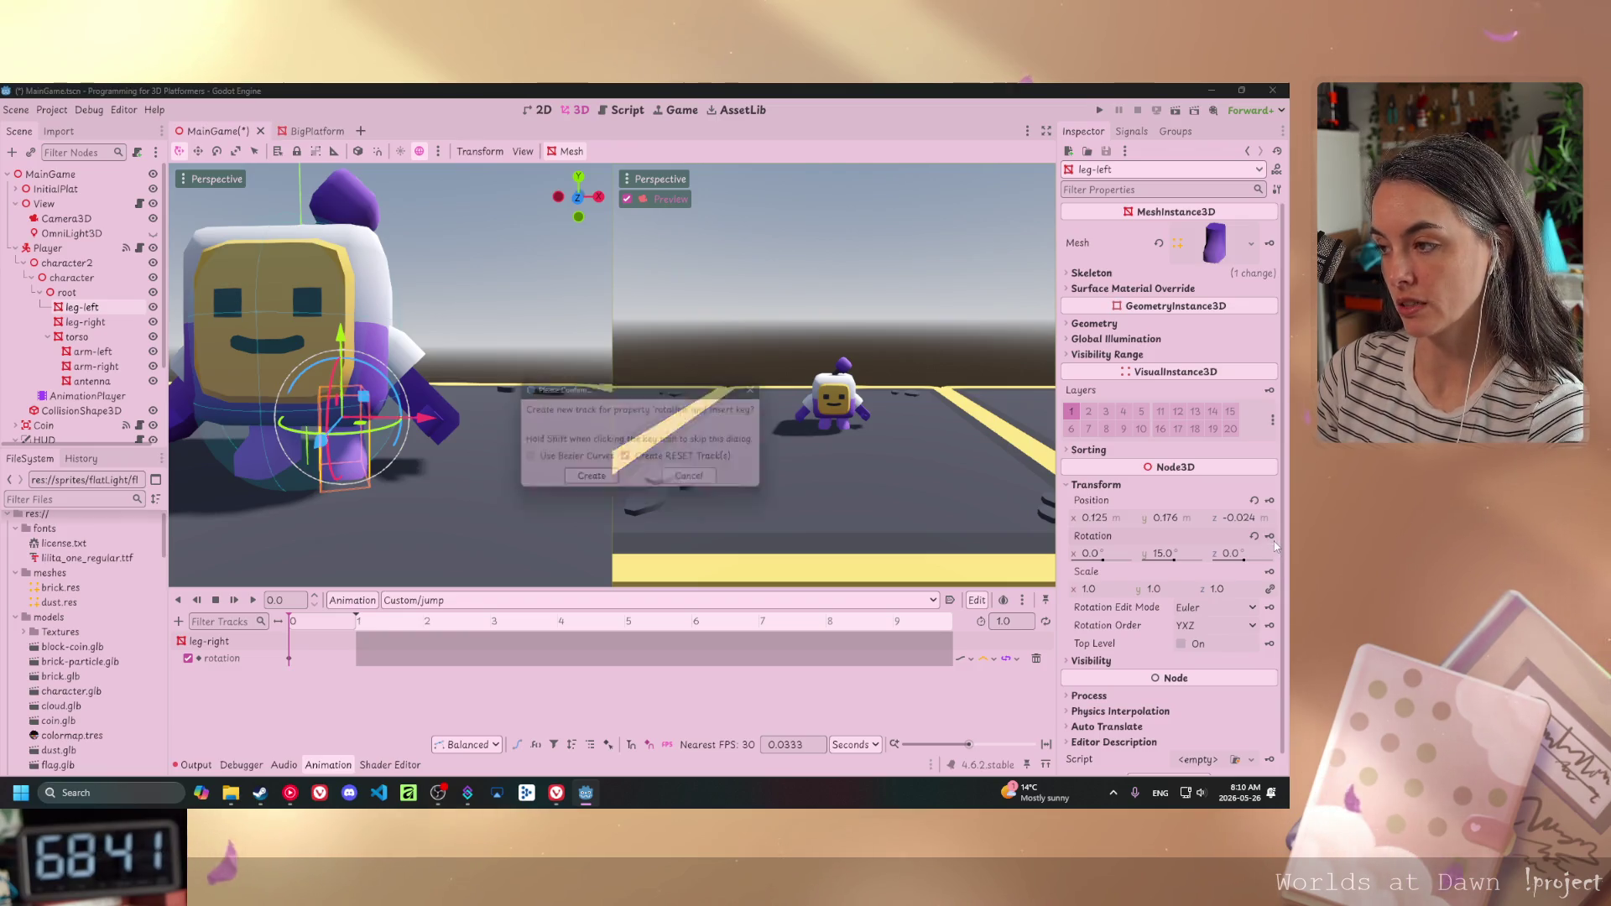
pyautogui.click(592, 475)
pyautogui.scroll(3, 379, 483)
pyautogui.scroll(-3, 378, 488)
pyautogui.scroll(3, 382, 490)
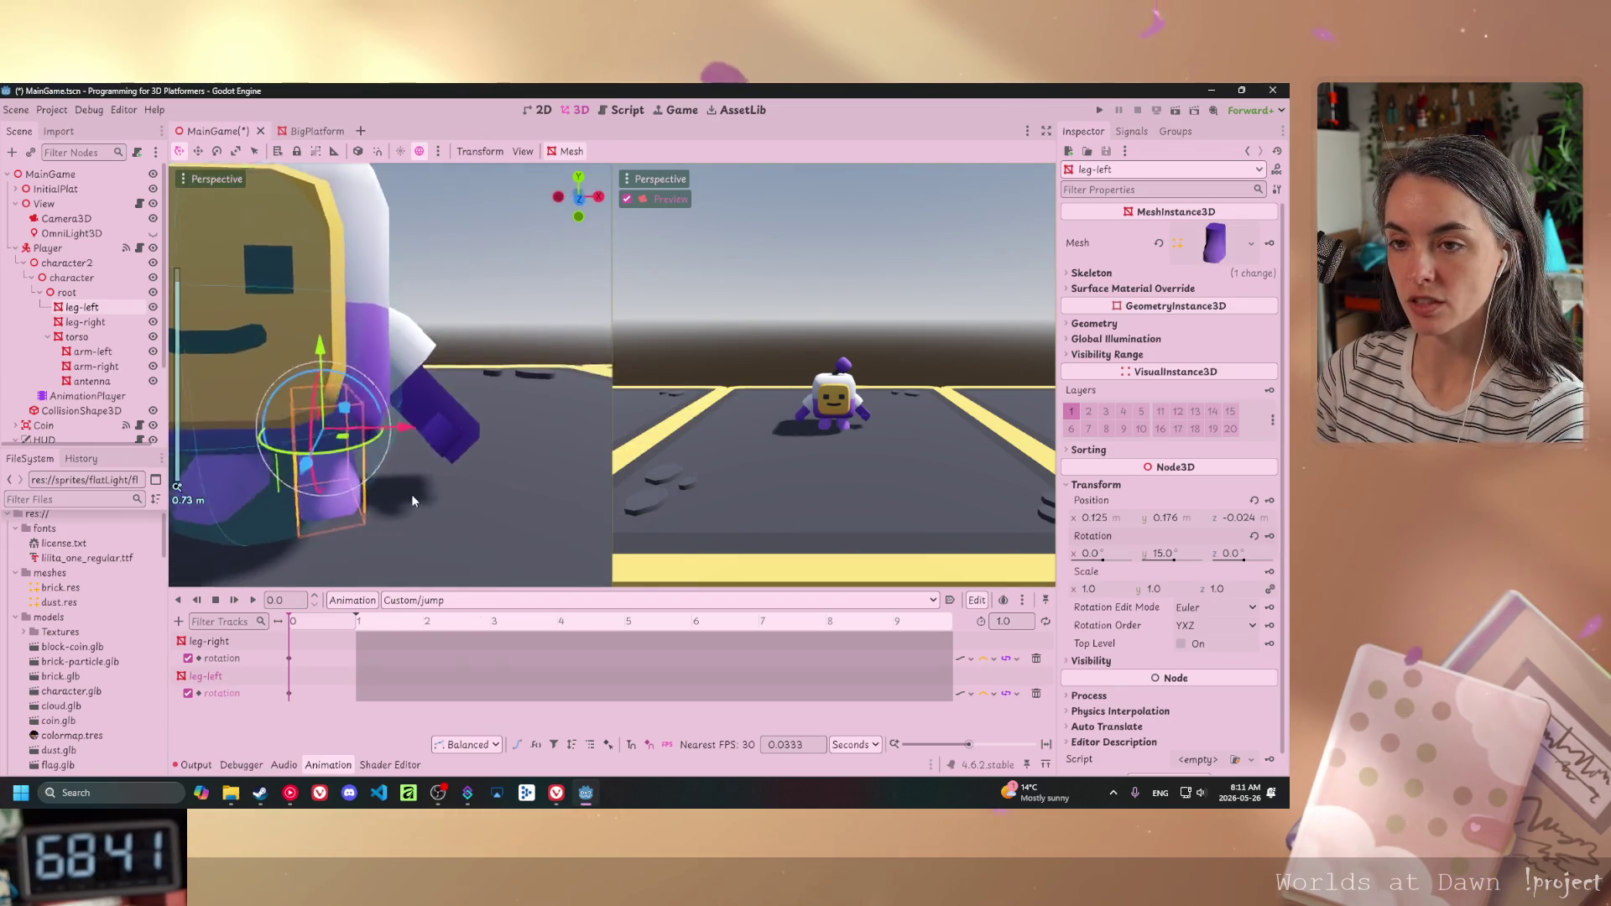
pyautogui.scroll(-3, 384, 485)
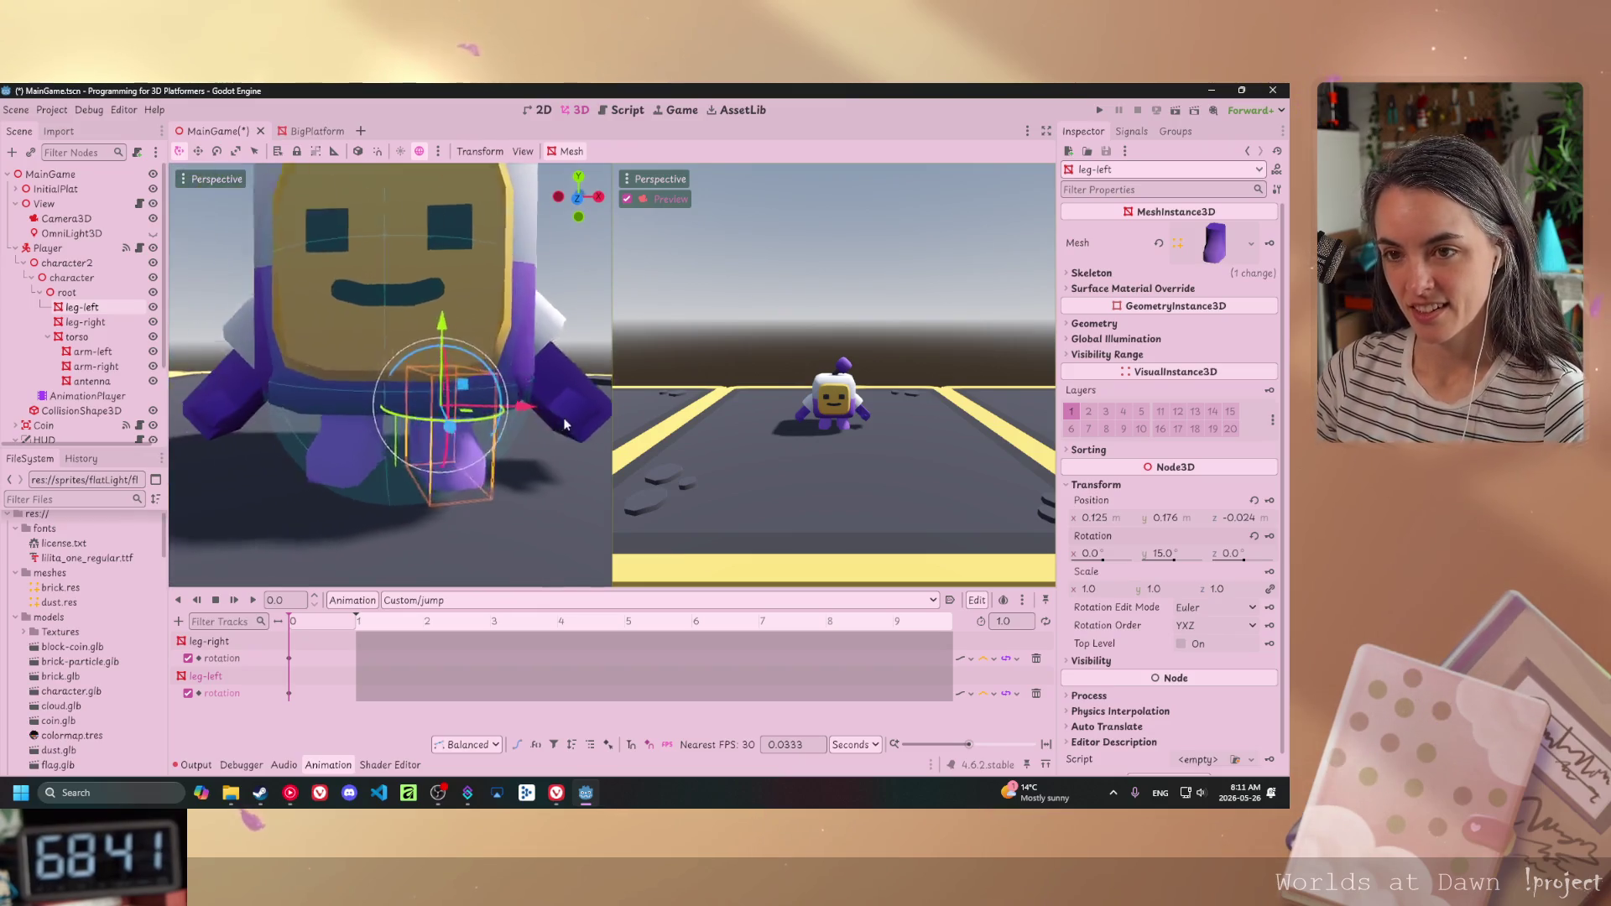
pyautogui.moveTo(453, 447); pyautogui.dragTo(379, 454)
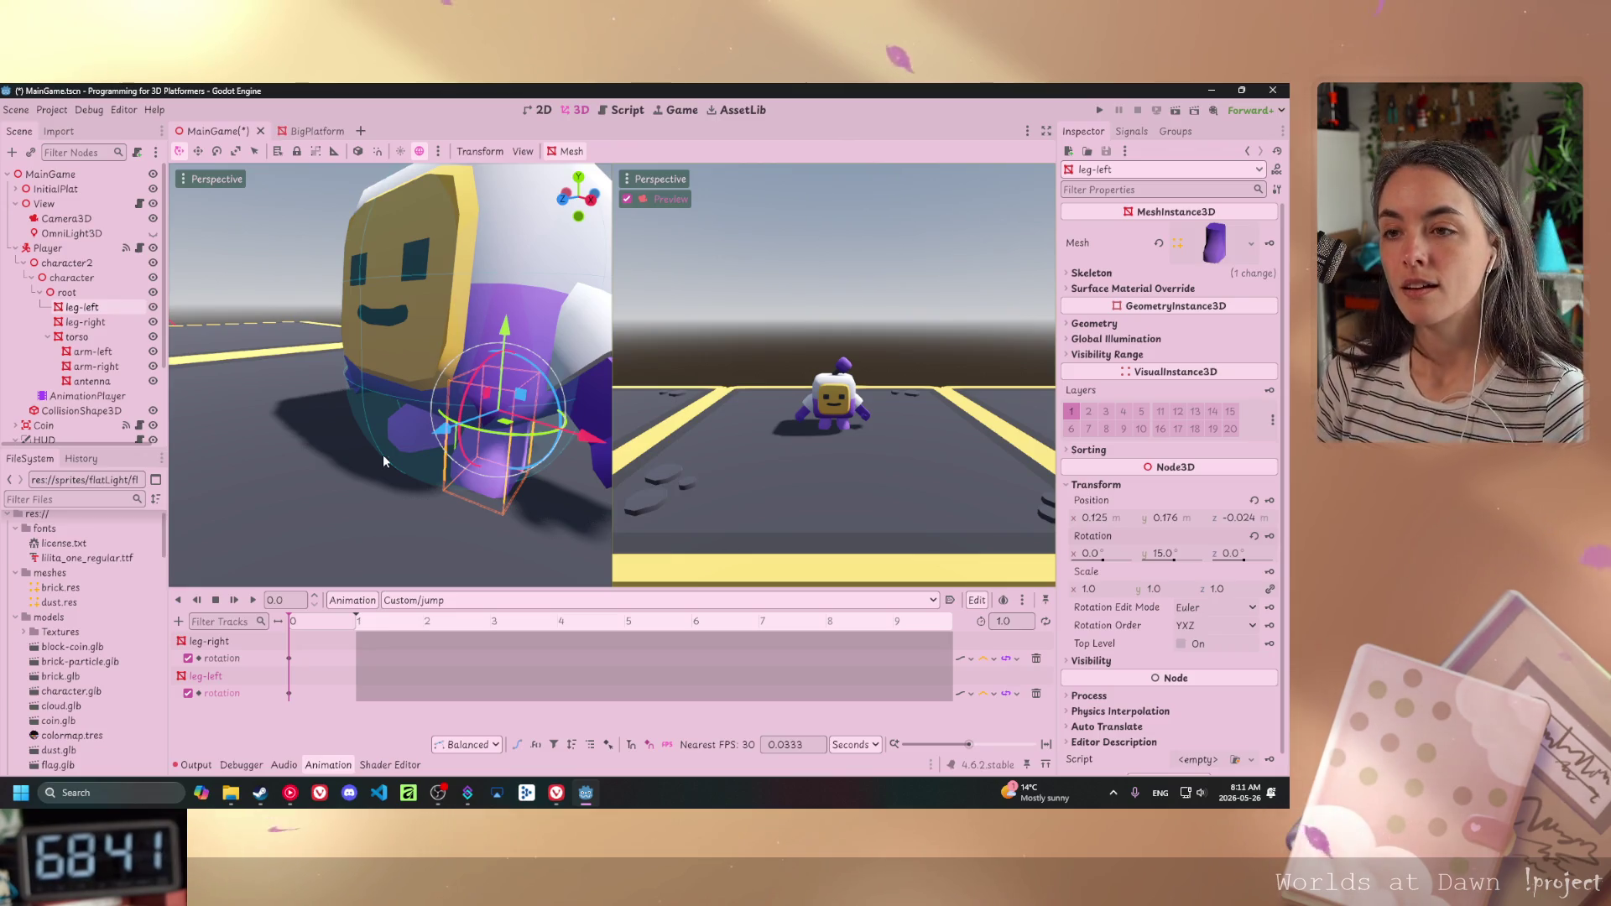
pyautogui.scroll(-4, 497, 454)
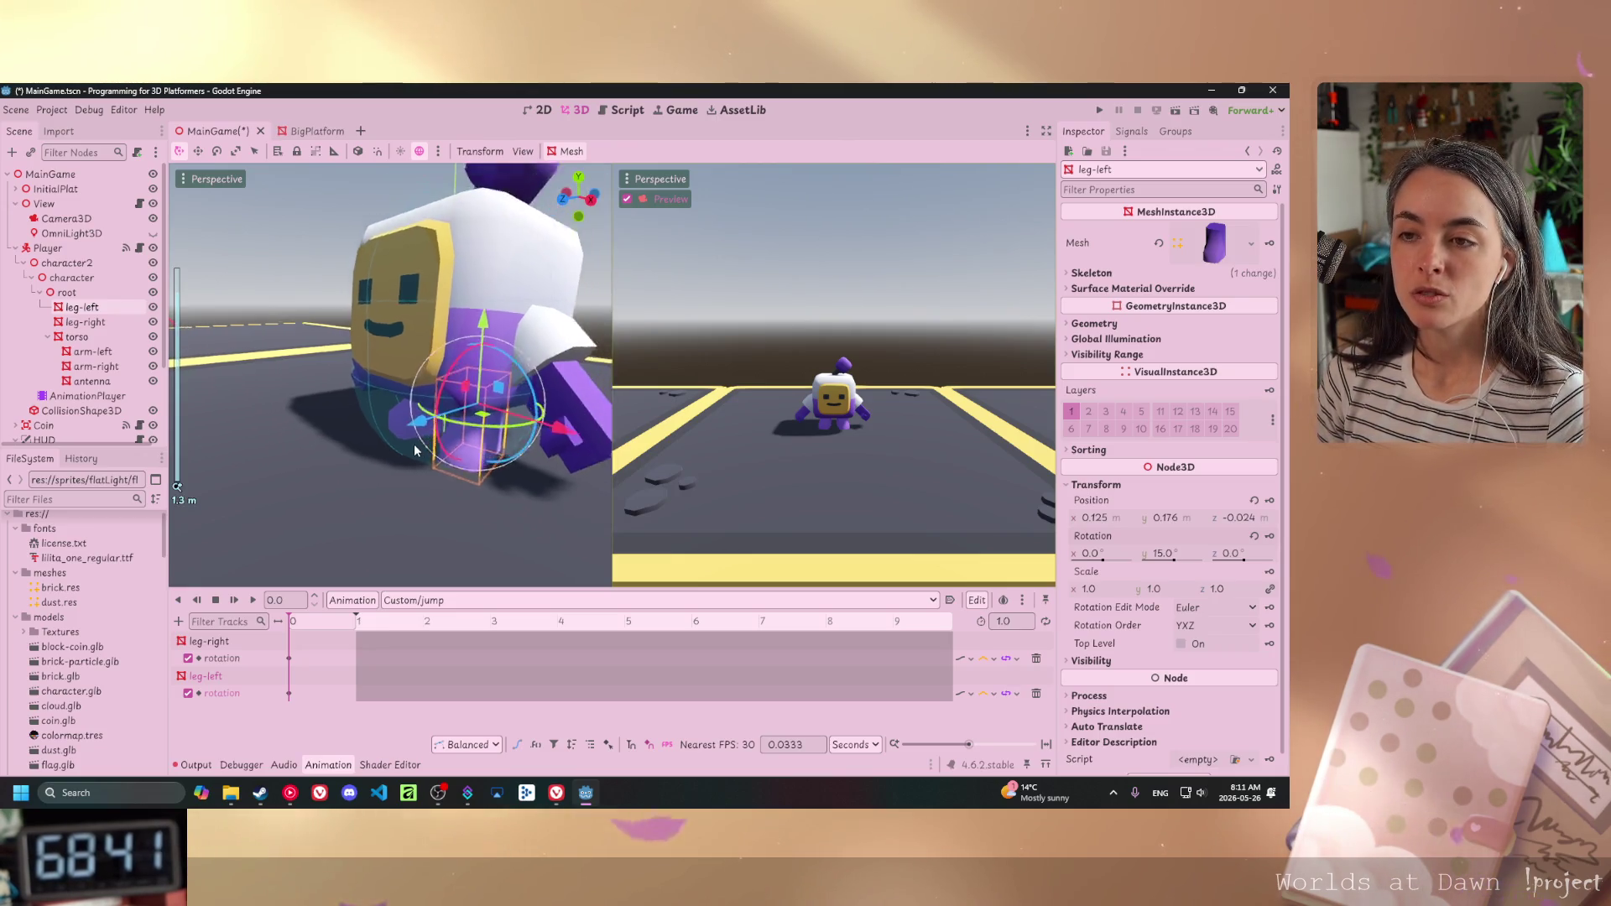
pyautogui.moveTo(494, 474)
pyautogui.mouseDown()
pyautogui.moveTo(518, 460)
pyautogui.moveTo(375, 459)
pyautogui.moveTo(460, 550)
pyautogui.moveTo(459, 473)
pyautogui.mouseUp()
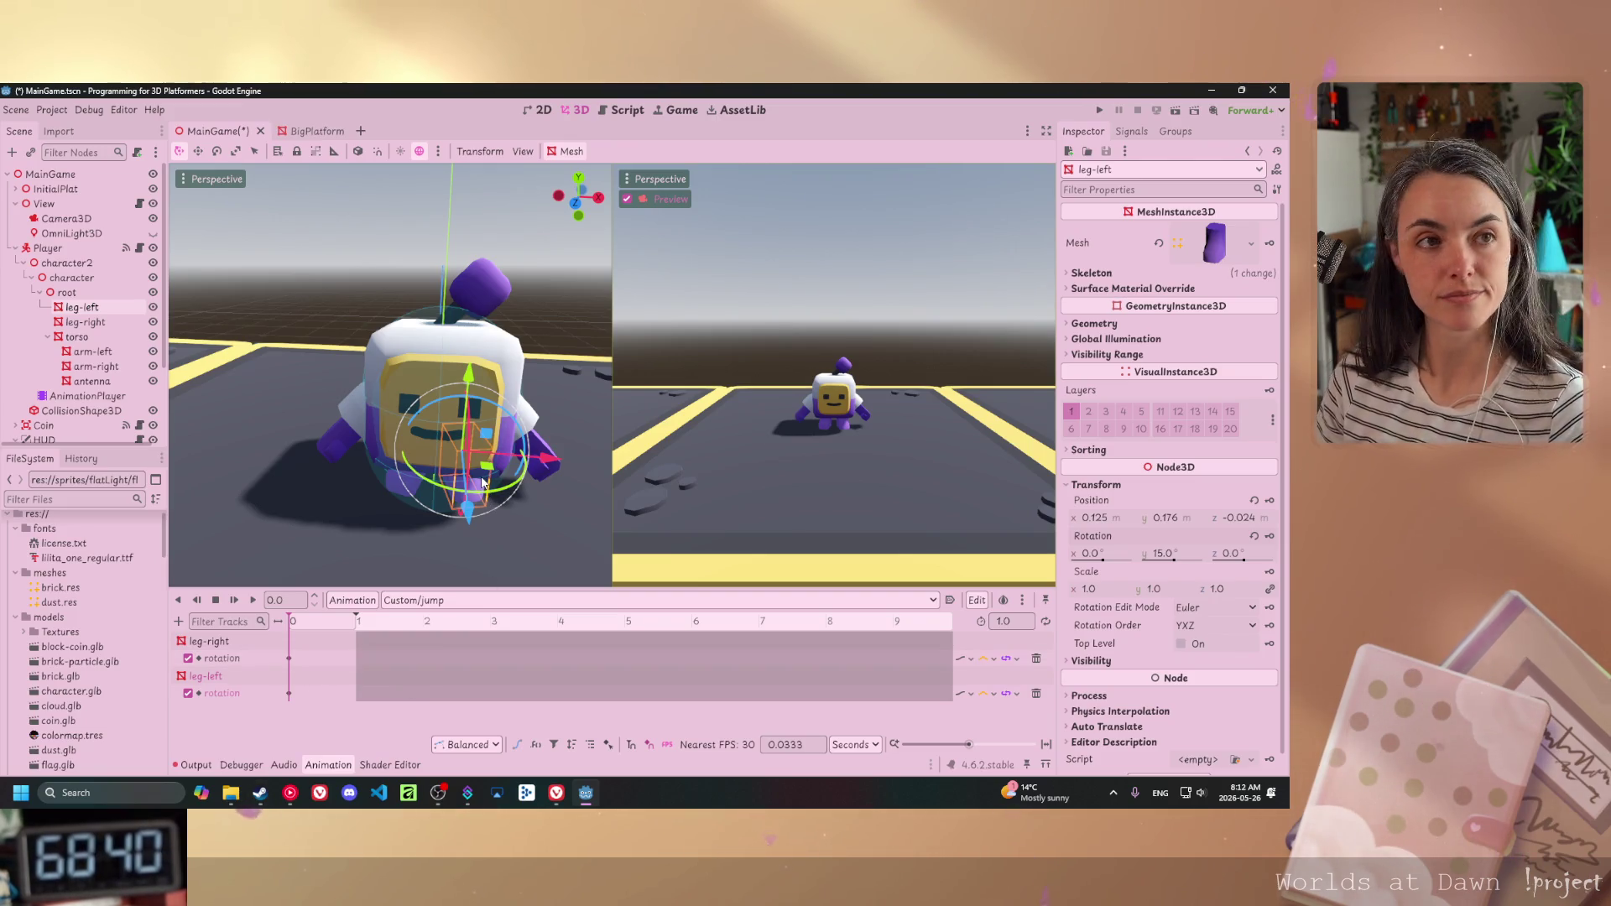
pyautogui.scroll(5, 454, 472)
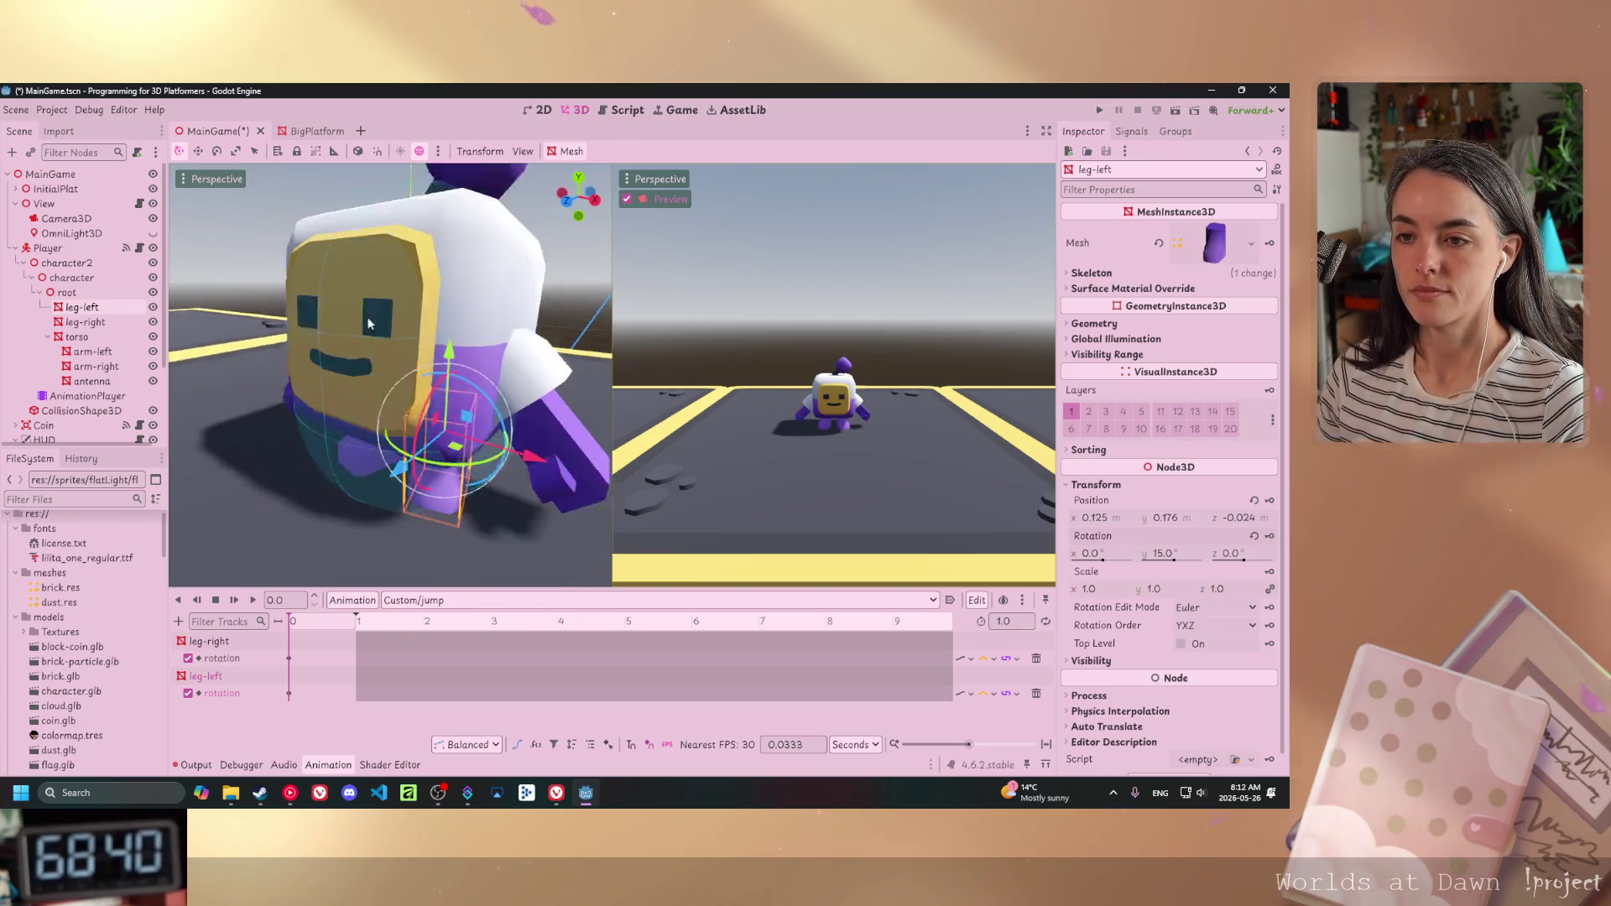
pyautogui.scroll(-1, 370, 324)
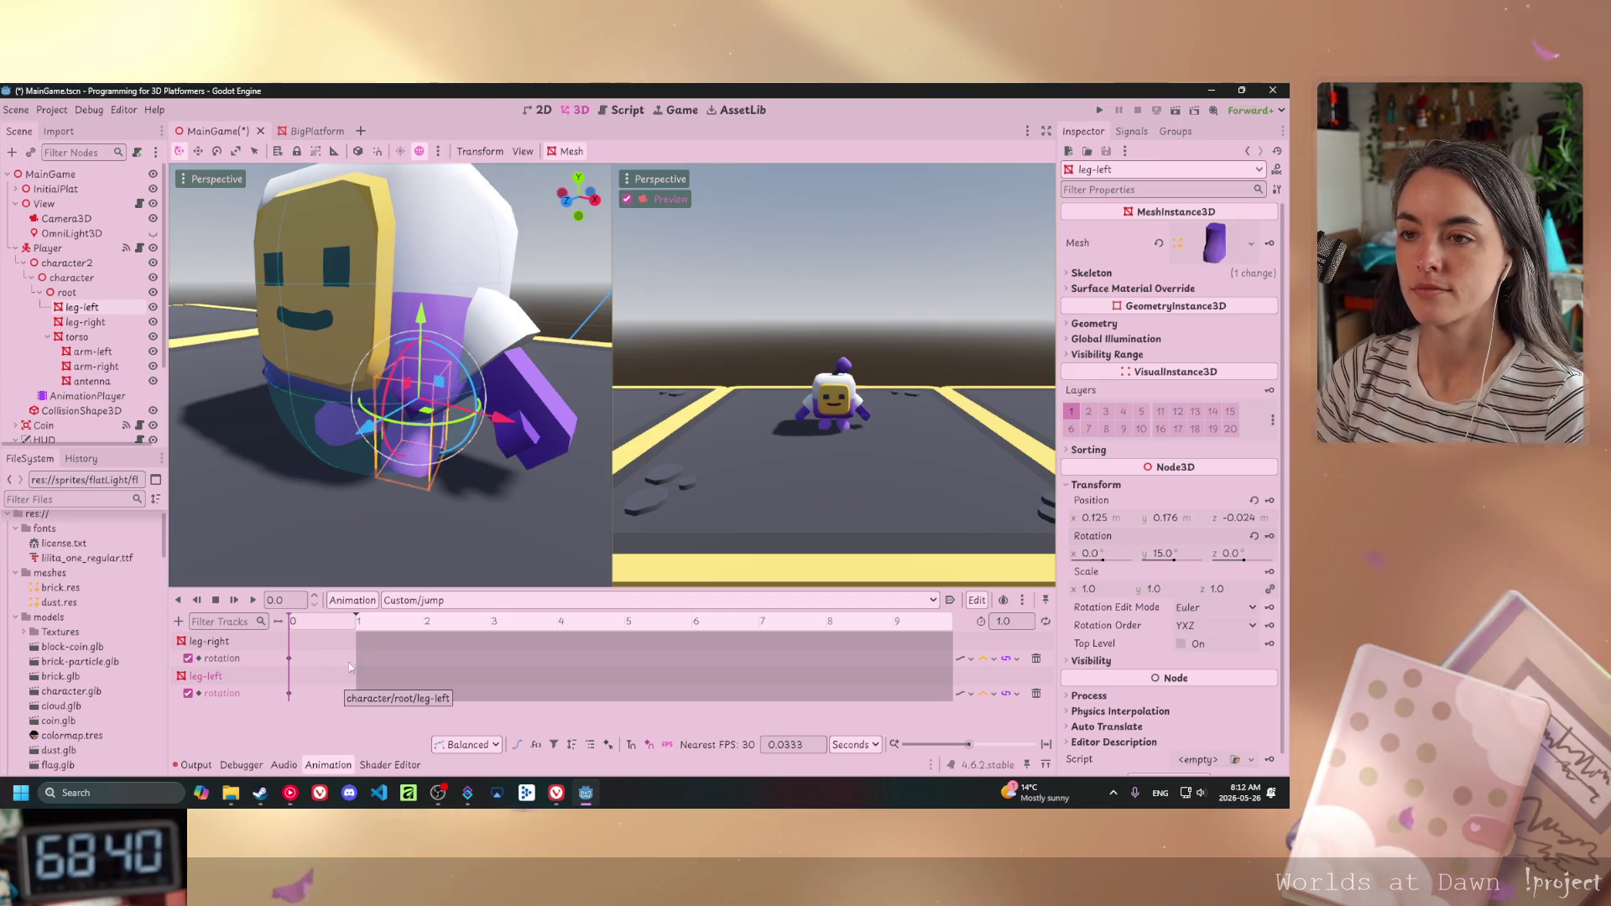
pyautogui.scroll(3, 391, 516)
pyautogui.moveTo(404, 506)
pyautogui.mouseDown()
pyautogui.moveTo(273, 441)
pyautogui.moveTo(381, 492)
pyautogui.mouseUp()
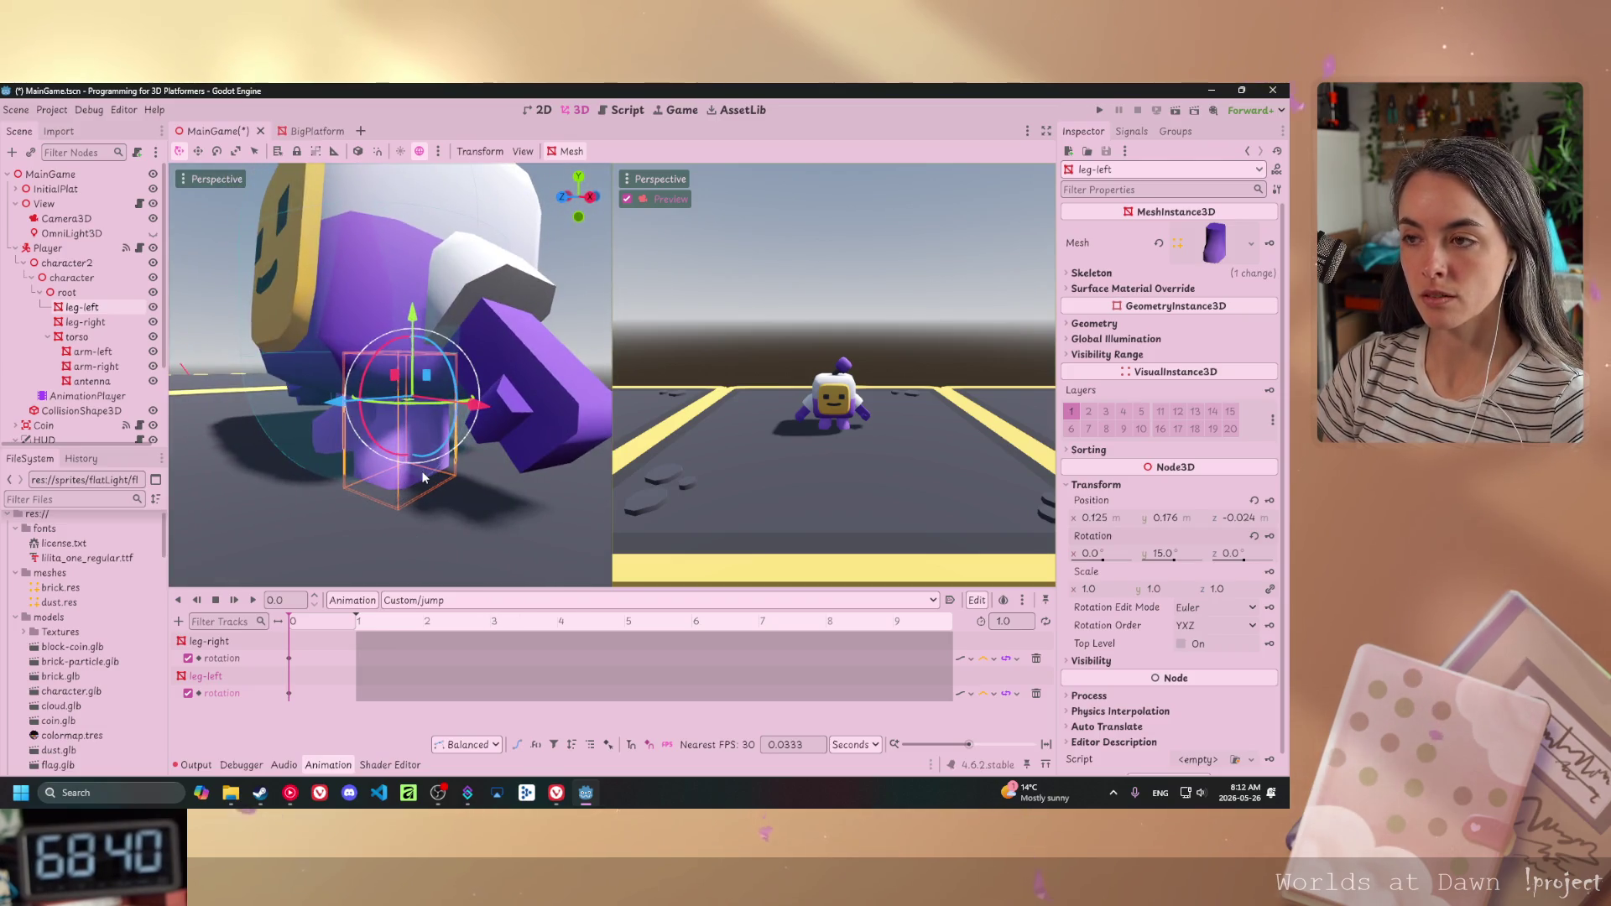
pyautogui.scroll(-2, 436, 466)
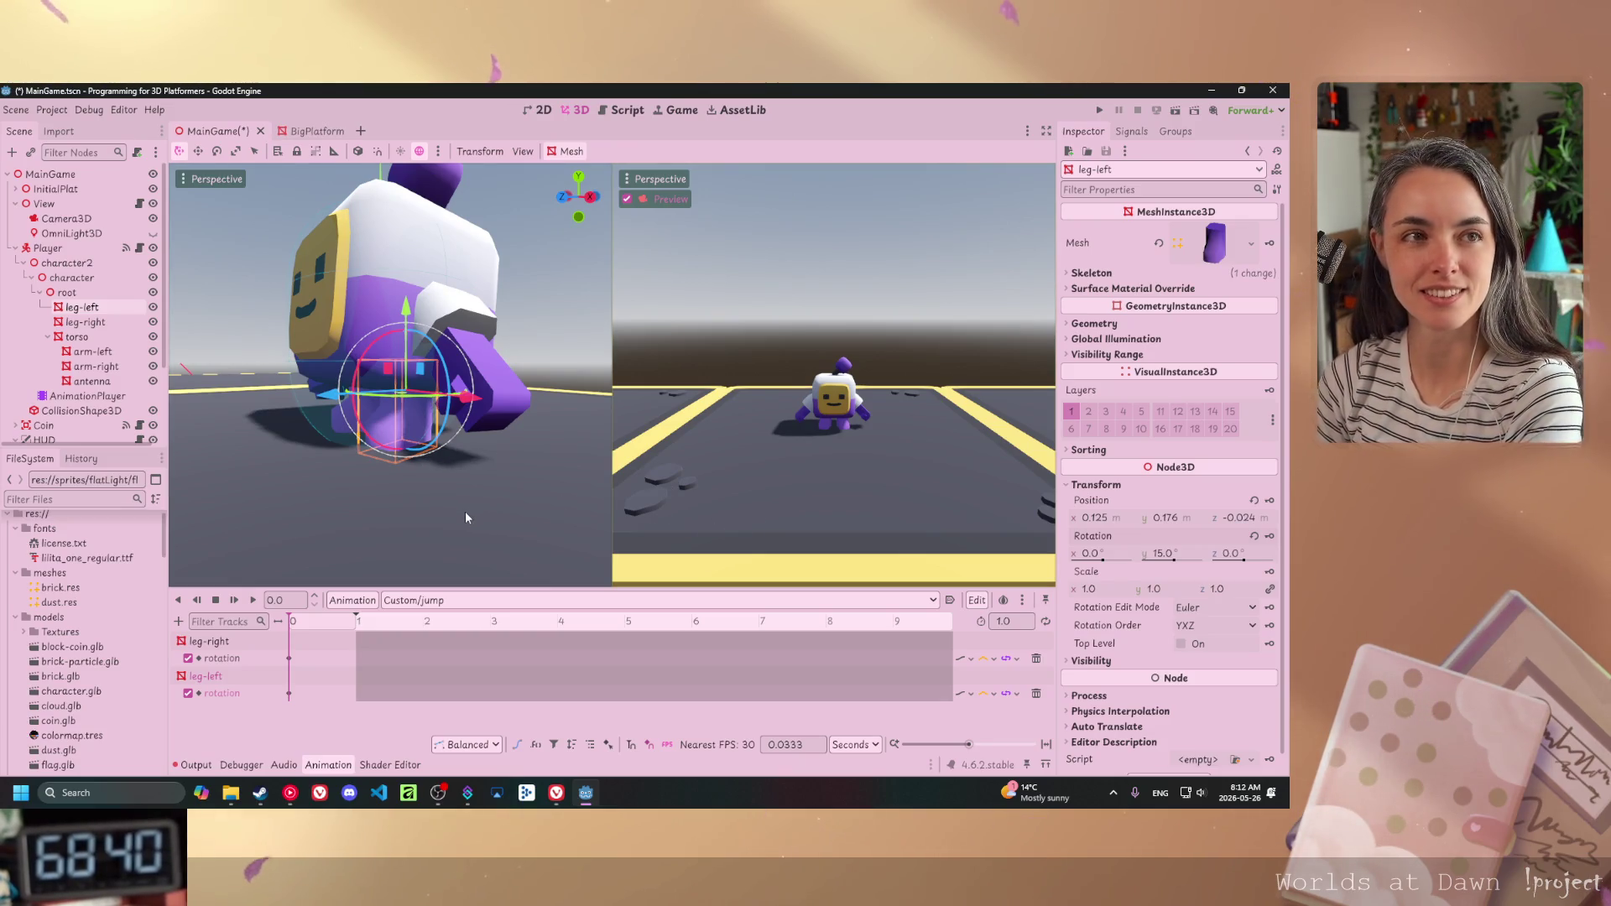
# - Key leg-left's rotation at -60° X at 0.34 s, then key it back at 0° X
pyautogui.click(323, 622)
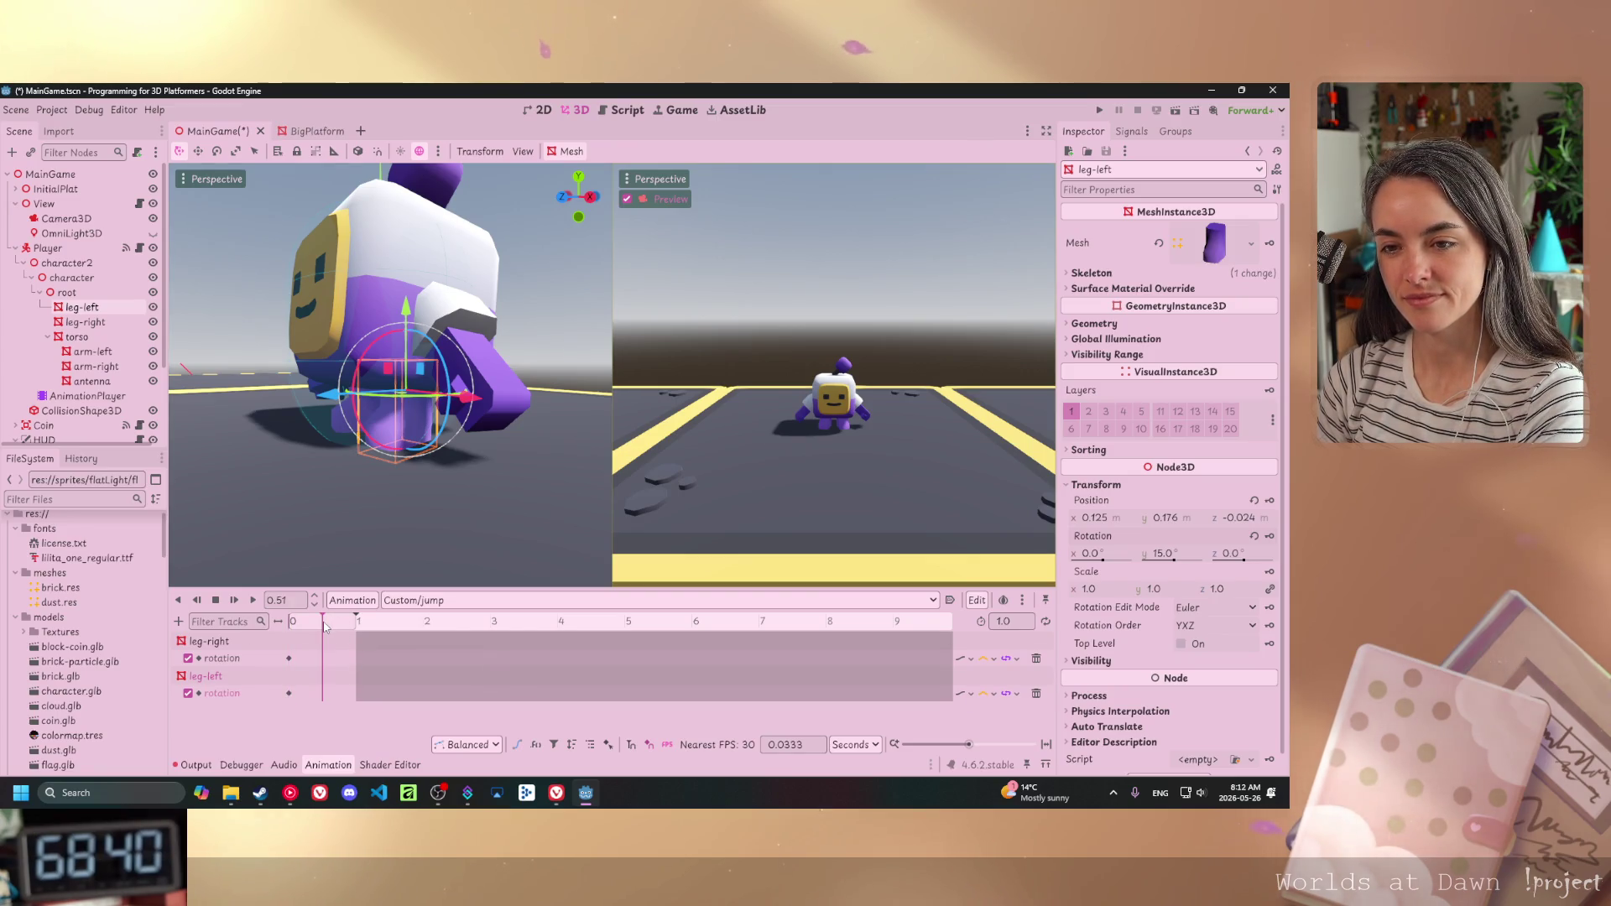
pyautogui.click(311, 625)
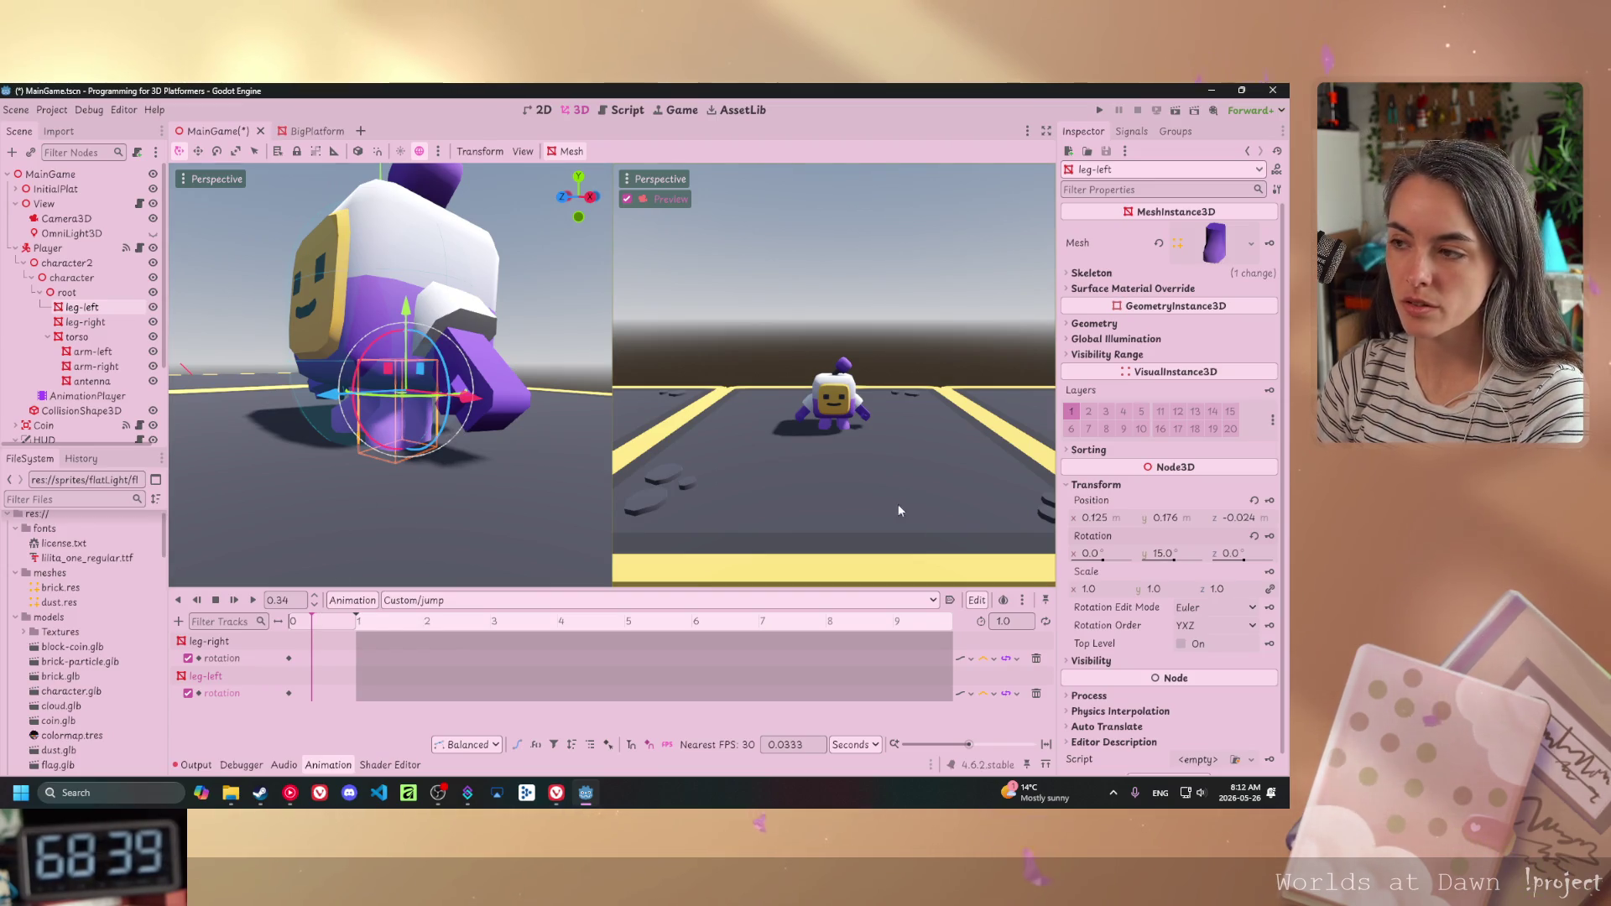
pyautogui.moveTo(1101, 559); pyautogui.dragTo(1094, 567)
pyautogui.write('-60')
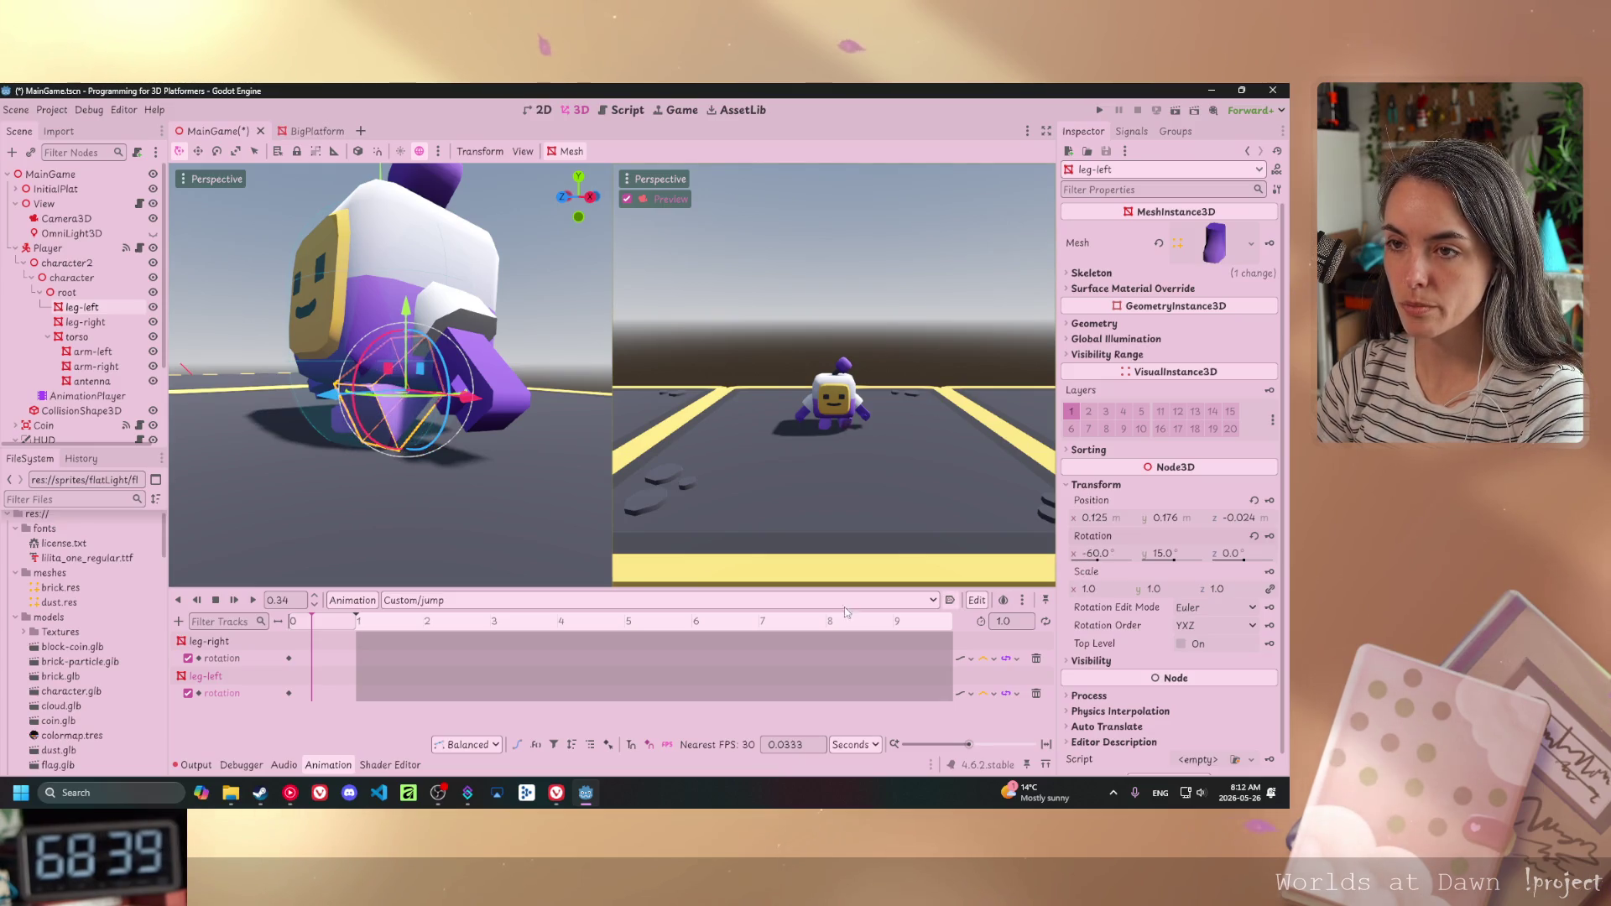
pyautogui.click(1270, 537)
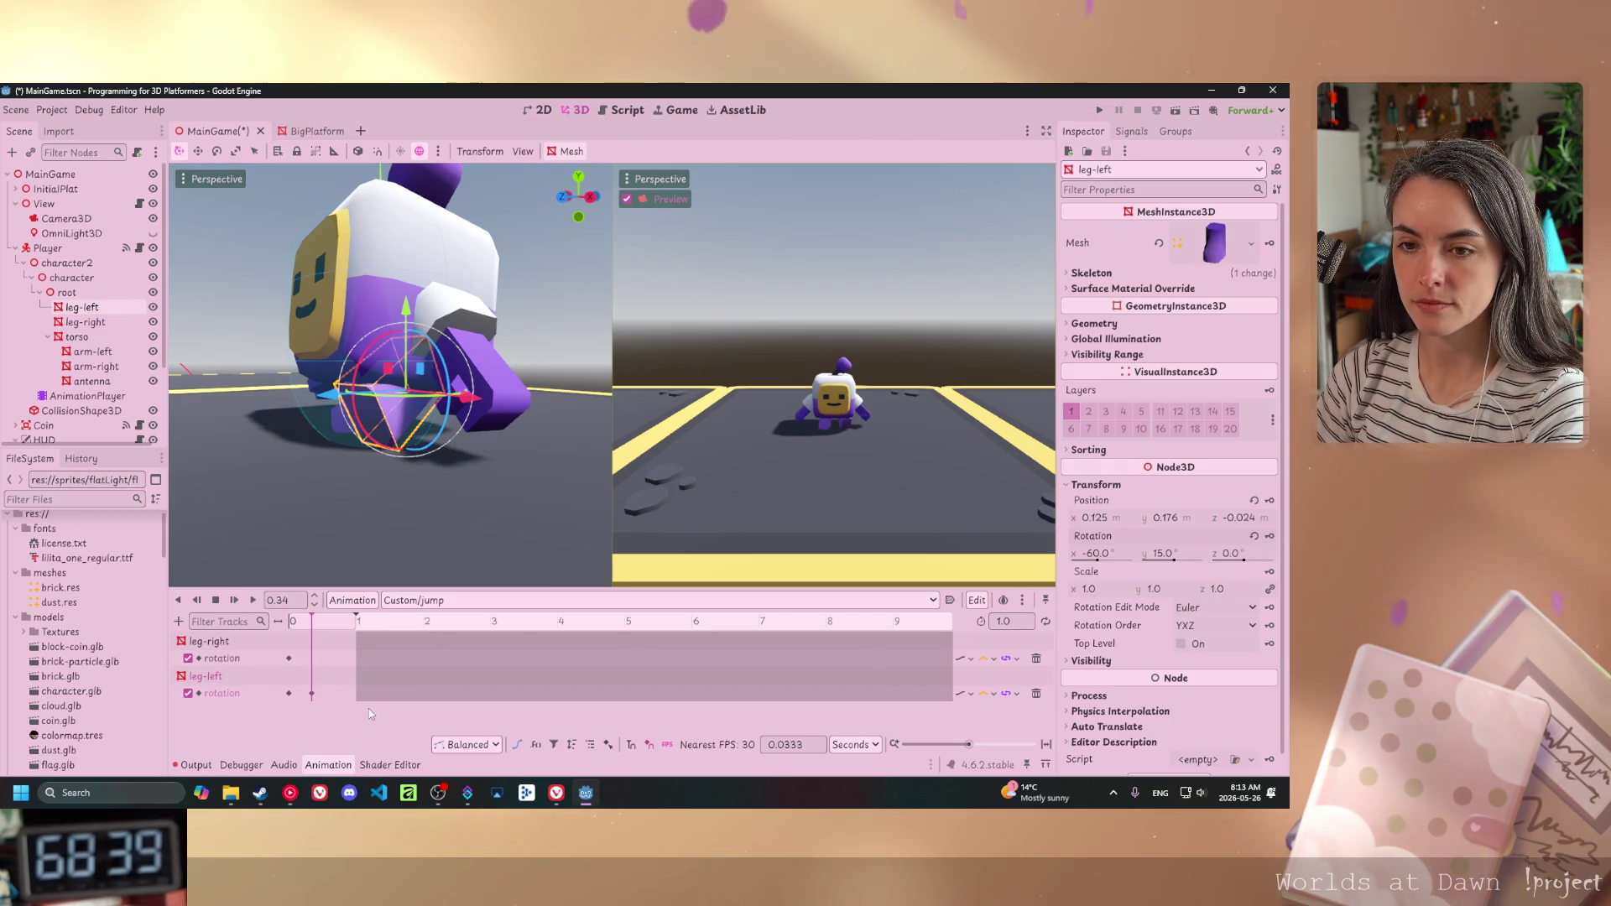
pyautogui.click(1269, 537)
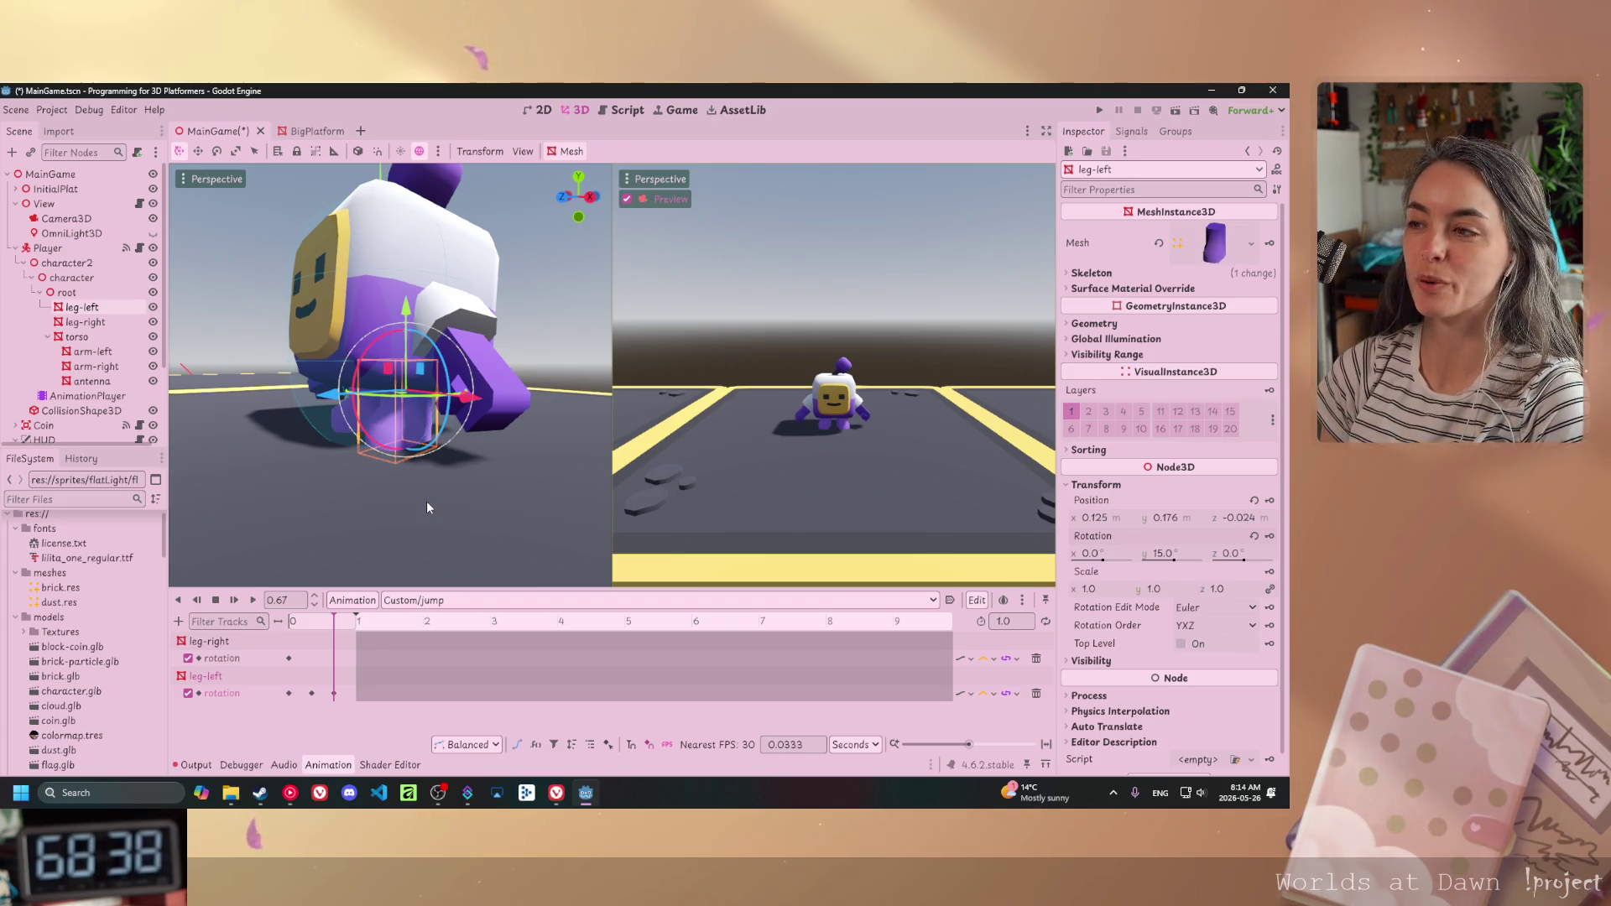
# - From a side view of the legs, select leg-right and key its rotation at 0.67 s
pyautogui.scroll(5, 309, 456)
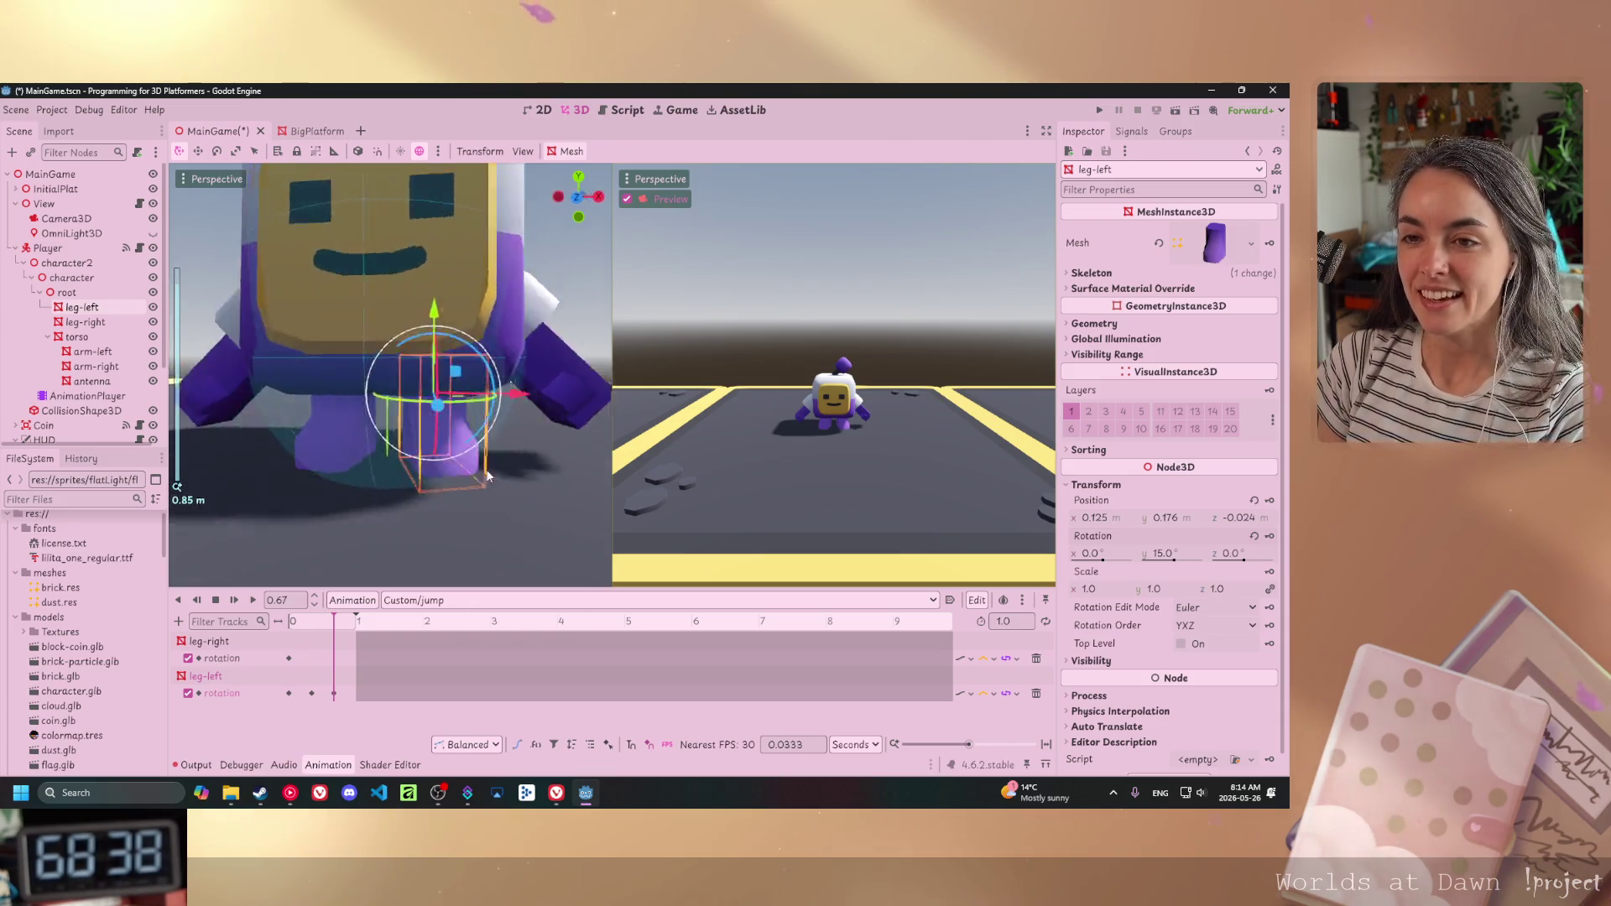
pyautogui.moveTo(488, 476); pyautogui.dragTo(517, 481)
pyautogui.click(374, 503)
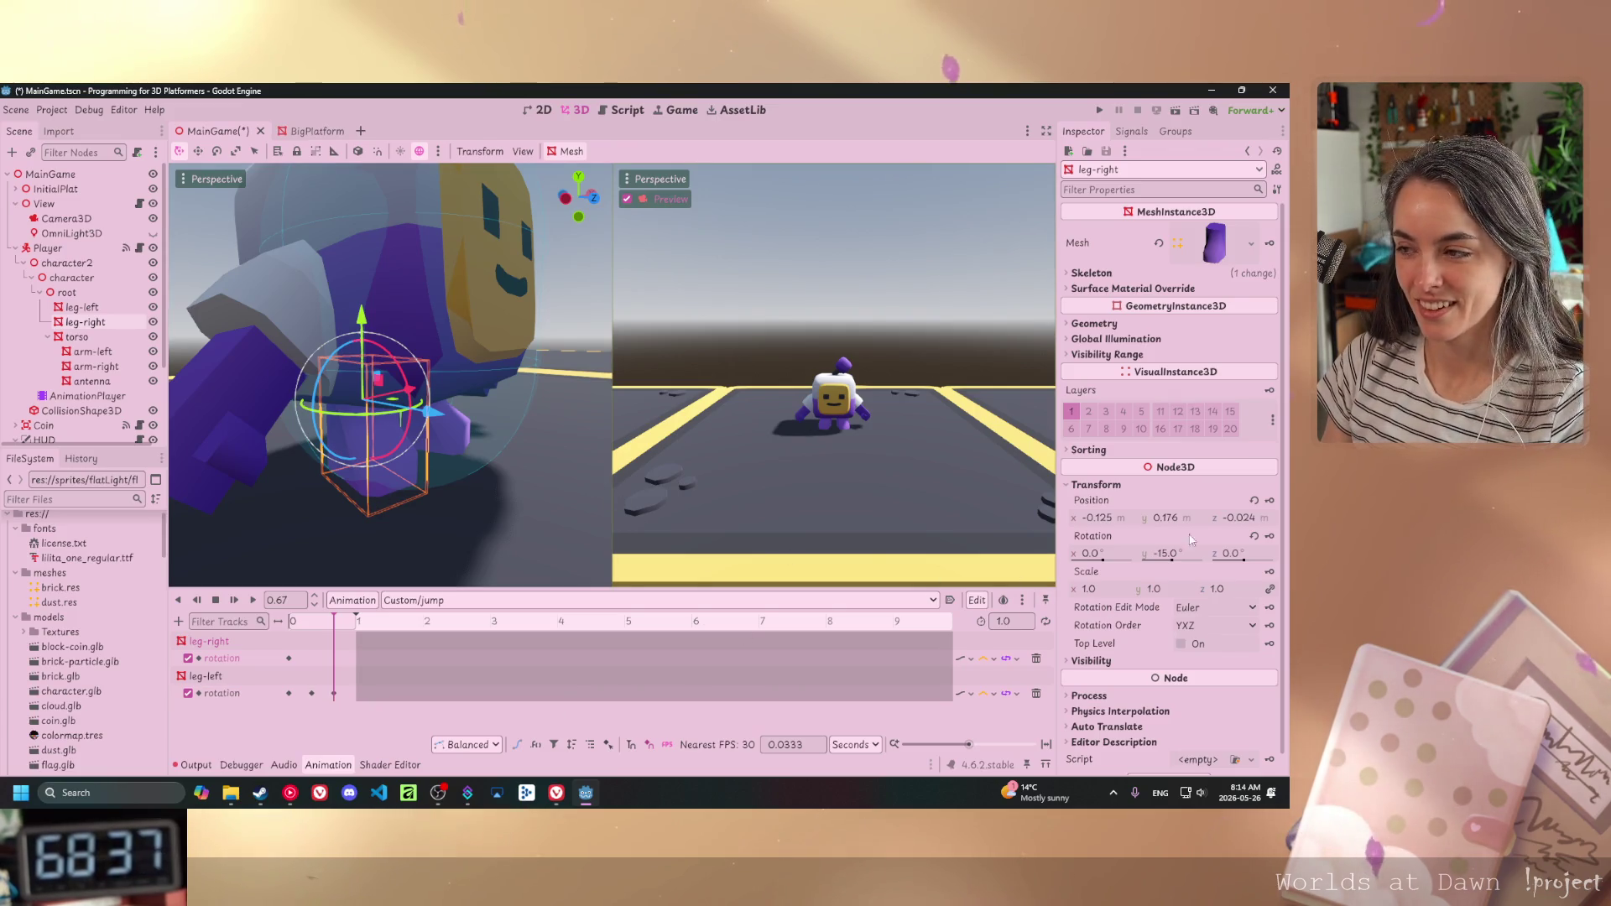
pyautogui.click(1269, 535)
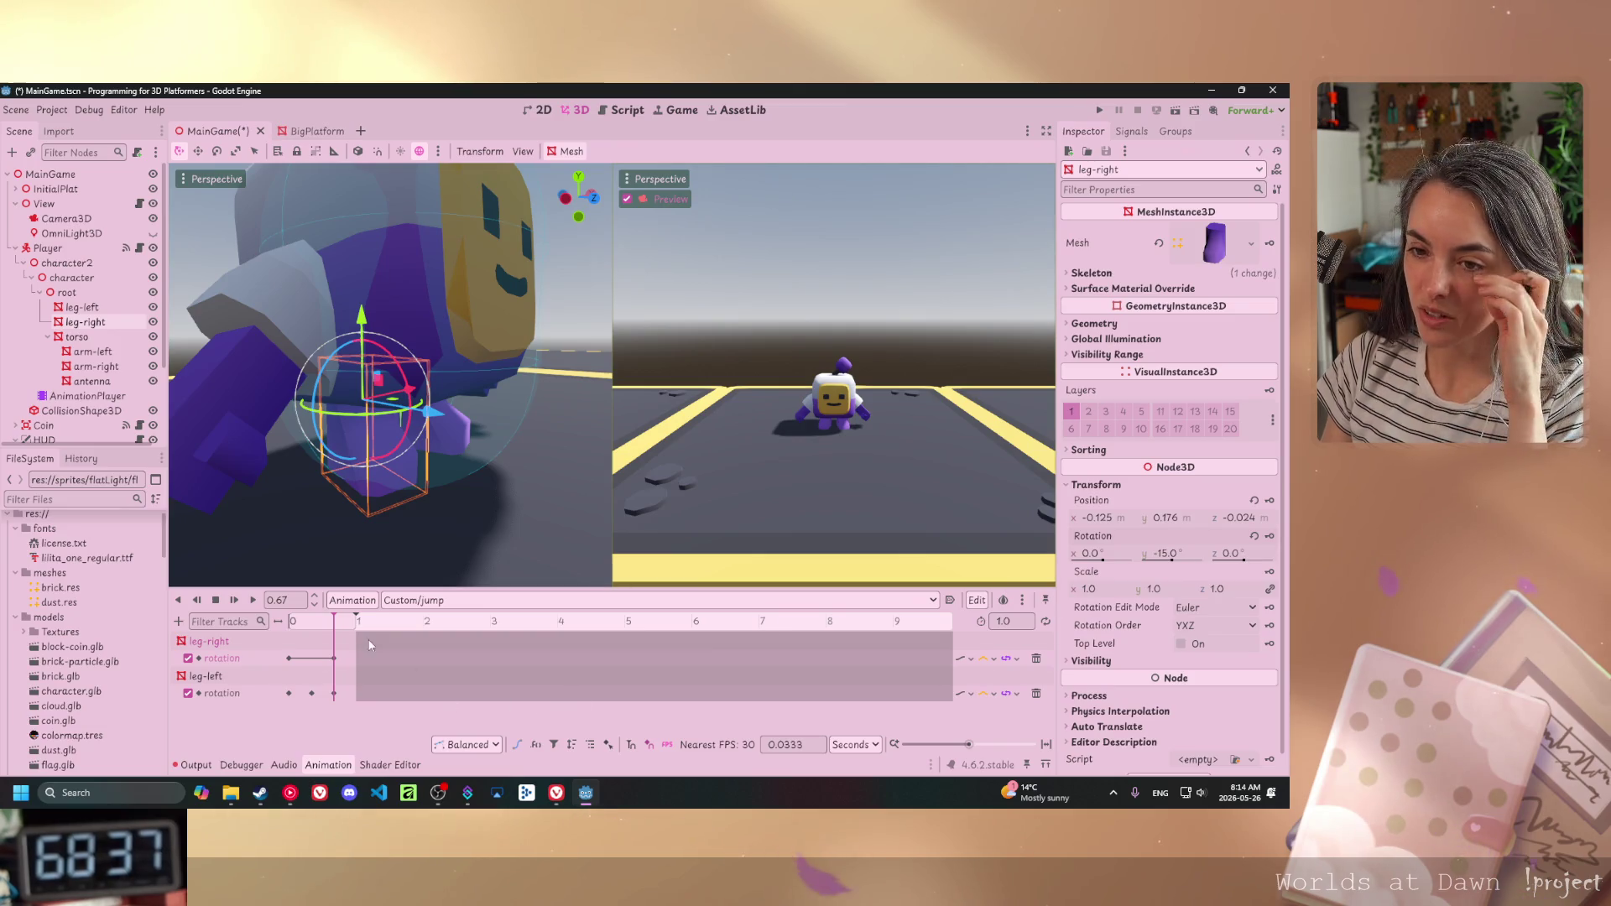
# - Swing leg-right forward to 49° X at about 0.35 s and key that rotation
pyautogui.click(315, 622)
pyautogui.click(311, 622)
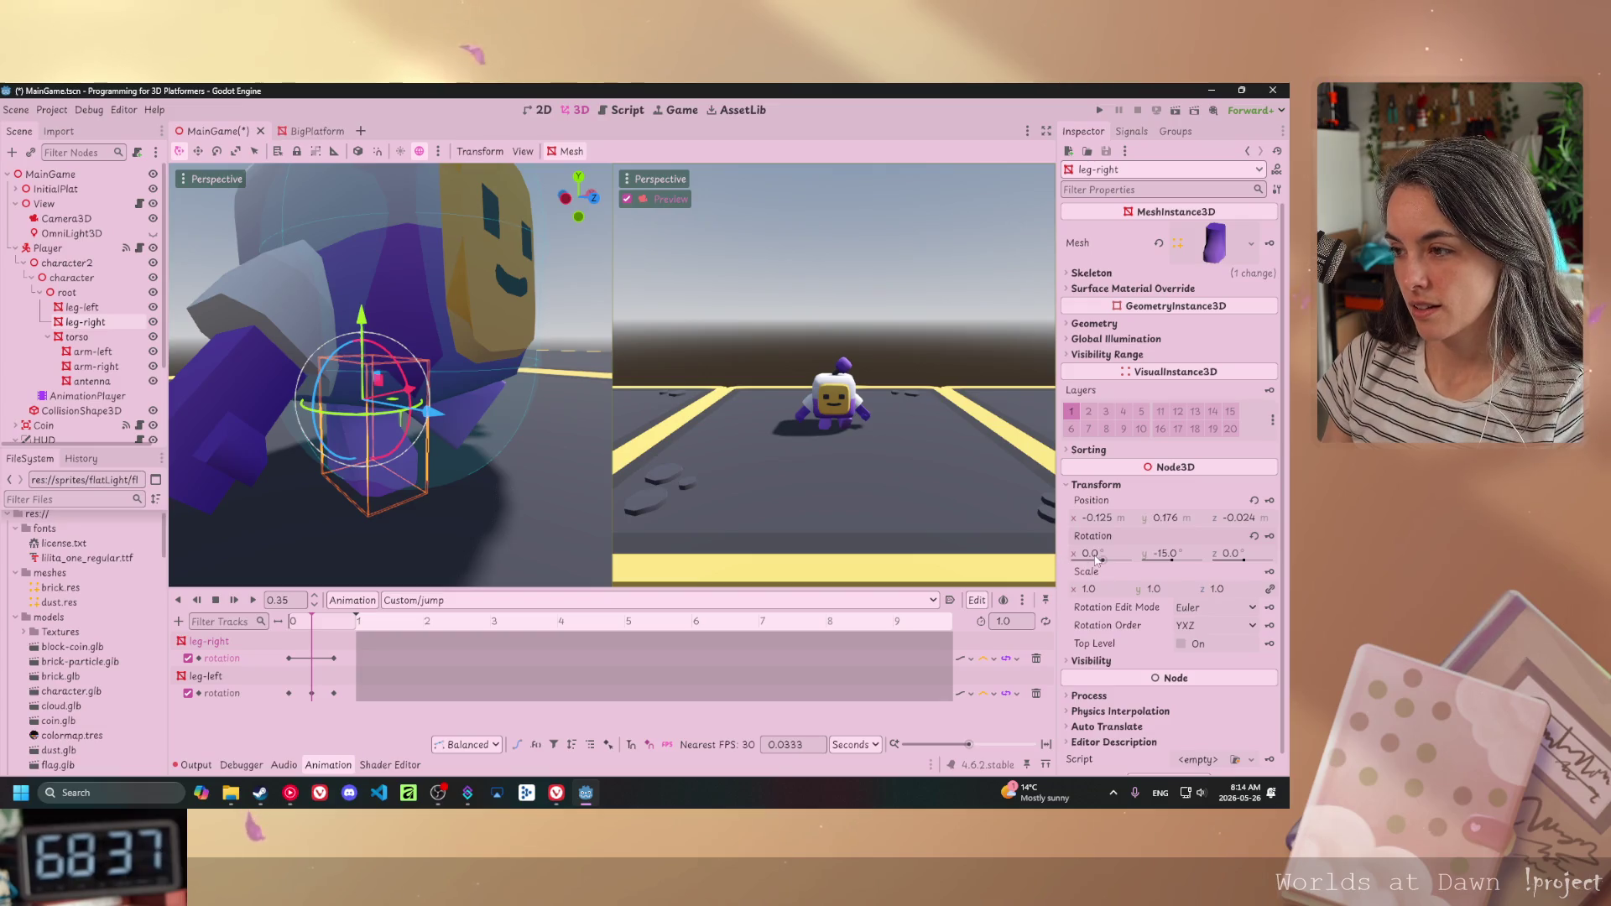
pyautogui.moveTo(1093, 555); pyautogui.dragTo(1133, 555)
pyautogui.click(1269, 536)
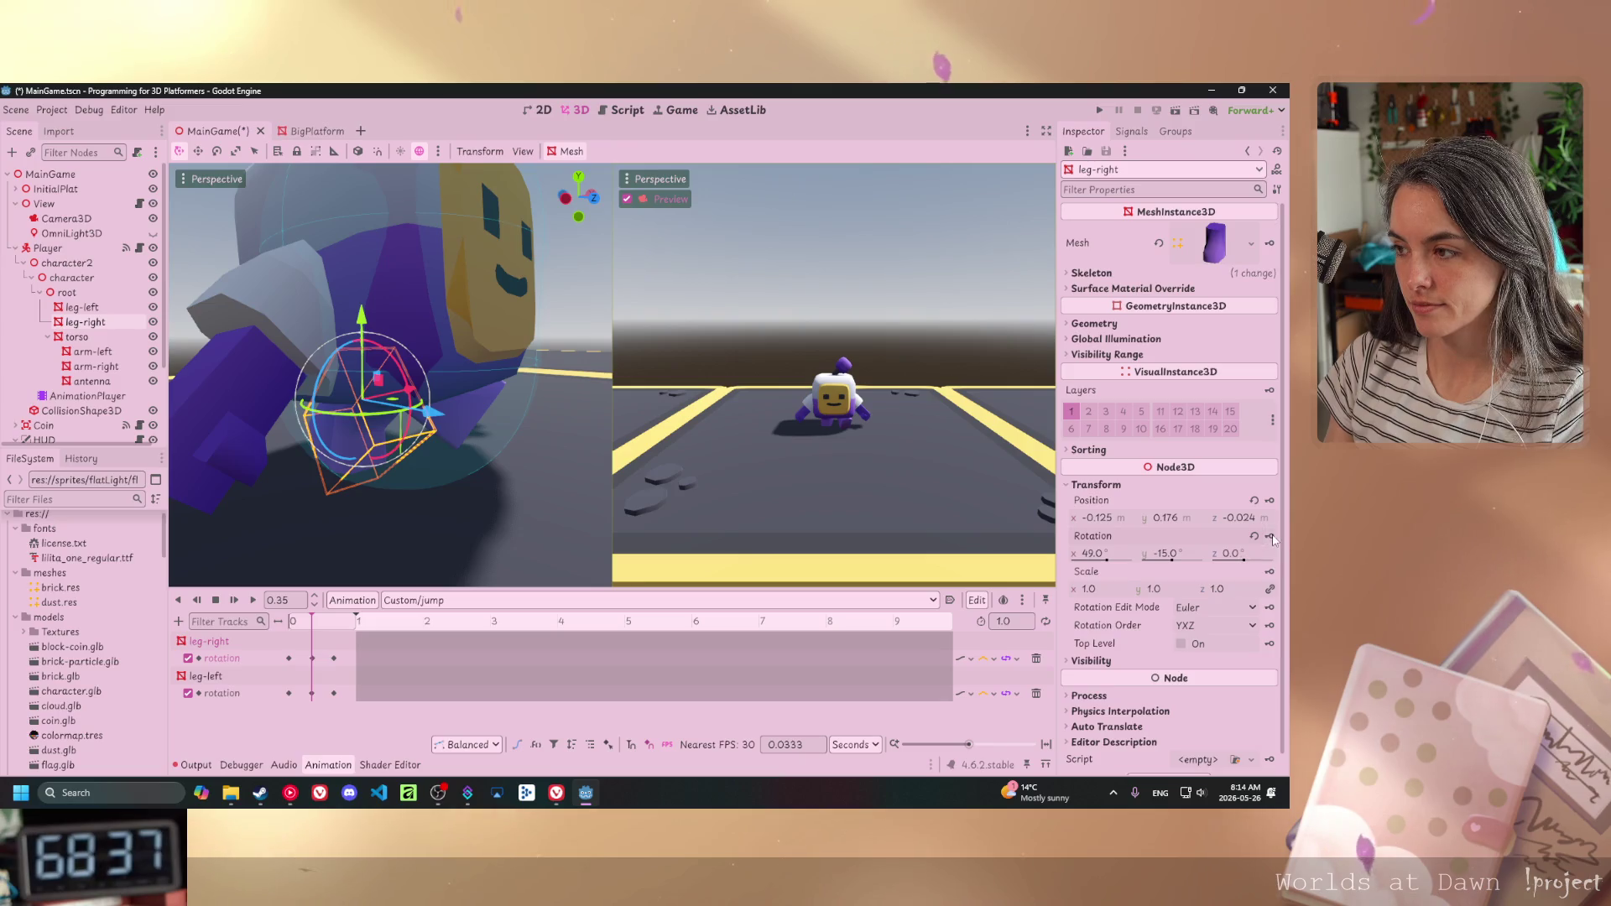
pyautogui.scroll(-1, 446, 426)
pyautogui.moveTo(428, 433)
pyautogui.mouseDown()
pyautogui.moveTo(254, 455)
pyautogui.moveTo(283, 460)
pyautogui.mouseUp()
pyautogui.click(509, 406)
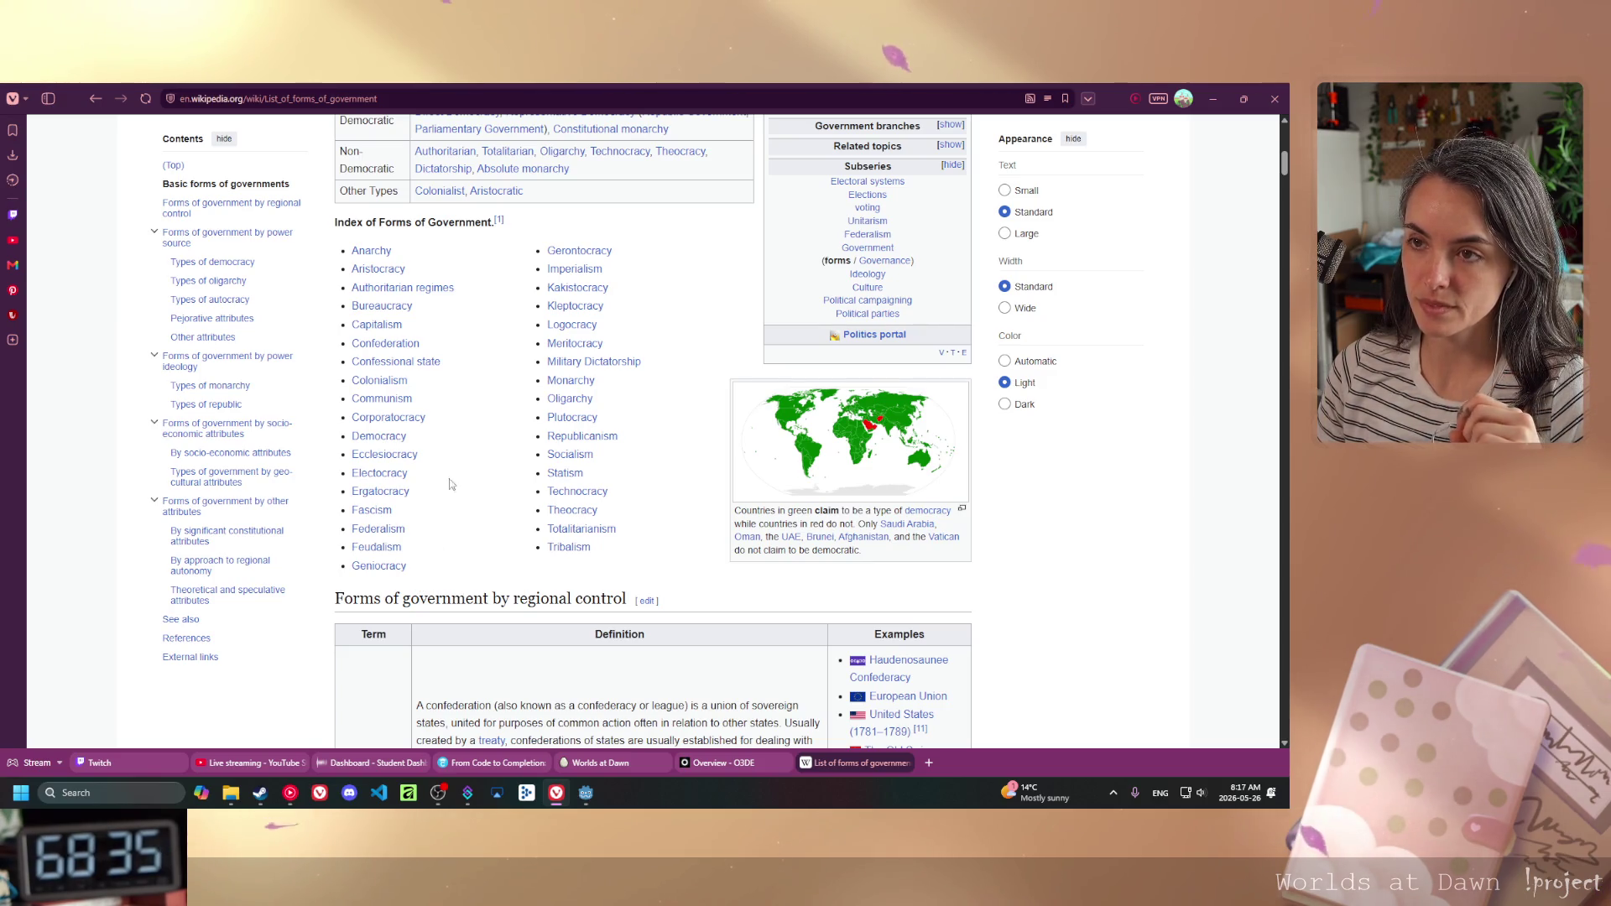
# - Read the Kakistocracy article, go back to the forms of government list, then return to Godot
pyautogui.click(574, 286)
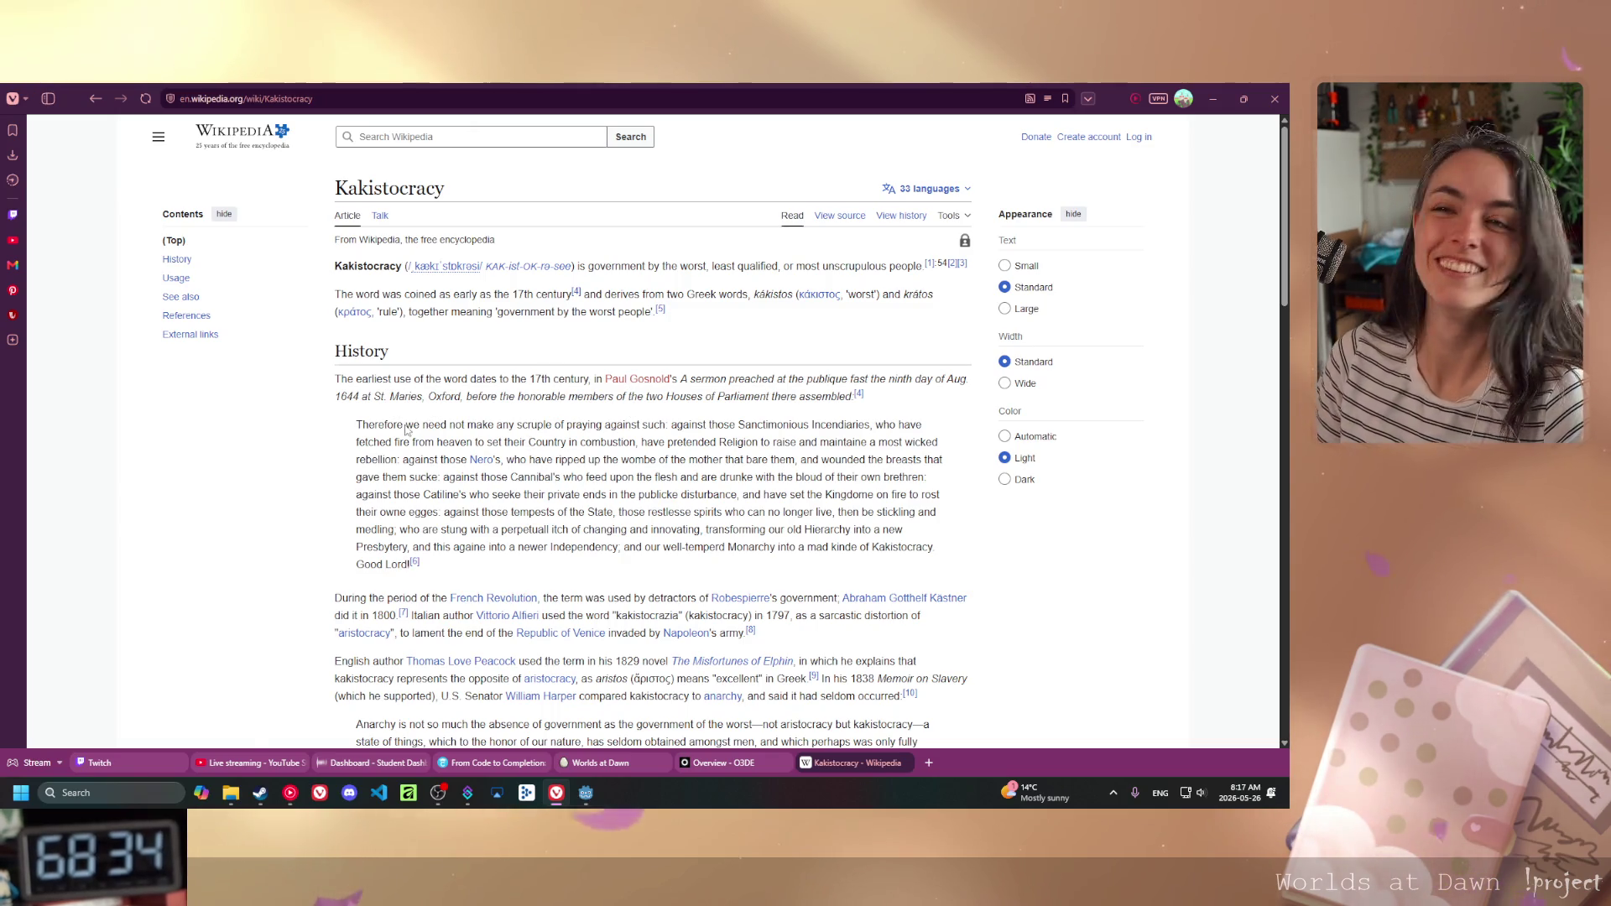
pyautogui.click(96, 99)
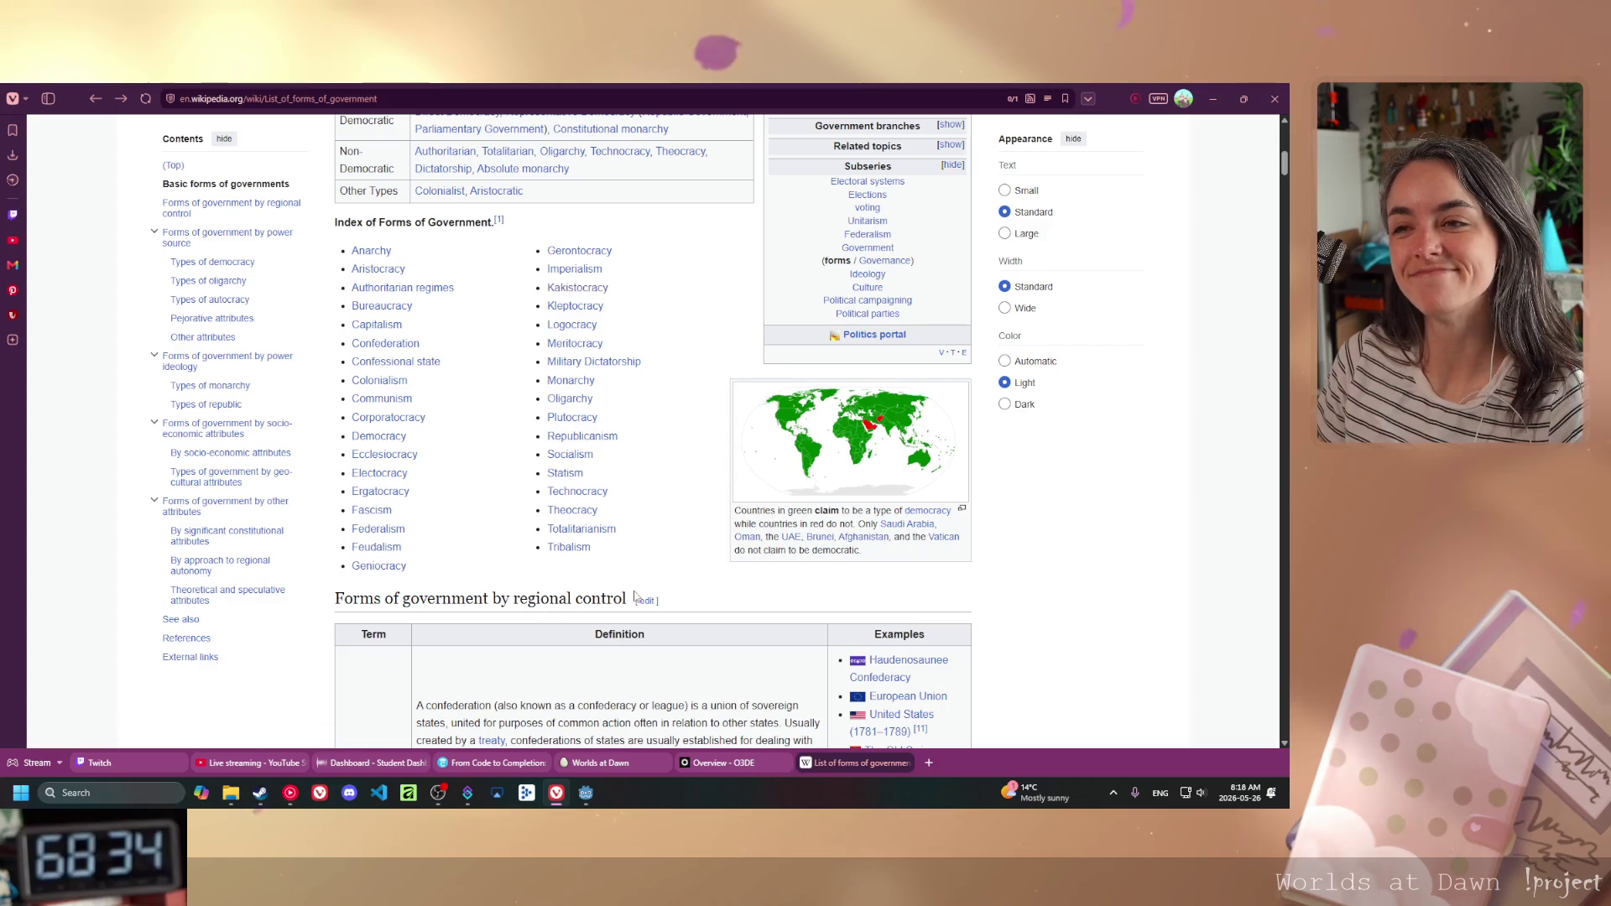
pyautogui.click(586, 793)
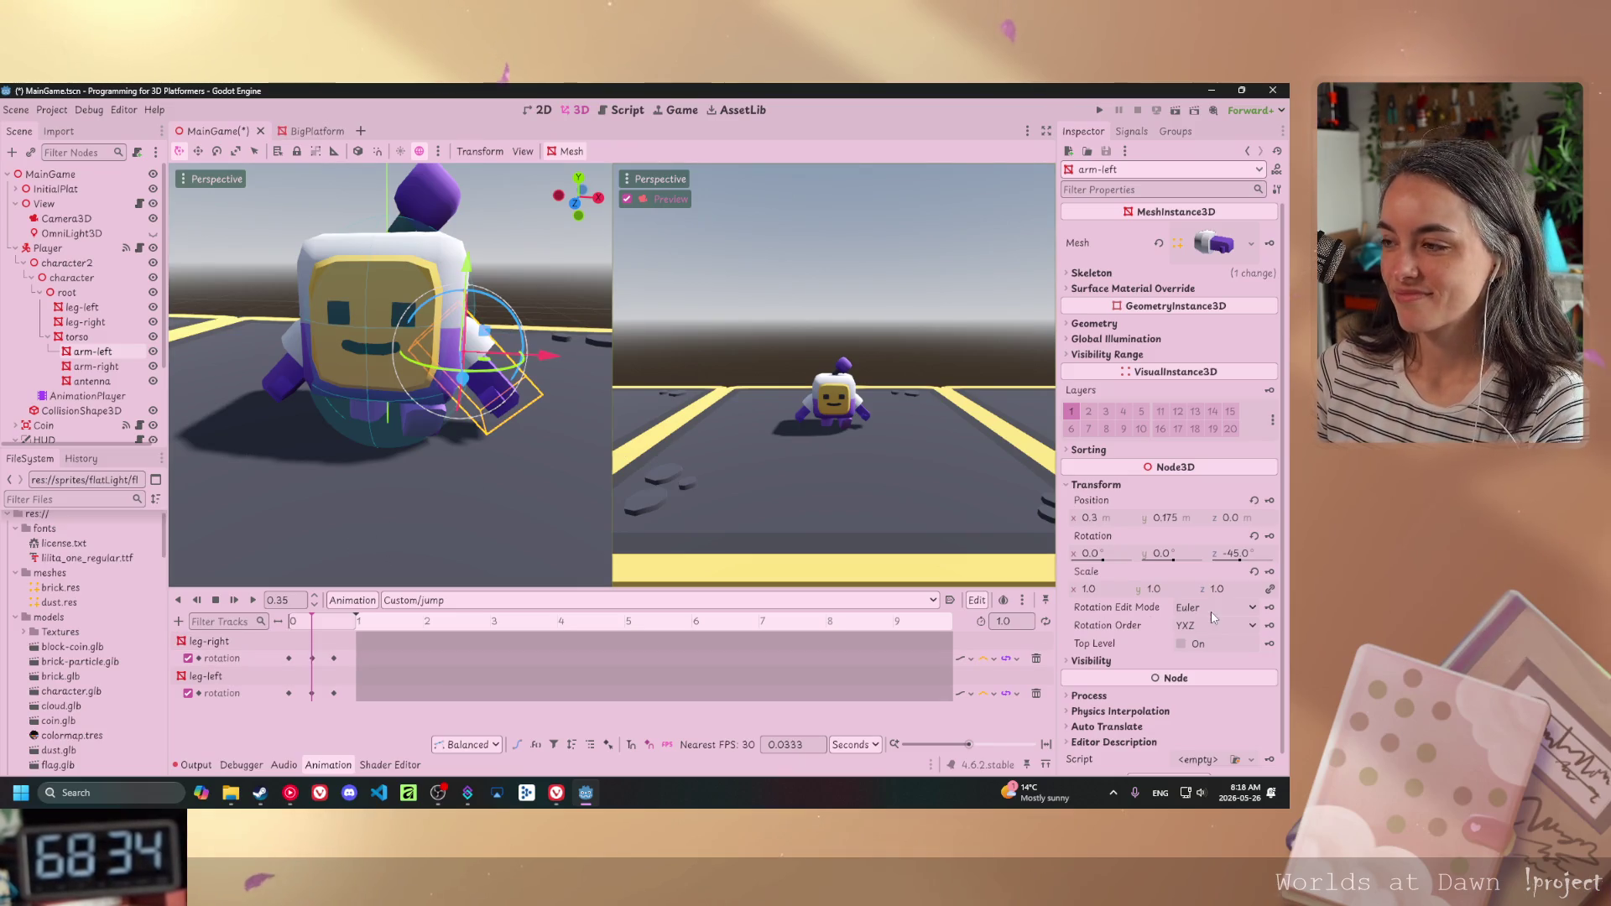
# - Key arm-left's rotation at 0.35 s, confirming creation of its new rotation track
pyautogui.click(1269, 535)
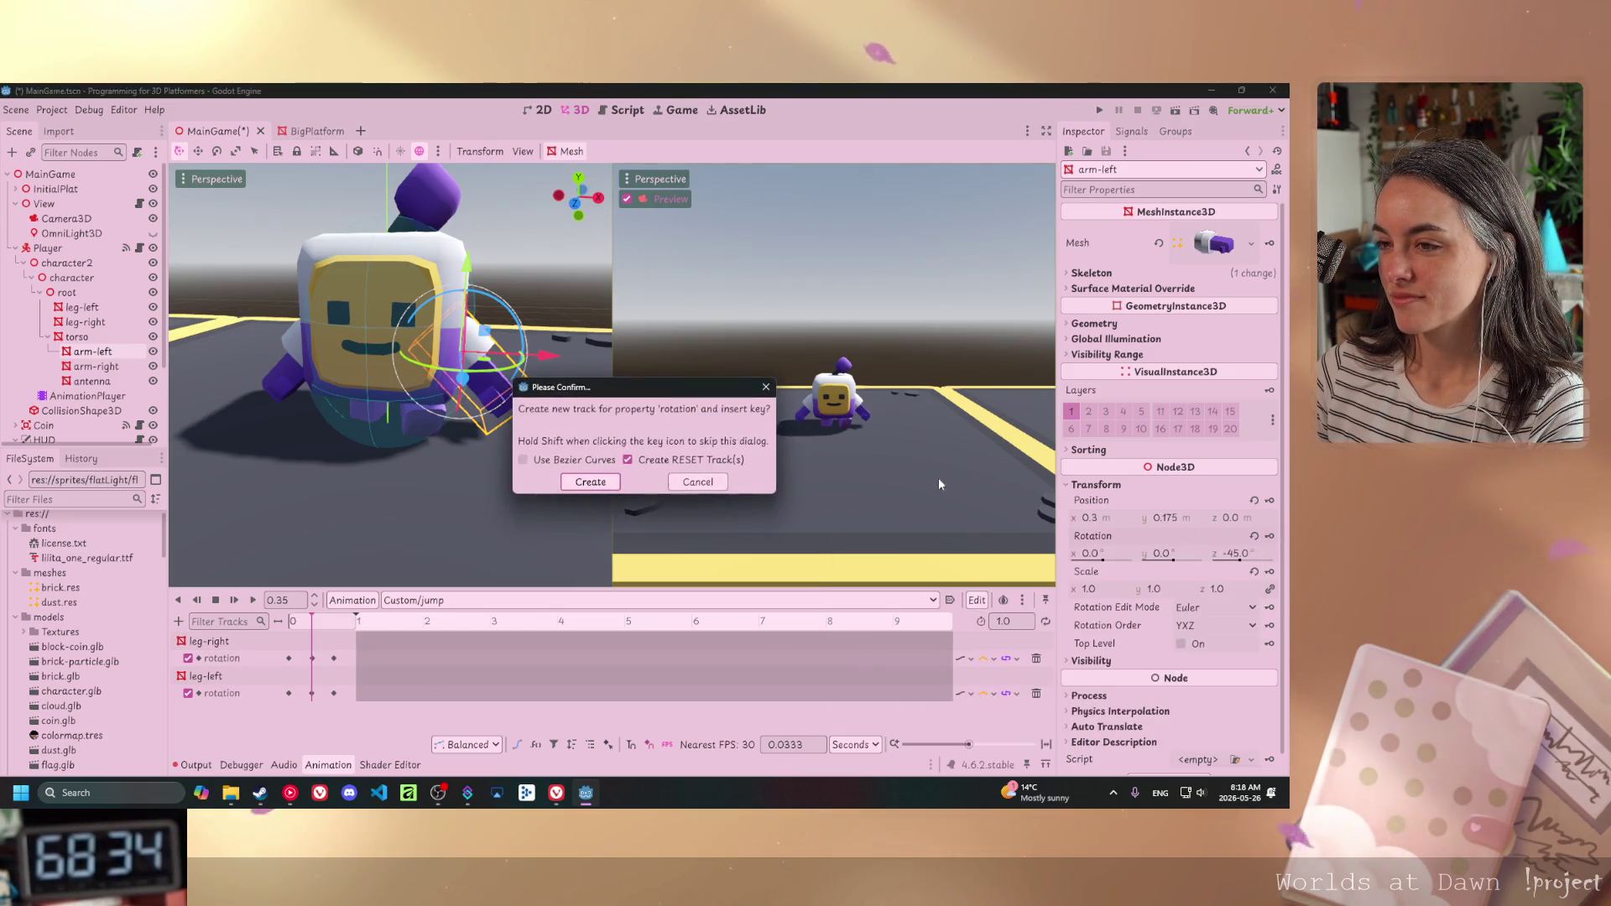
pyautogui.click(590, 483)
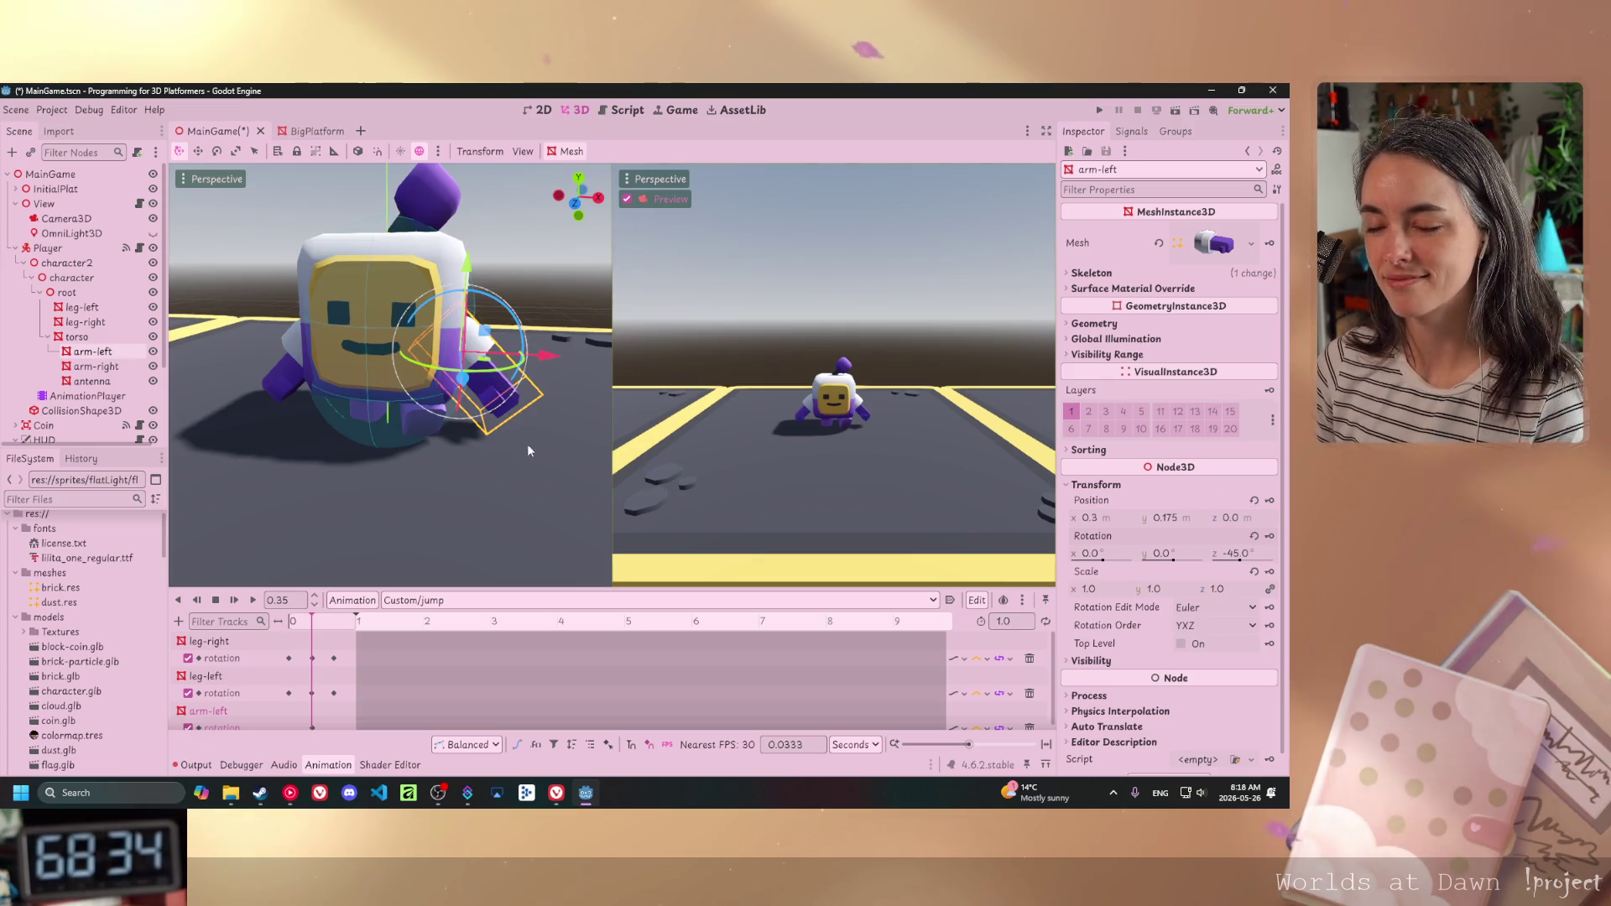
pyautogui.scroll(3, 500, 431)
pyautogui.moveTo(500, 431)
pyautogui.mouseDown()
pyautogui.moveTo(319, 426)
pyautogui.moveTo(402, 442)
pyautogui.mouseUp()
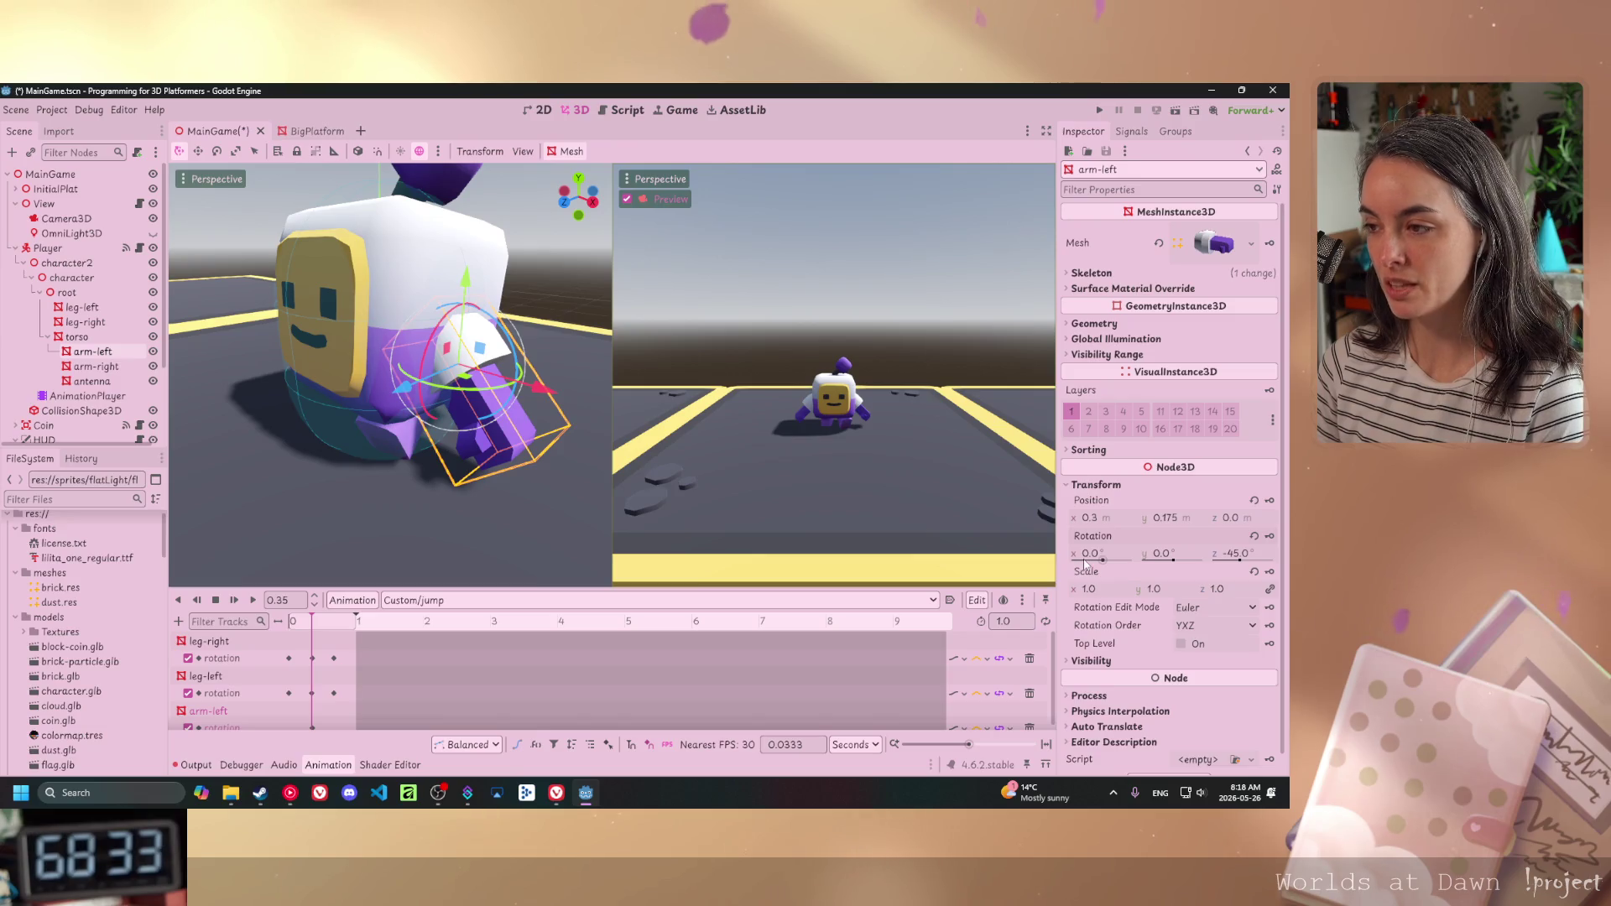
# - Undo the test arm tilts and re-key arm-left's rotation at -45° Z at time 0
pyautogui.moveTo(1085, 562); pyautogui.dragTo(1066, 562)
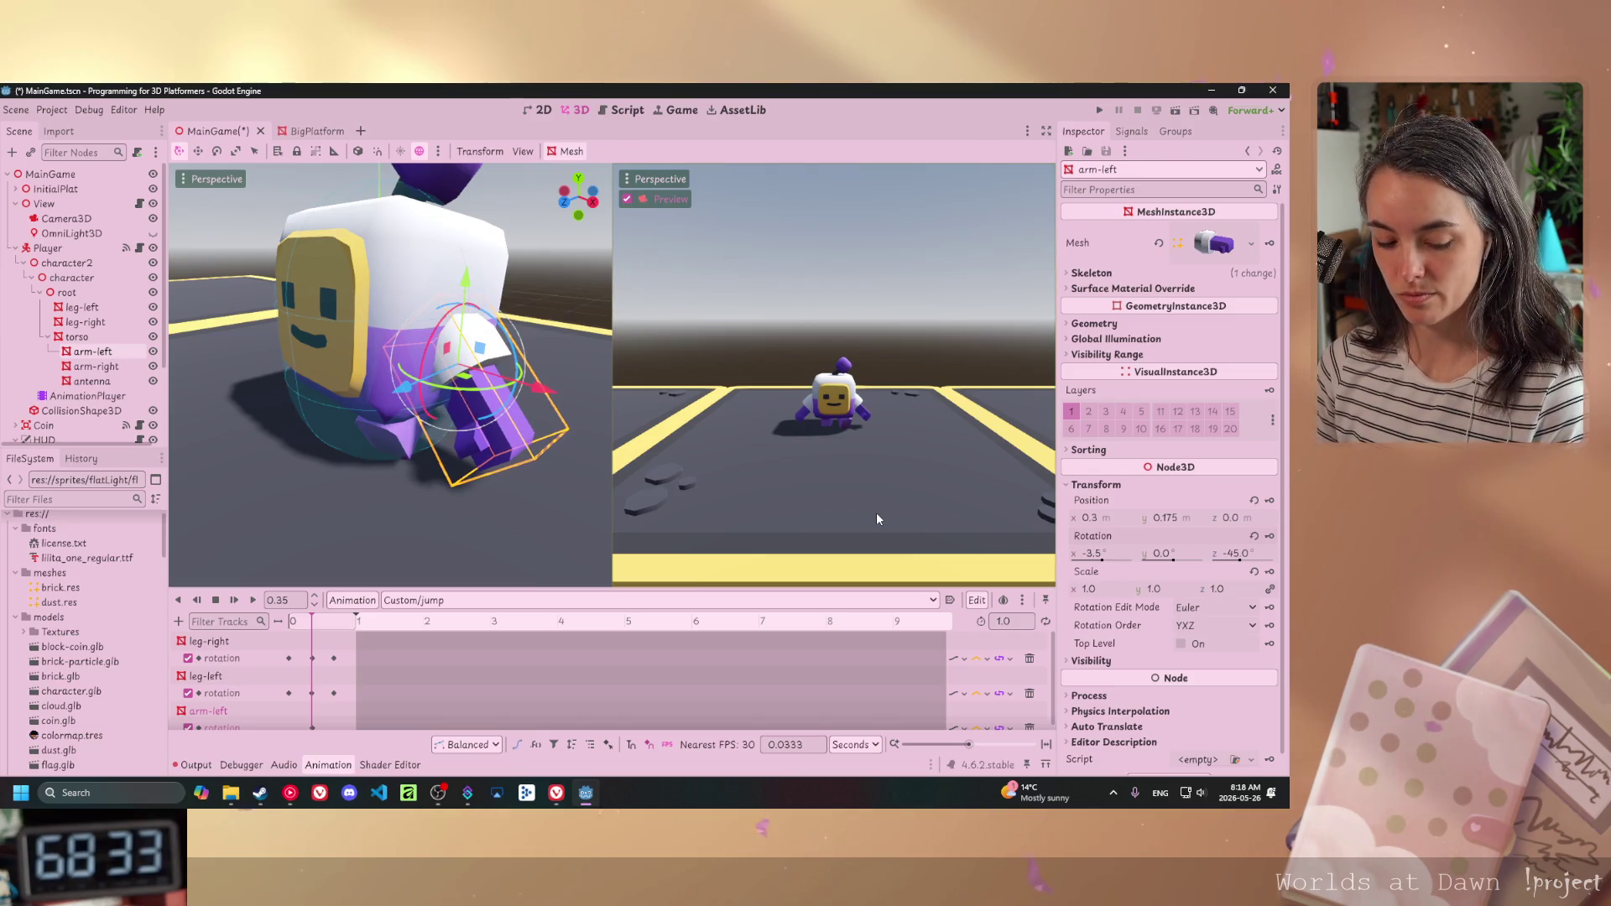
pyautogui.hotkey('ctrl', 'z')
pyautogui.moveTo(1240, 560); pyautogui.dragTo(1250, 561)
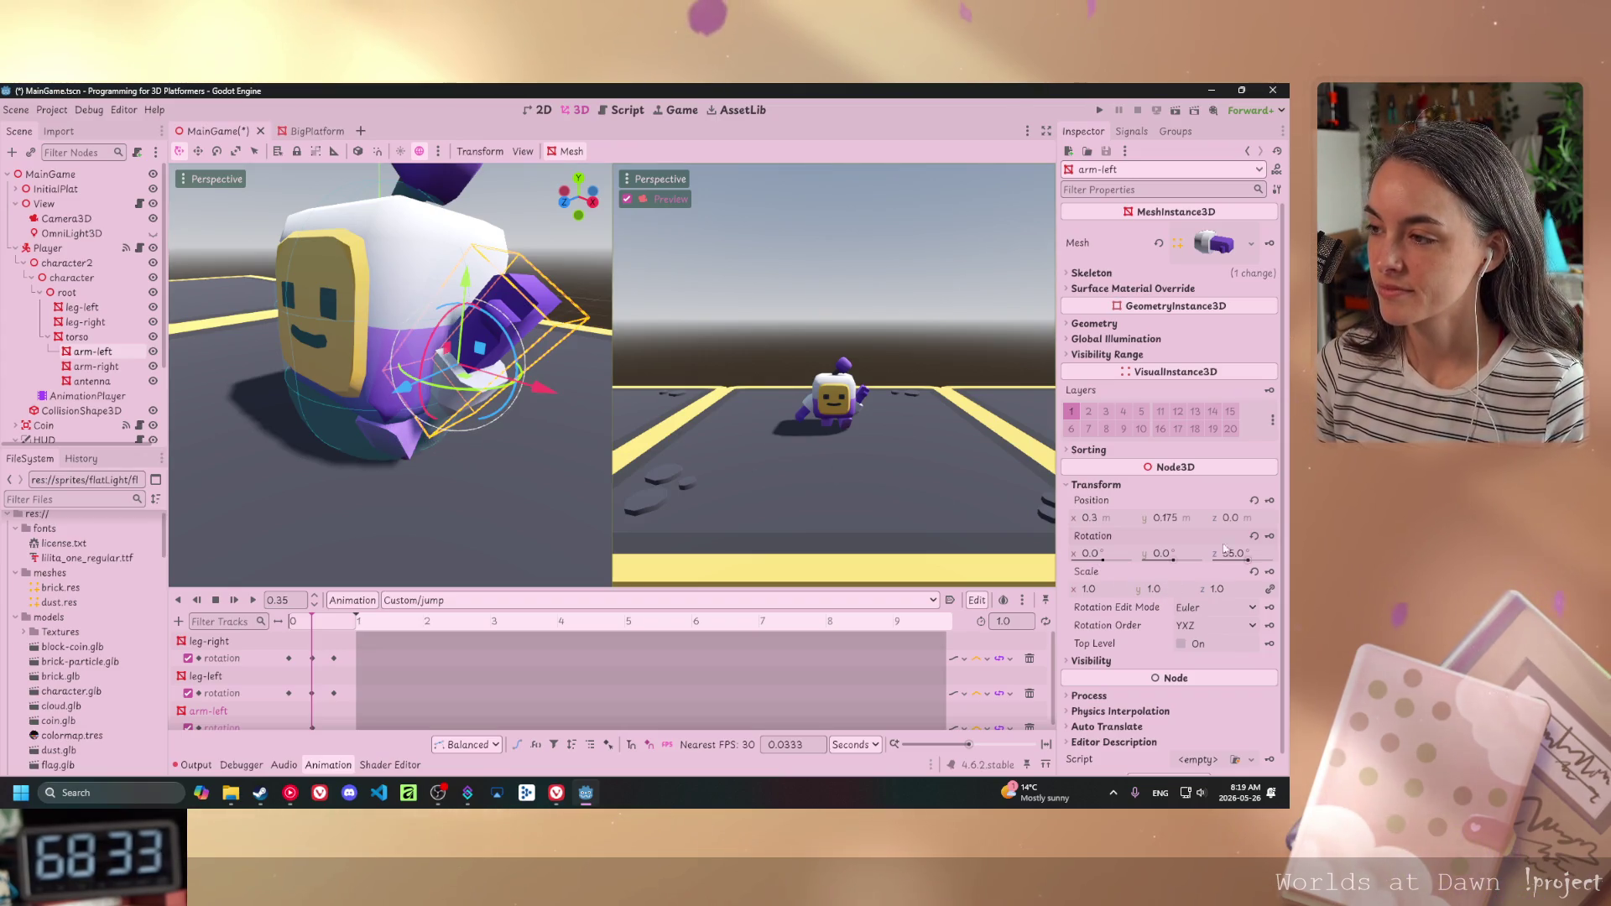
pyautogui.moveTo(1265, 543)
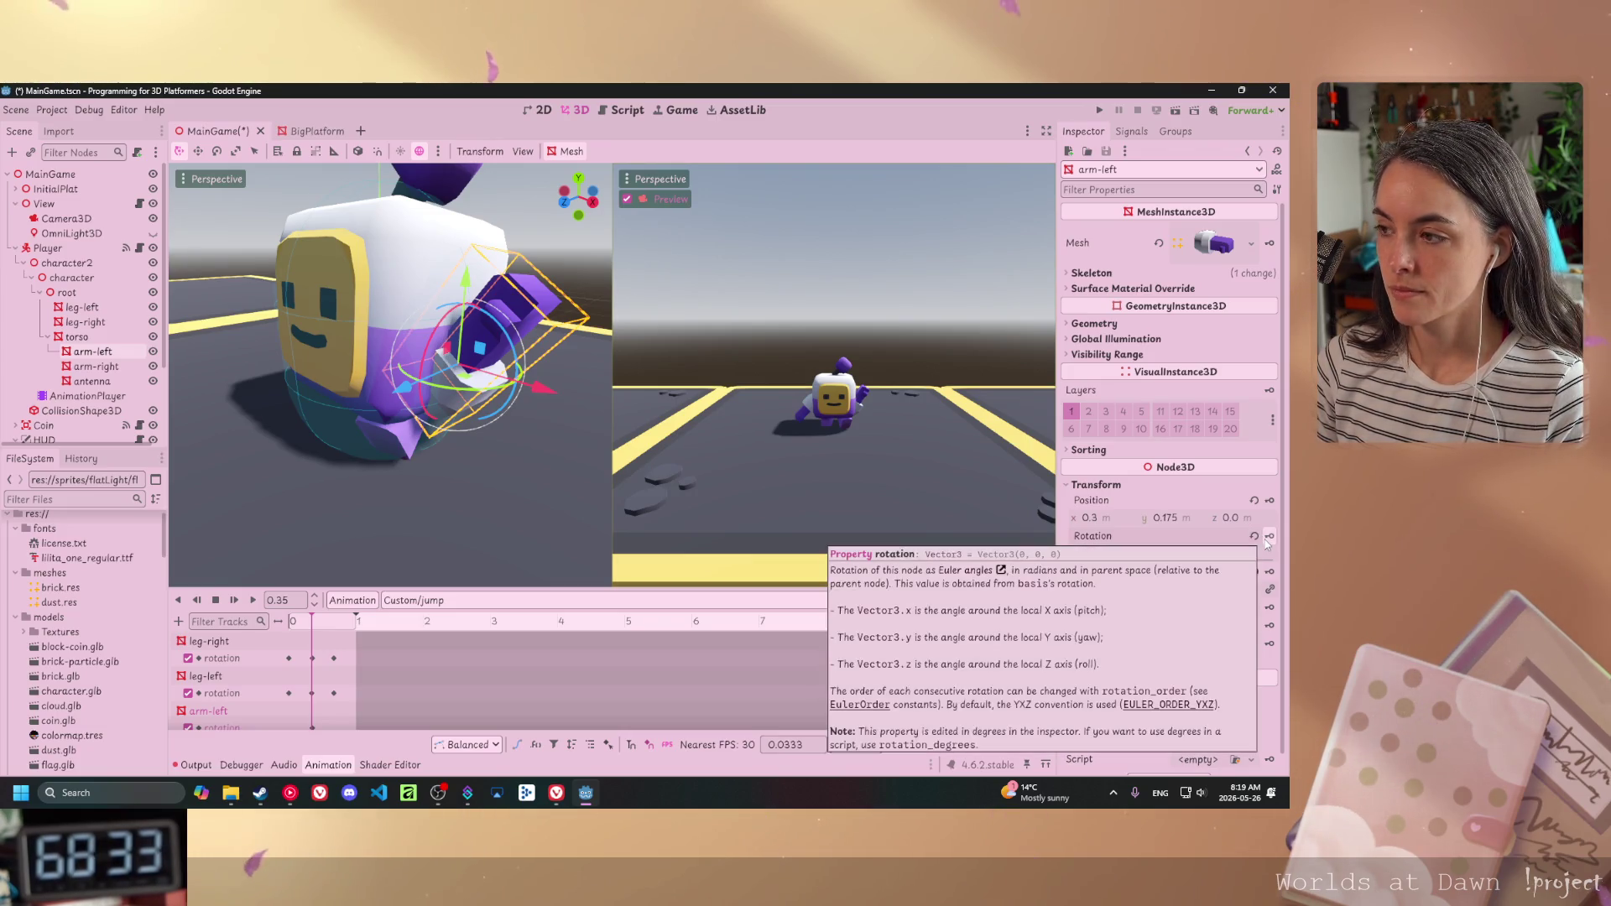
pyautogui.scroll(-1, 334, 655)
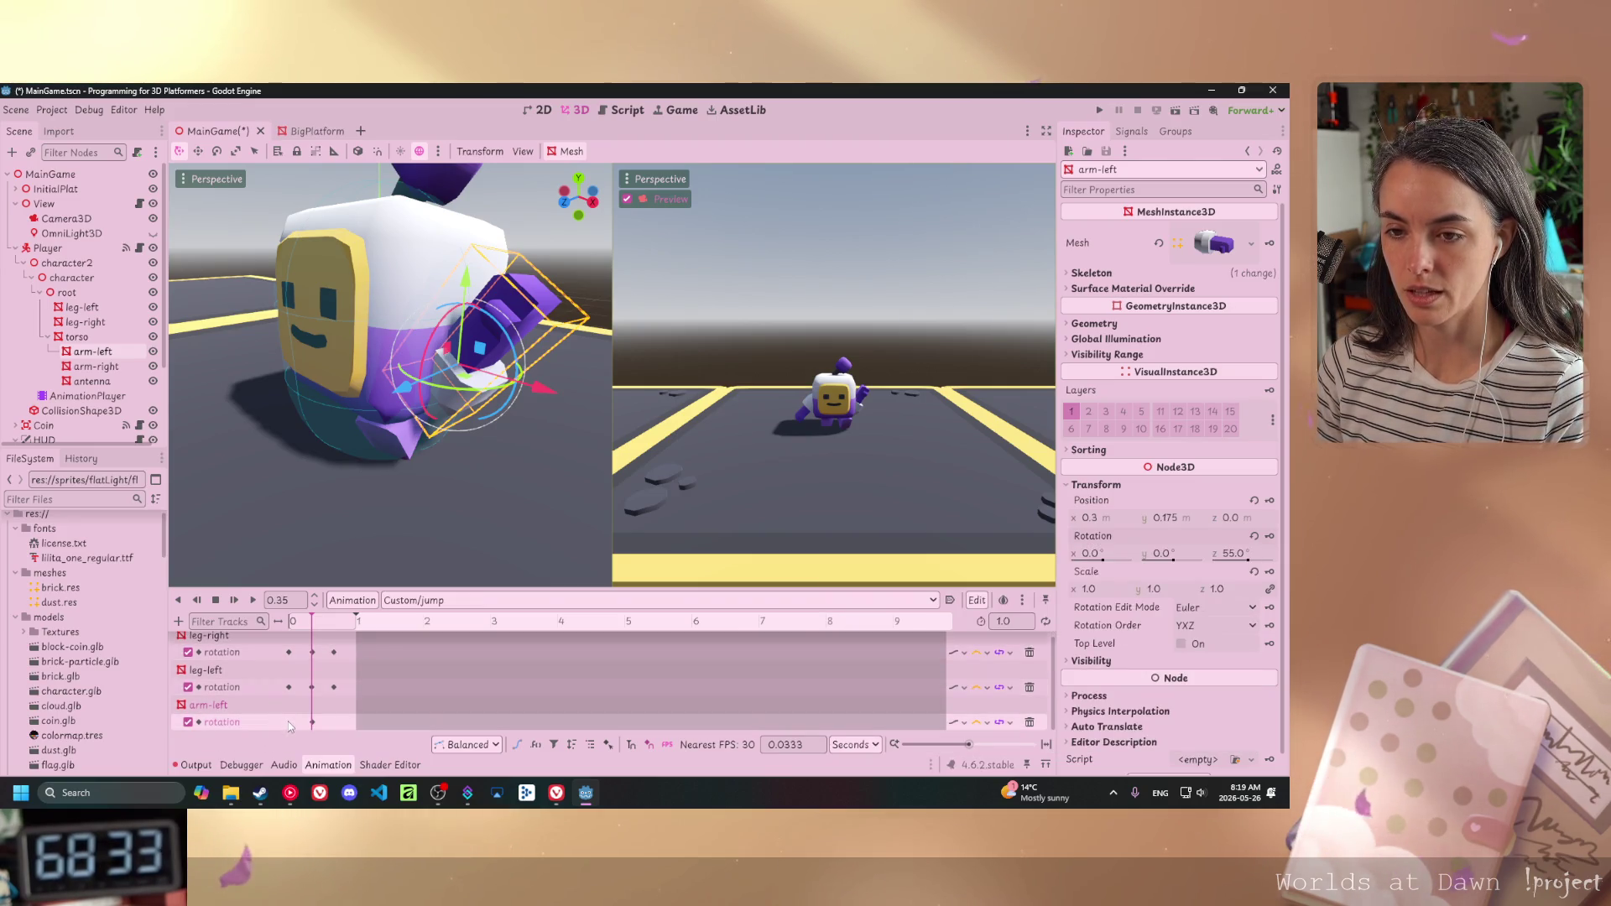
pyautogui.click(294, 623)
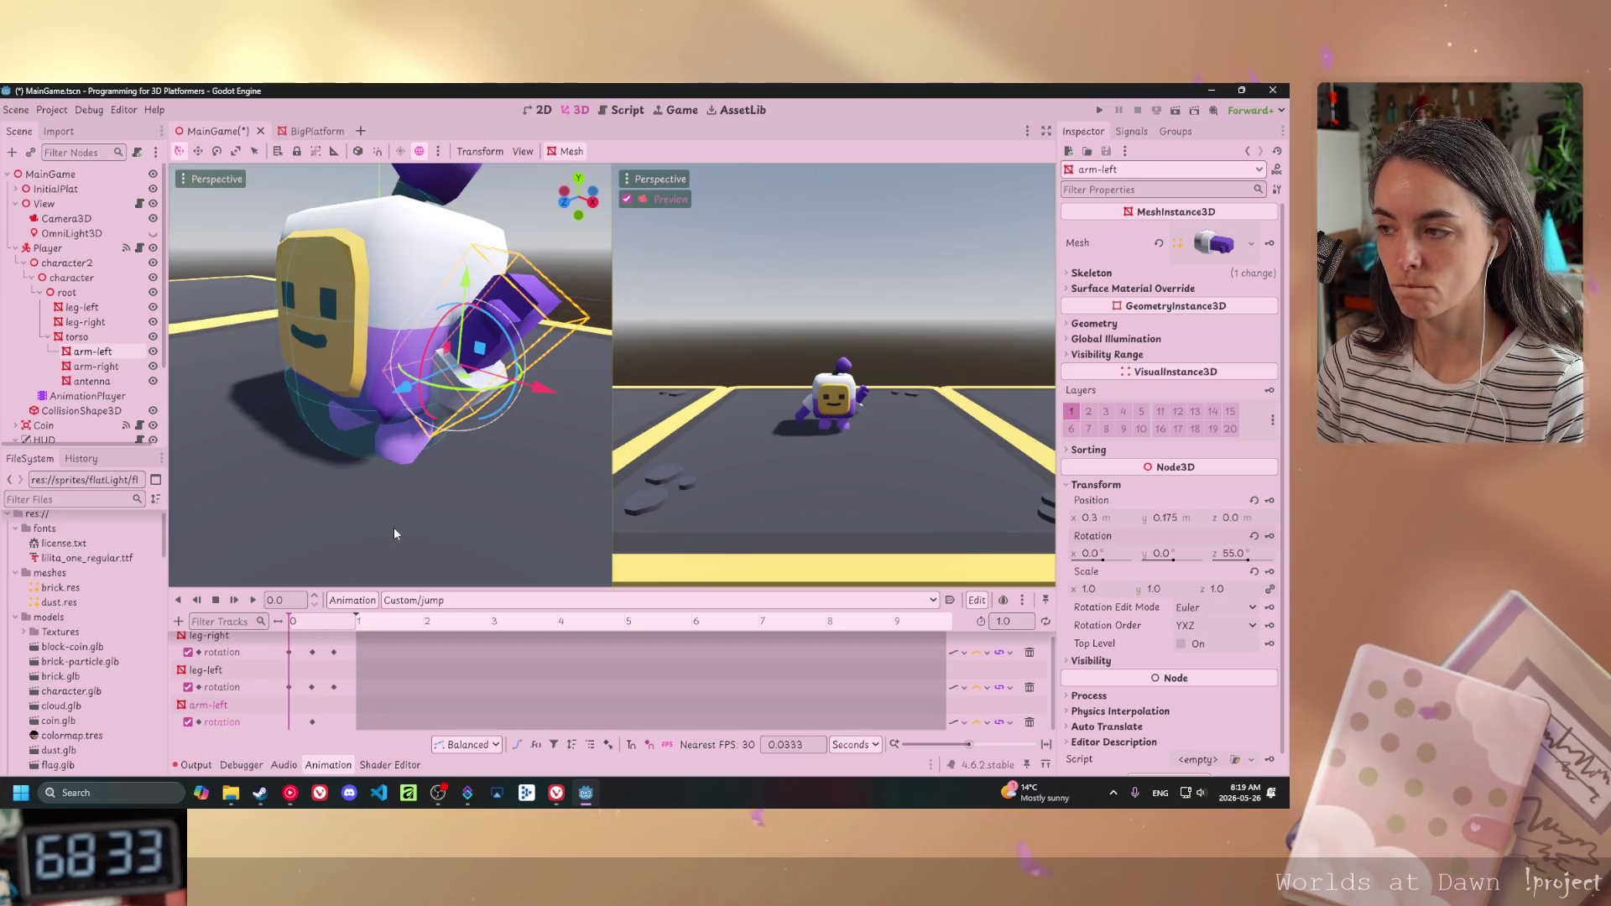
pyautogui.hotkey('ctrl', 'z')
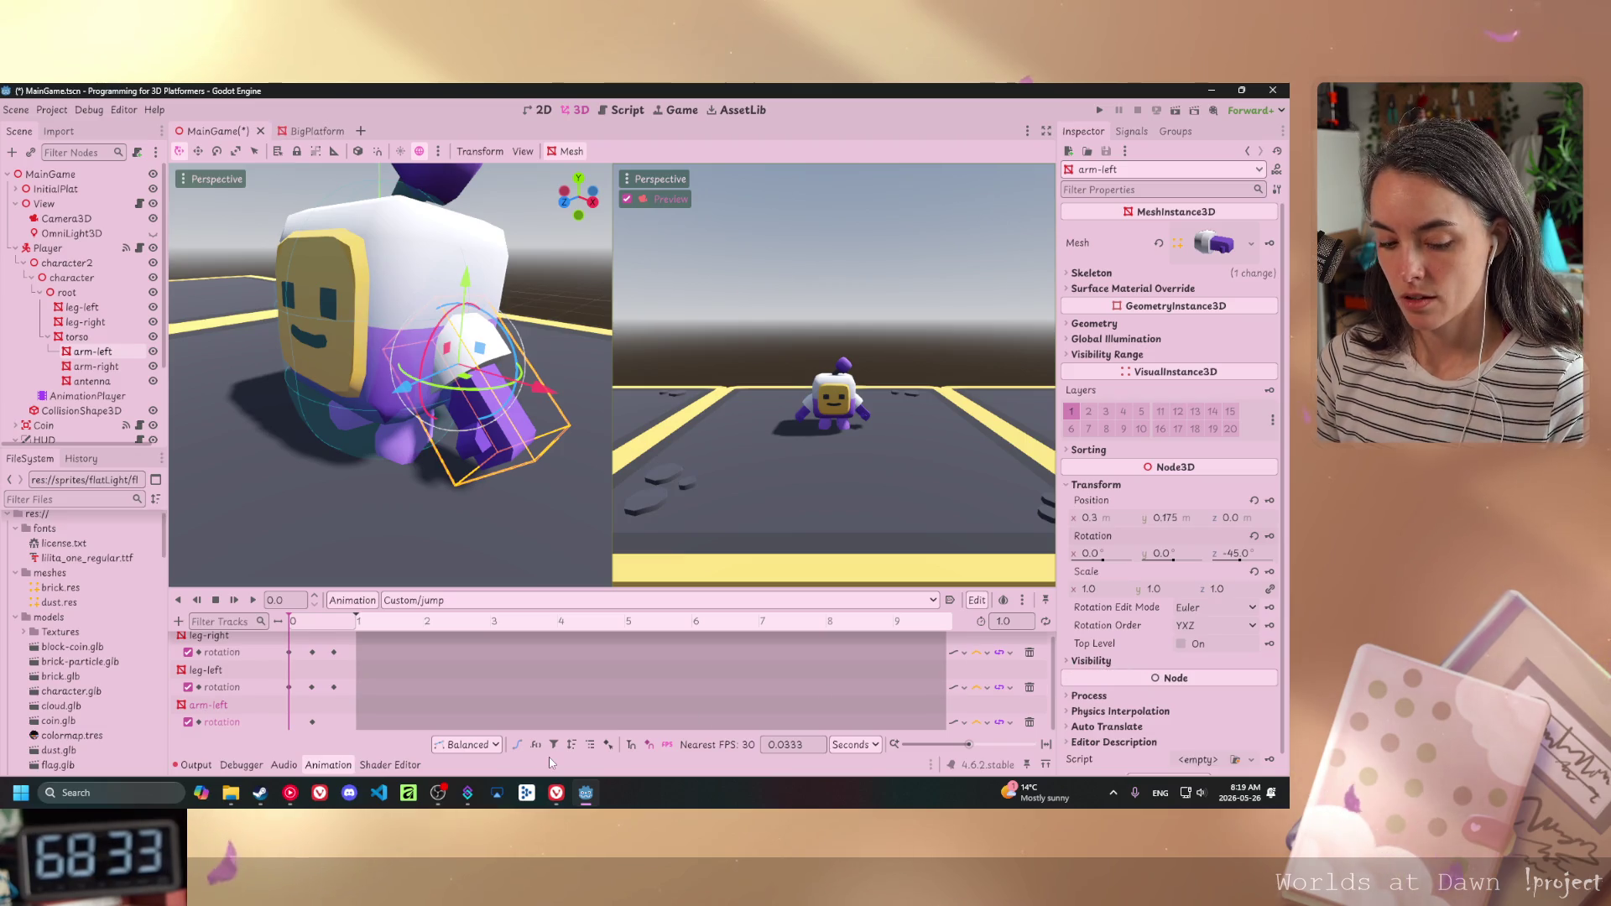
pyautogui.hotkey('ctrl', 'z')
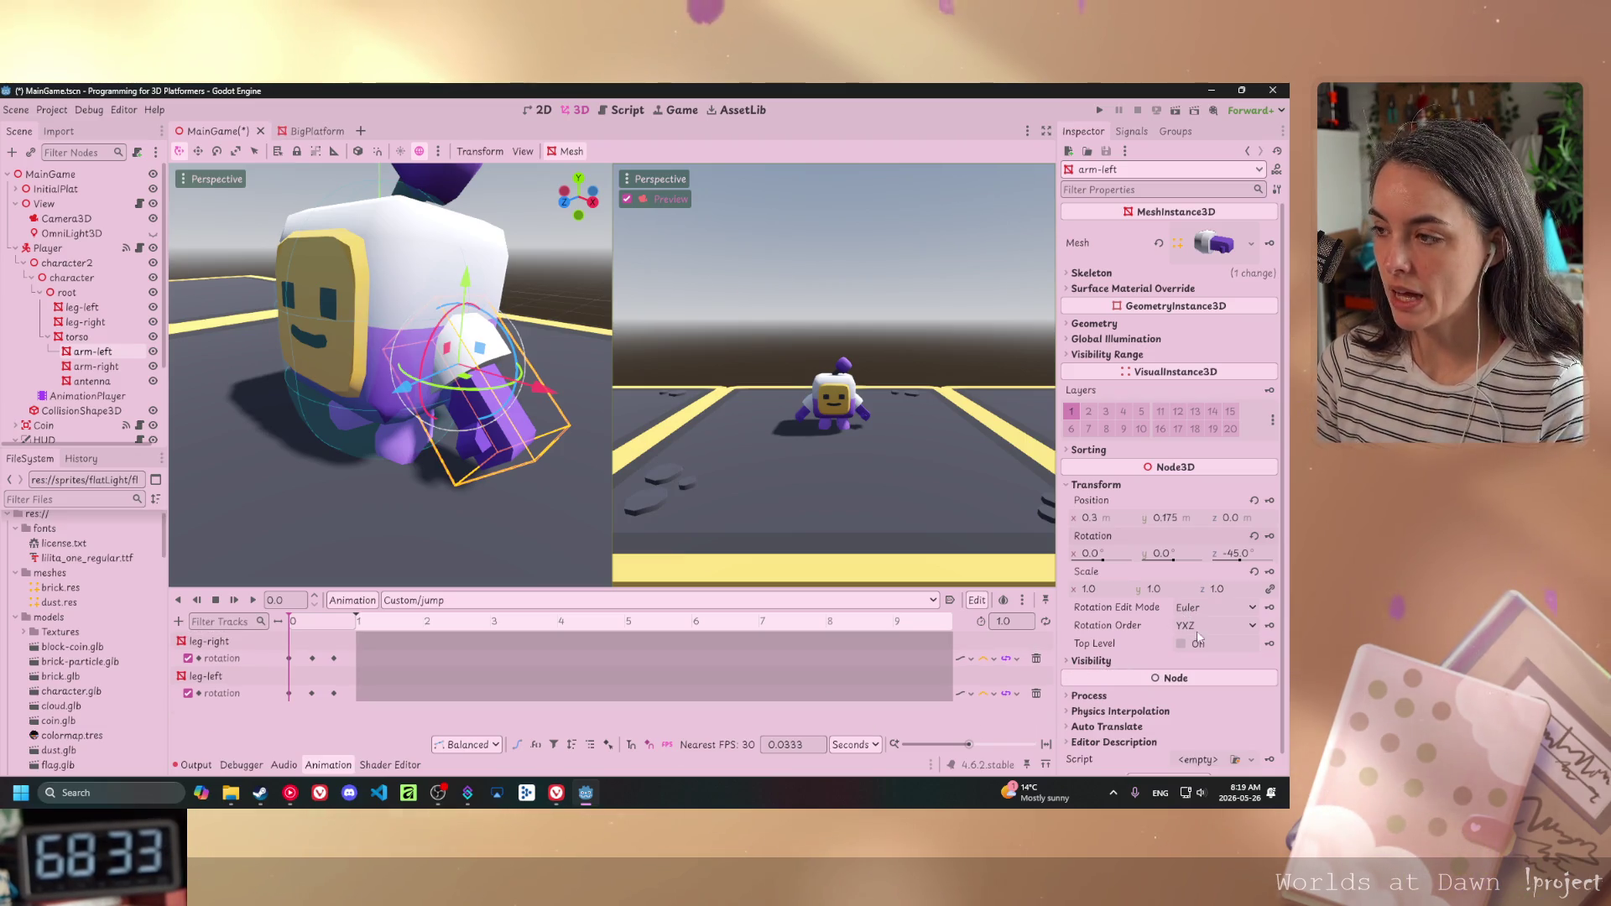
pyautogui.click(1270, 536)
pyautogui.click(590, 482)
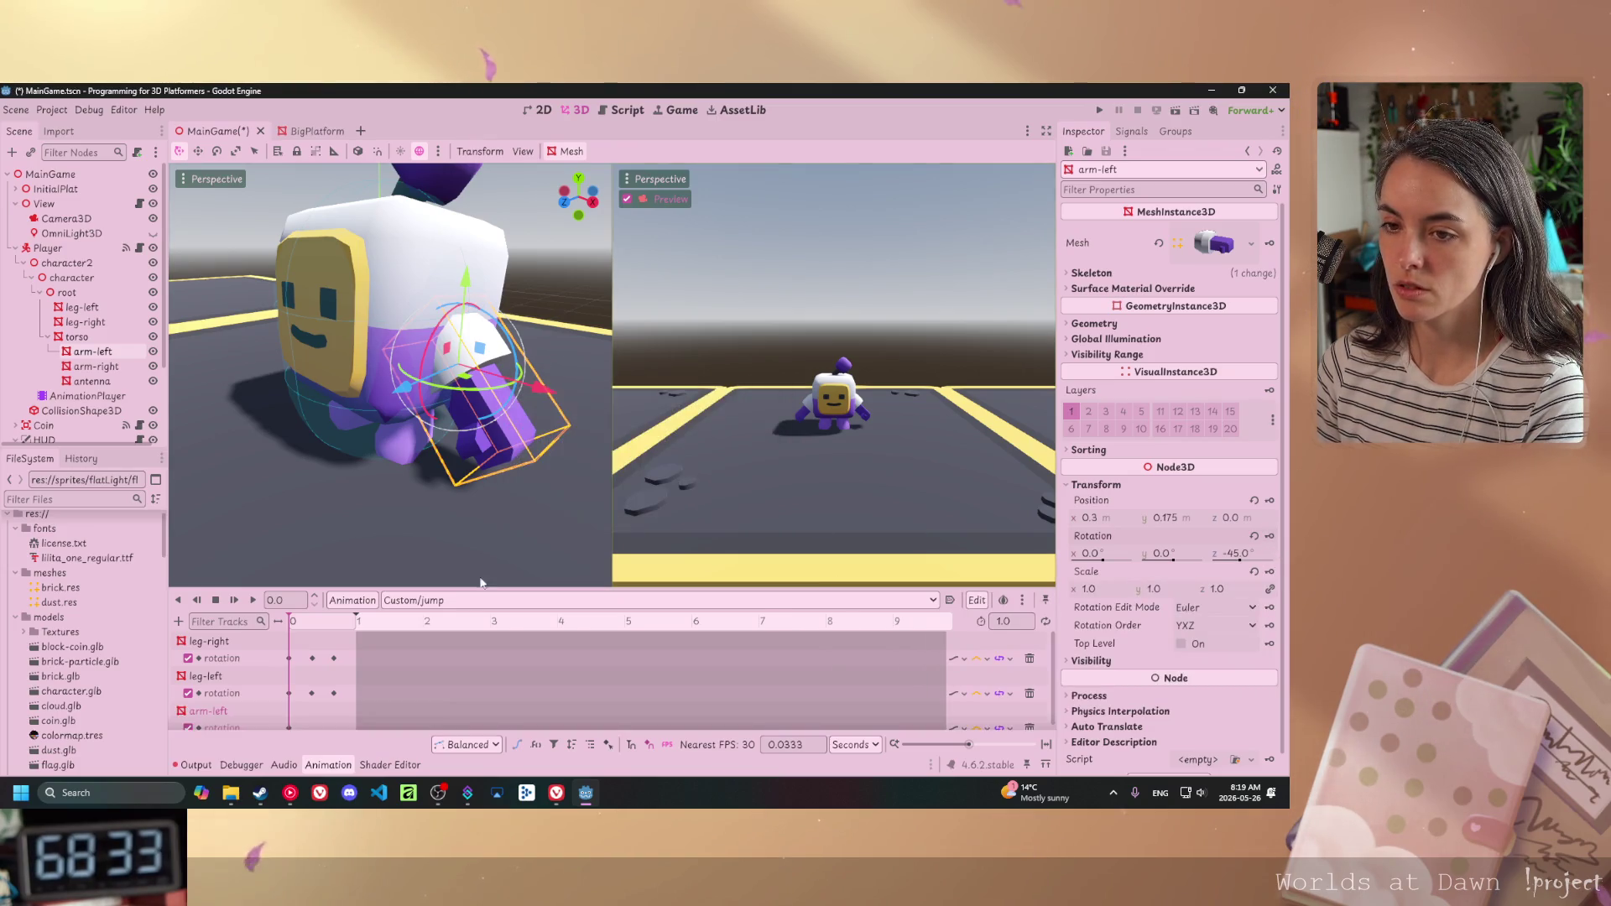
# - Shorten the jump animation's length to 0.6667 seconds
pyautogui.click(343, 628)
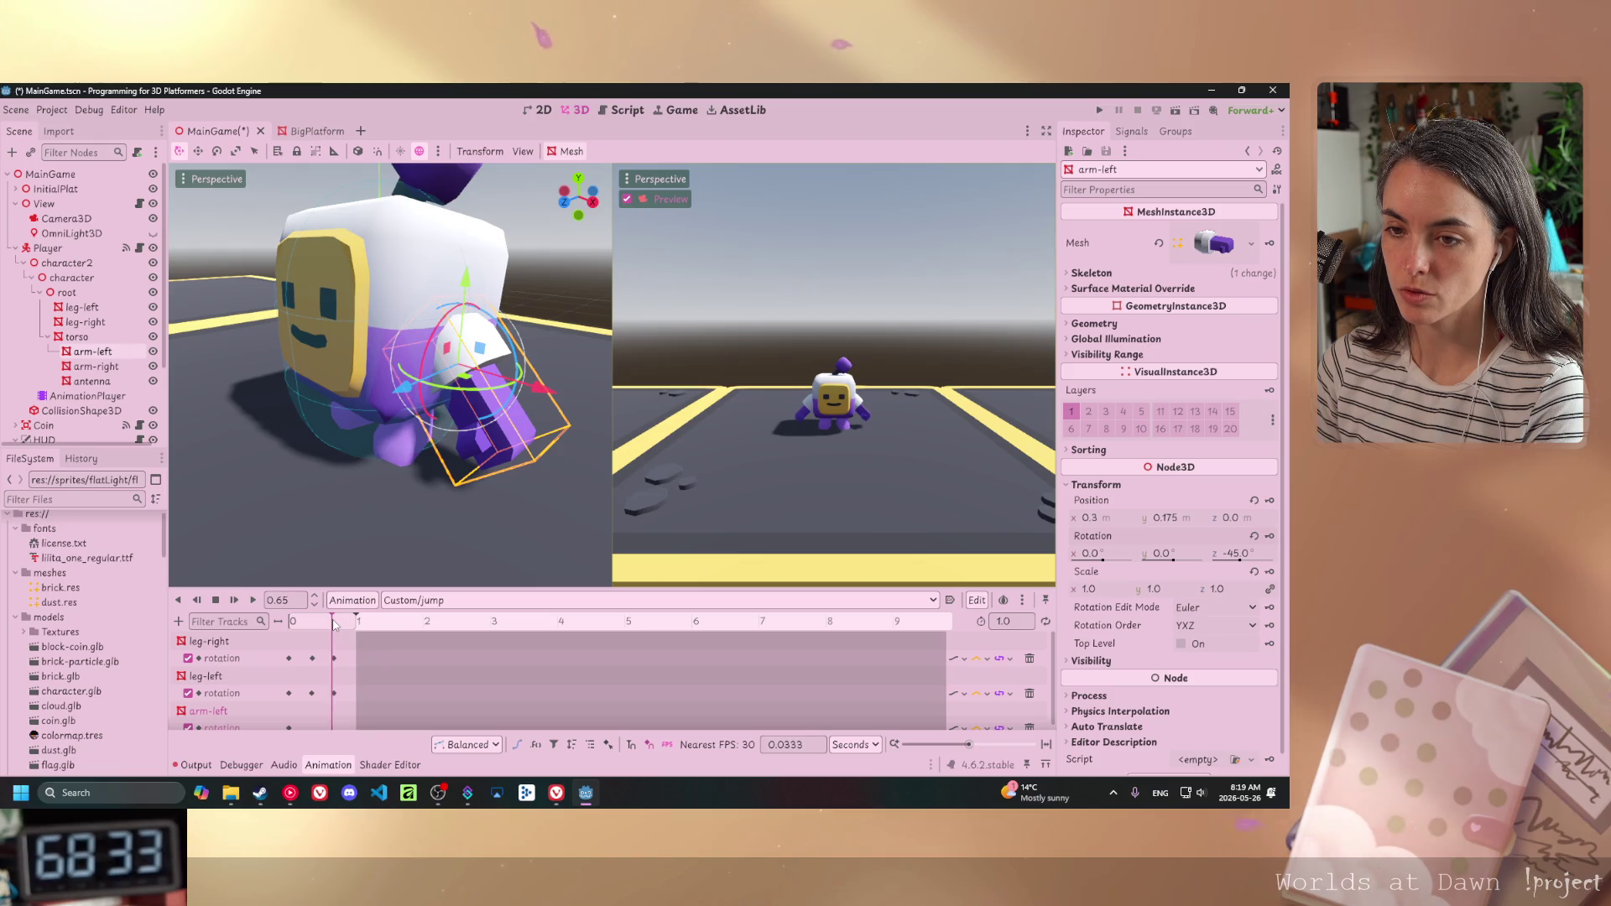
pyautogui.moveTo(334, 625); pyautogui.dragTo(336, 625)
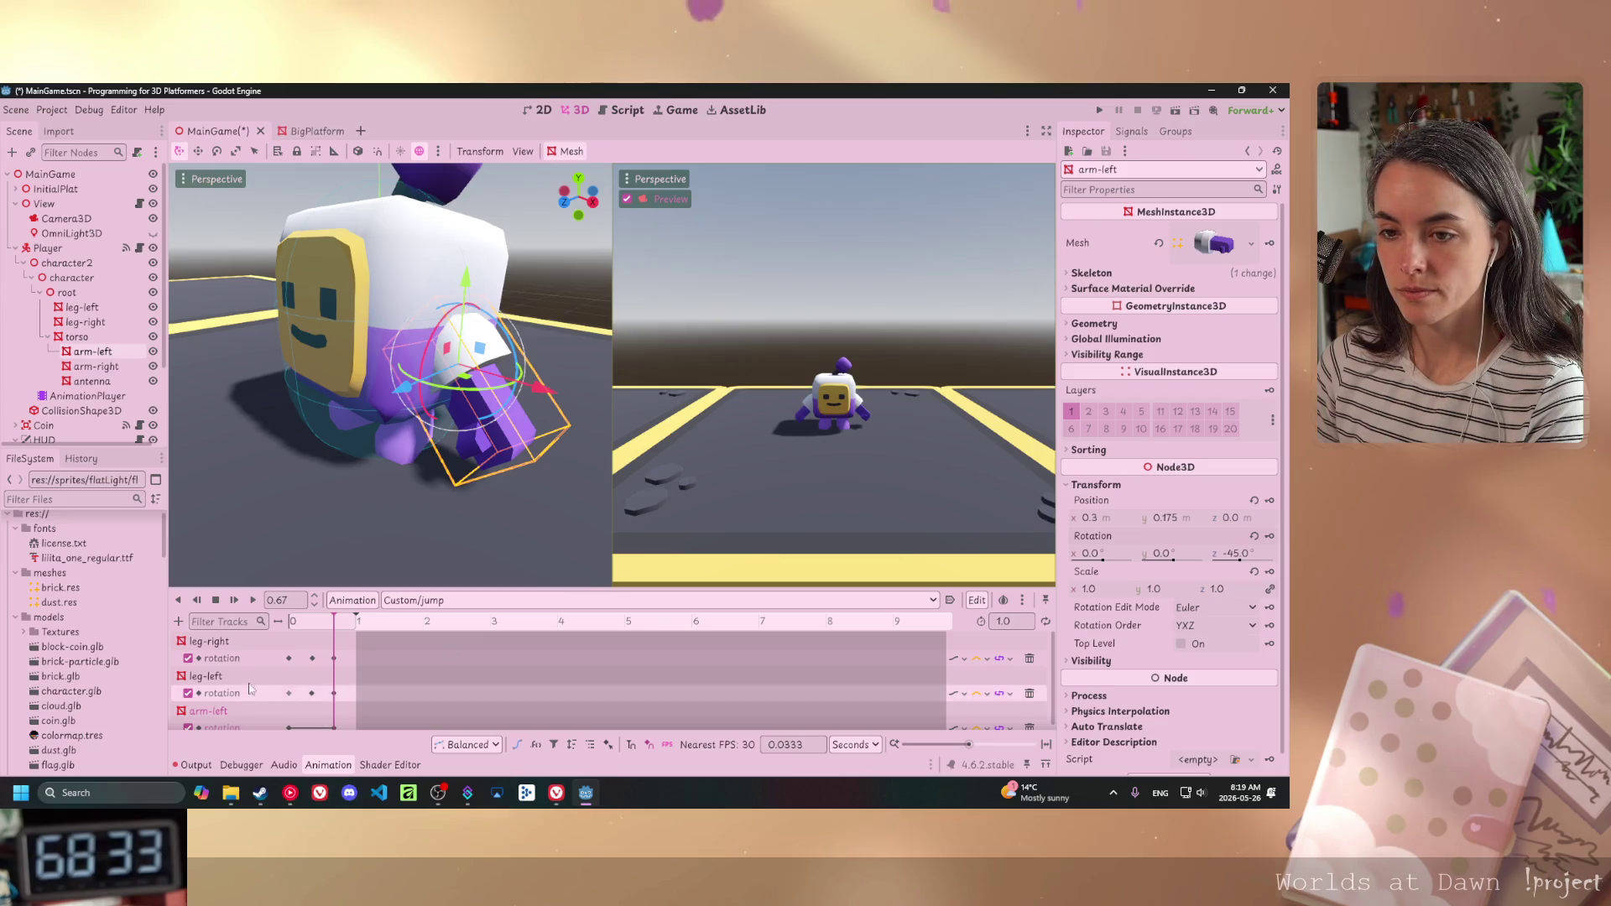
pyautogui.moveTo(357, 619); pyautogui.dragTo(340, 616)
pyautogui.click(339, 619)
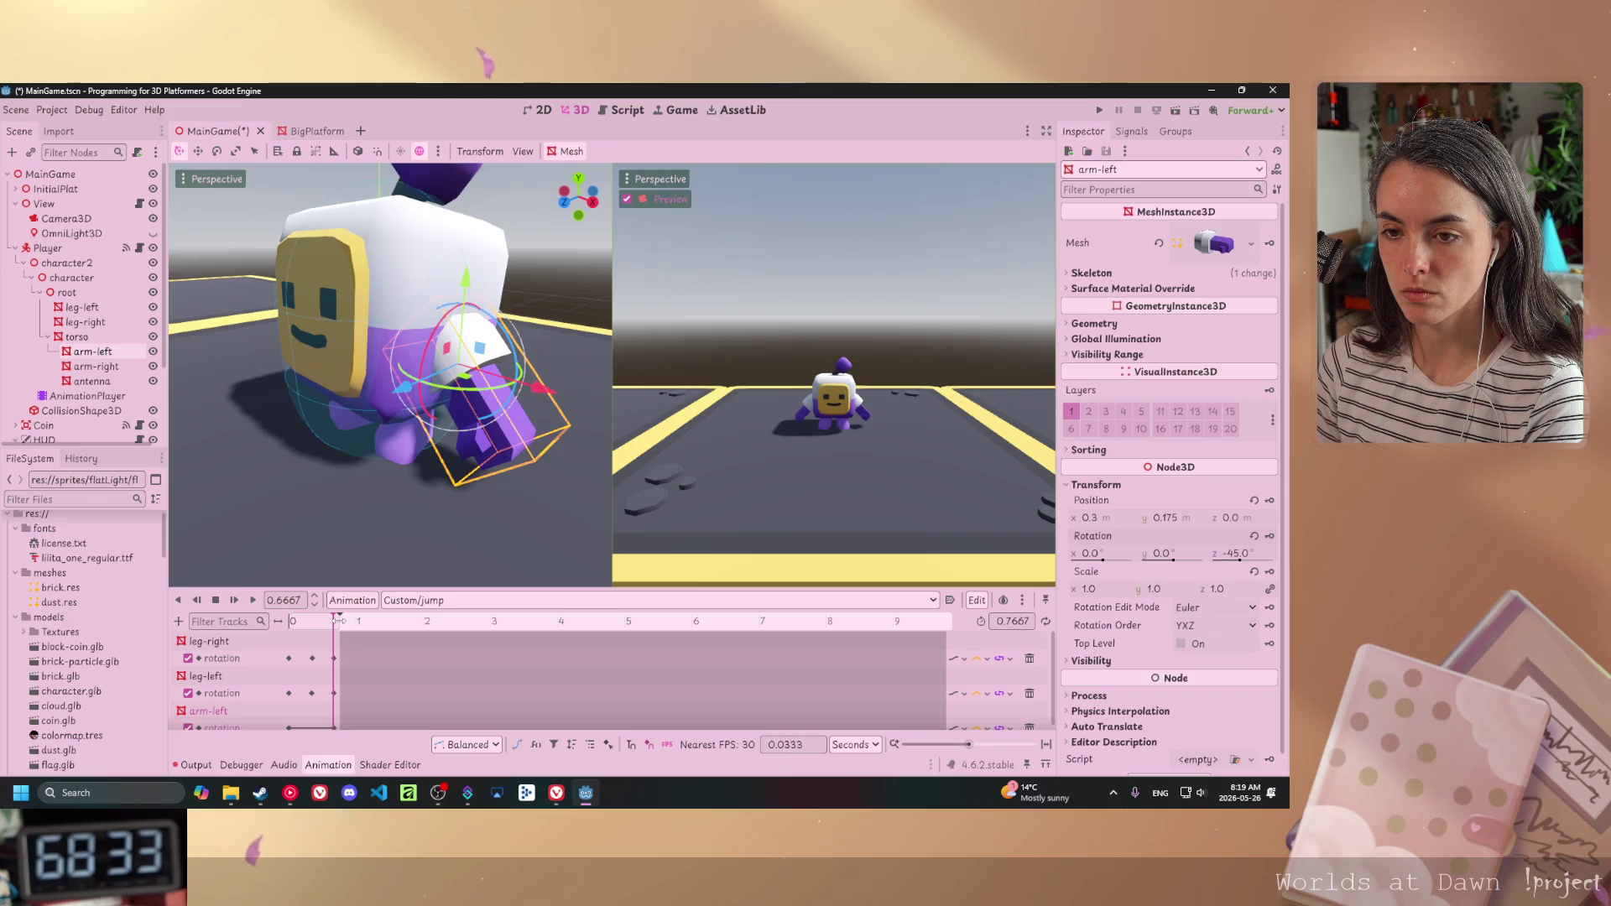
pyautogui.moveTo(334, 620); pyautogui.dragTo(333, 620)
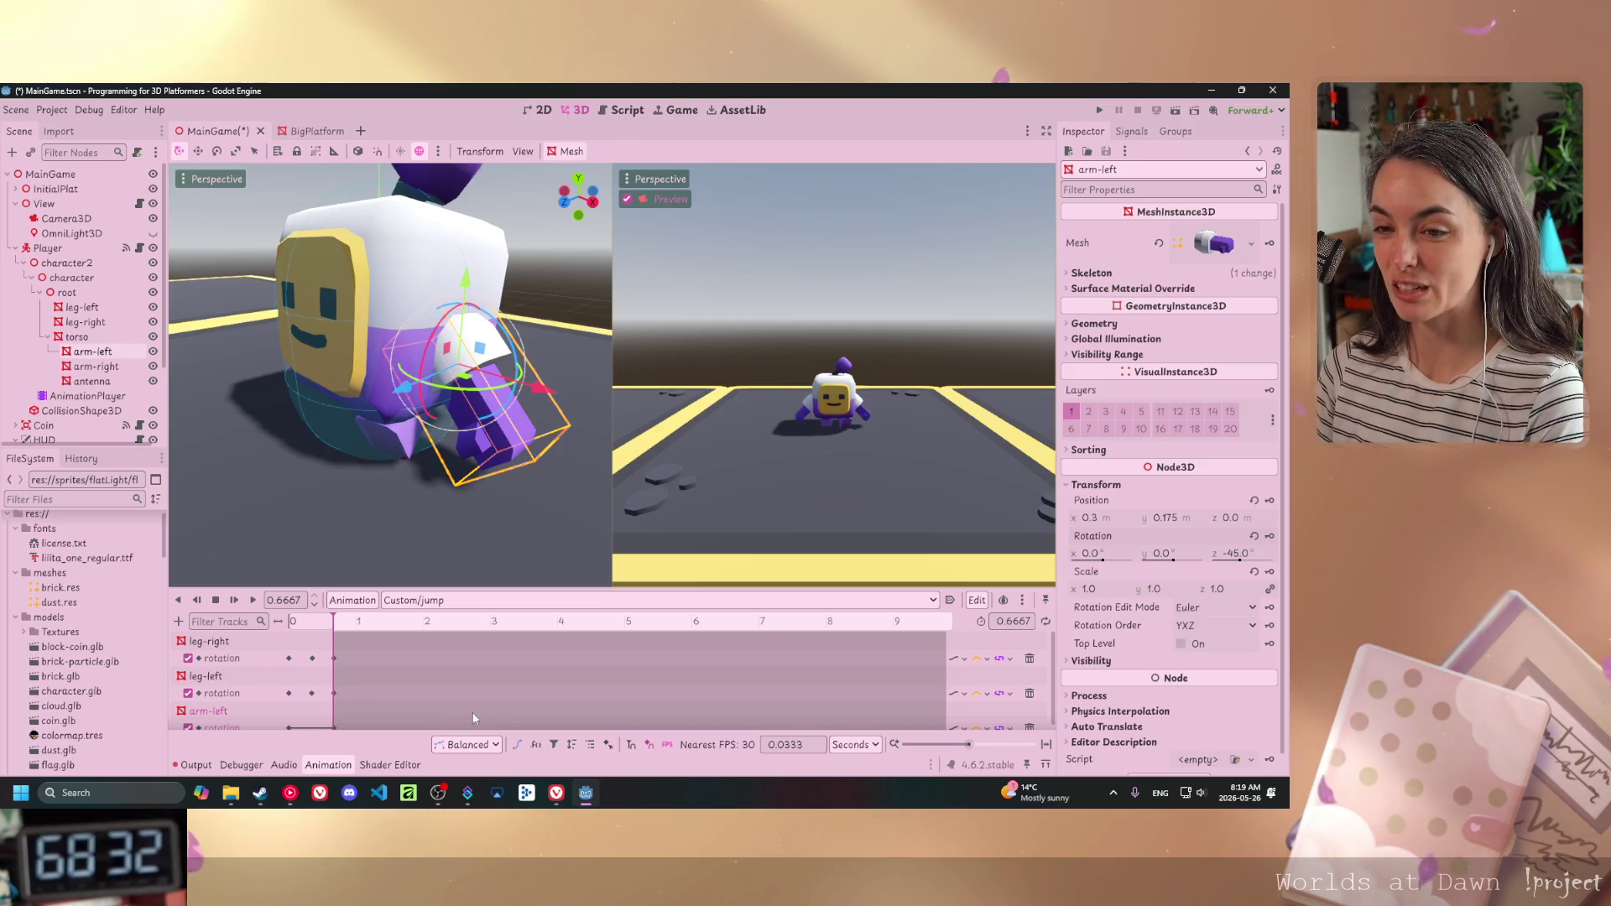
# - At about 0.34 s into the jump, rotate arm-left to 59° on Z
pyautogui.click(312, 623)
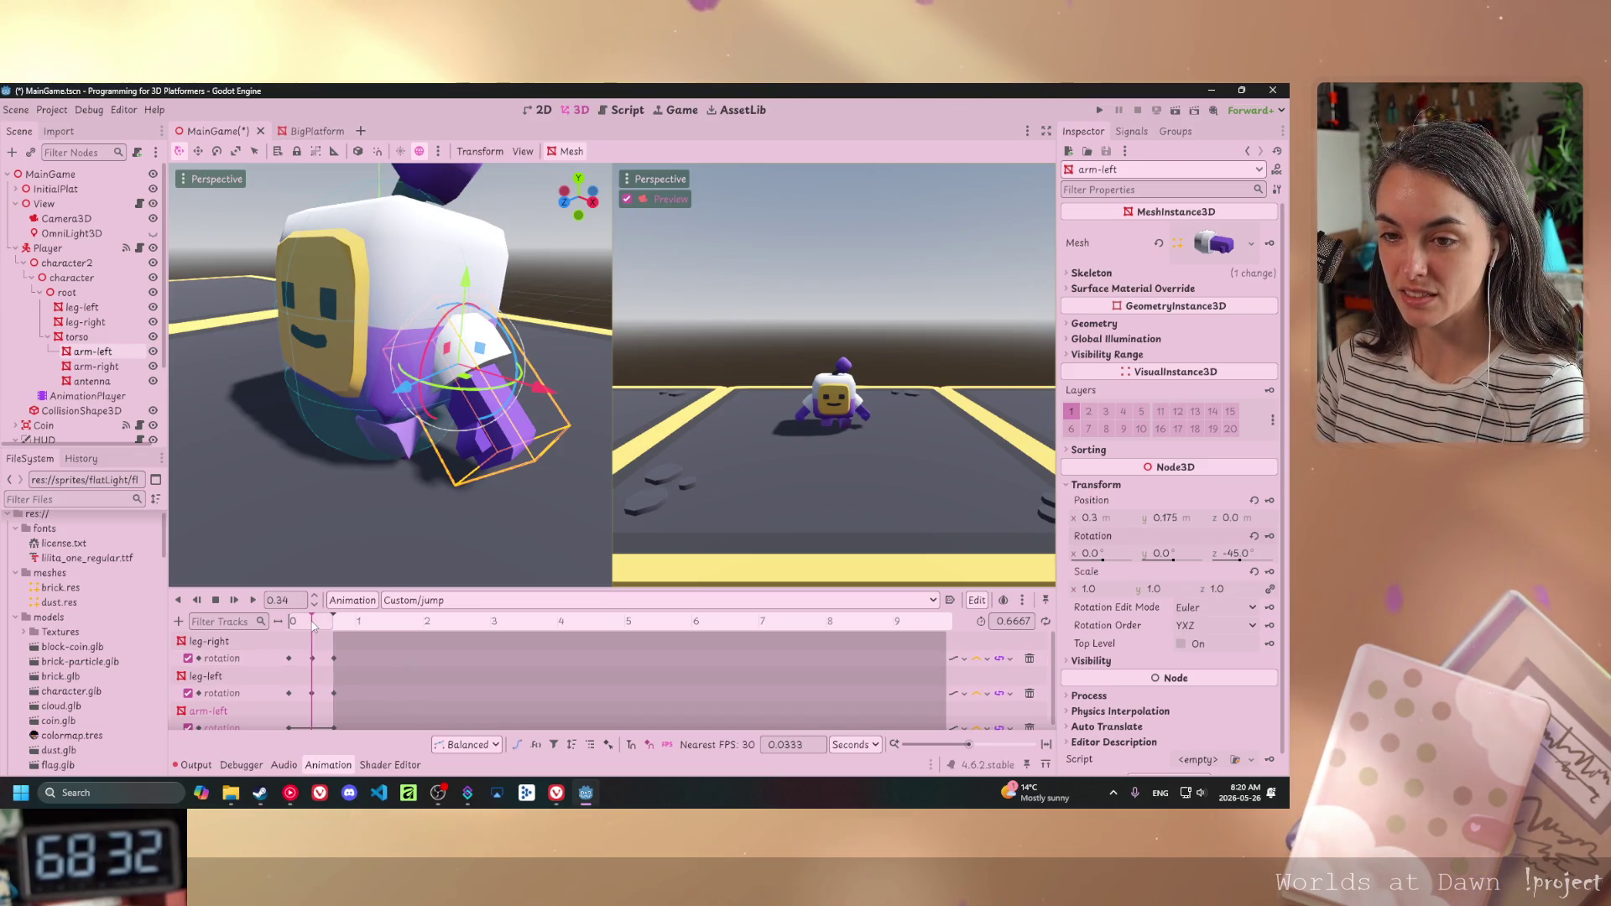
pyautogui.moveTo(313, 629); pyautogui.dragTo(317, 631)
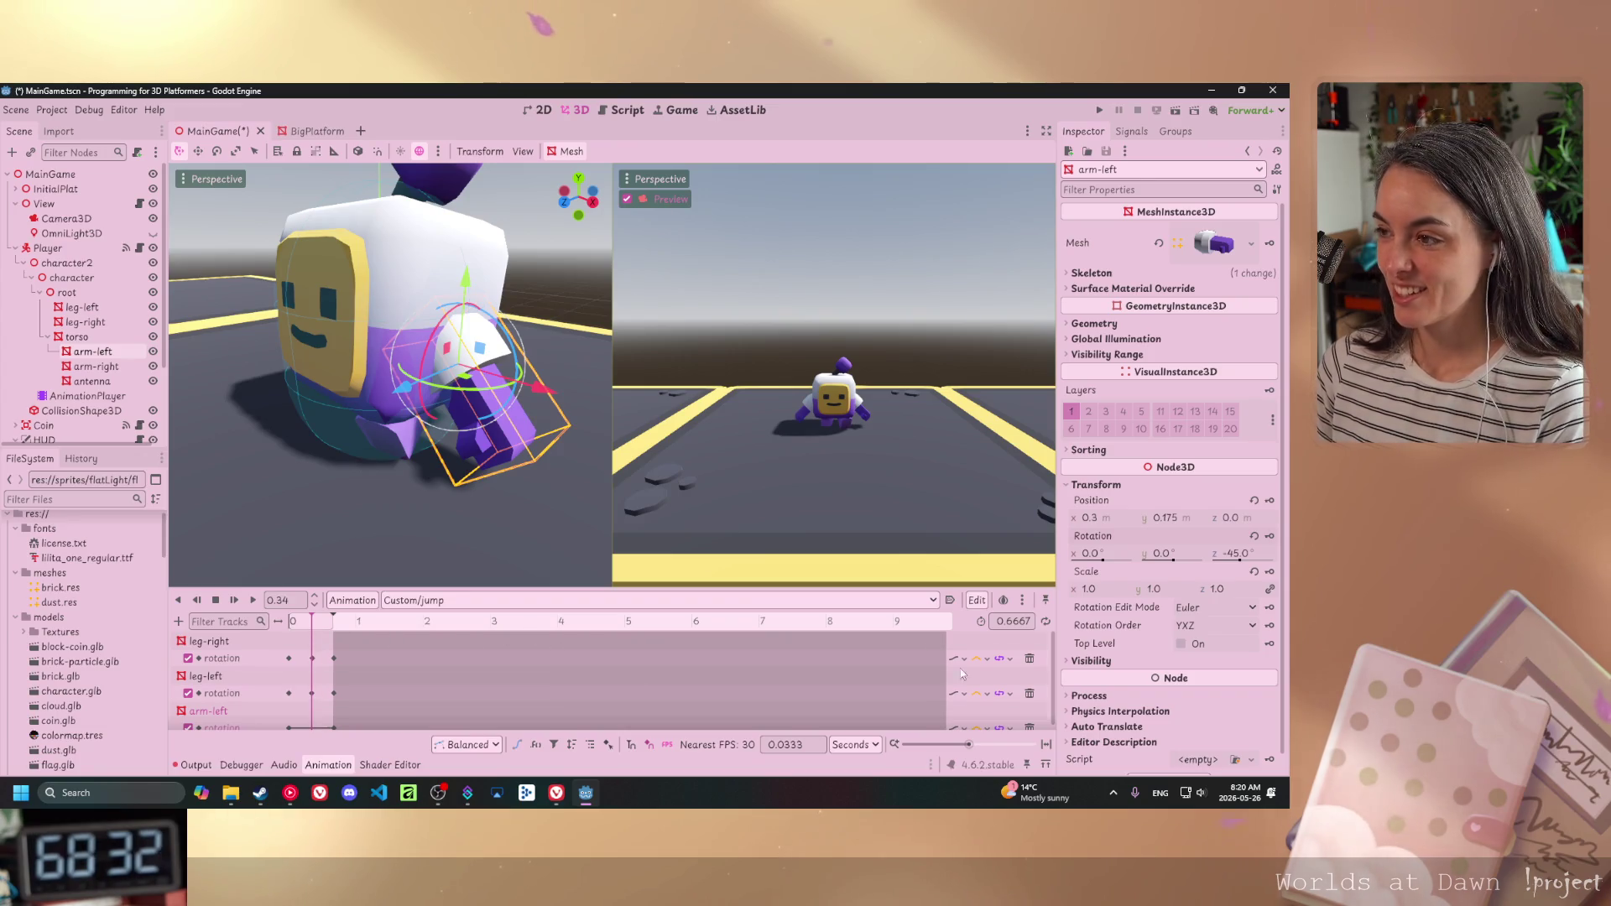
pyautogui.moveTo(1245, 558); pyautogui.dragTo(1332, 558)
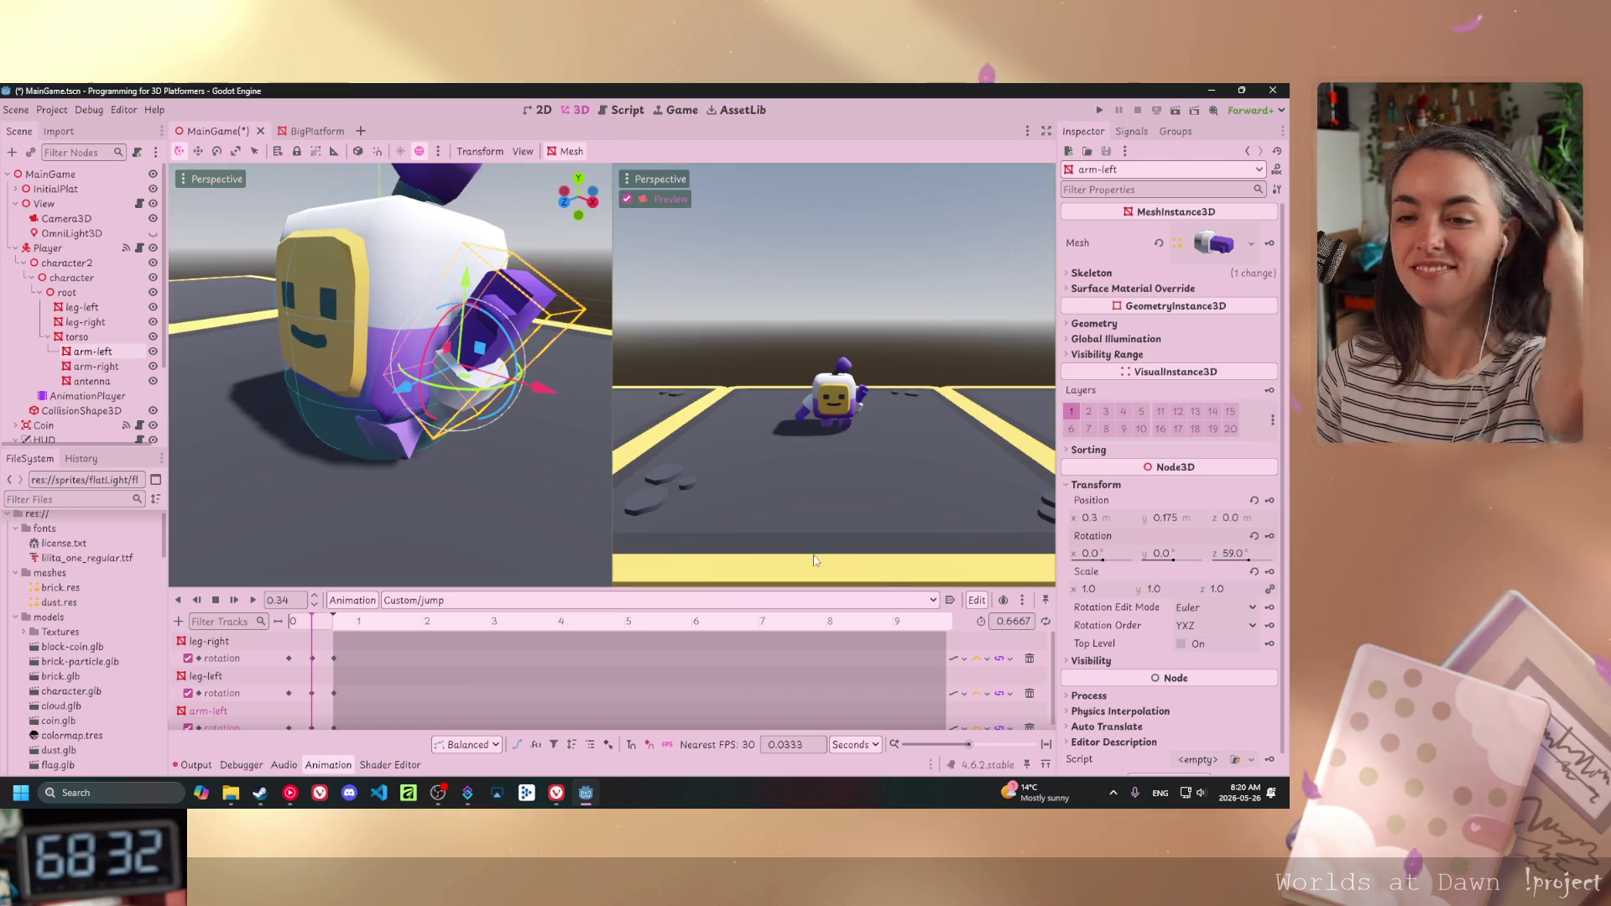
# - Replay and scrub the jump animation to check the left arm's swing from start to end
pyautogui.moveTo(312, 622); pyautogui.dragTo(291, 622)
pyautogui.click(217, 601)
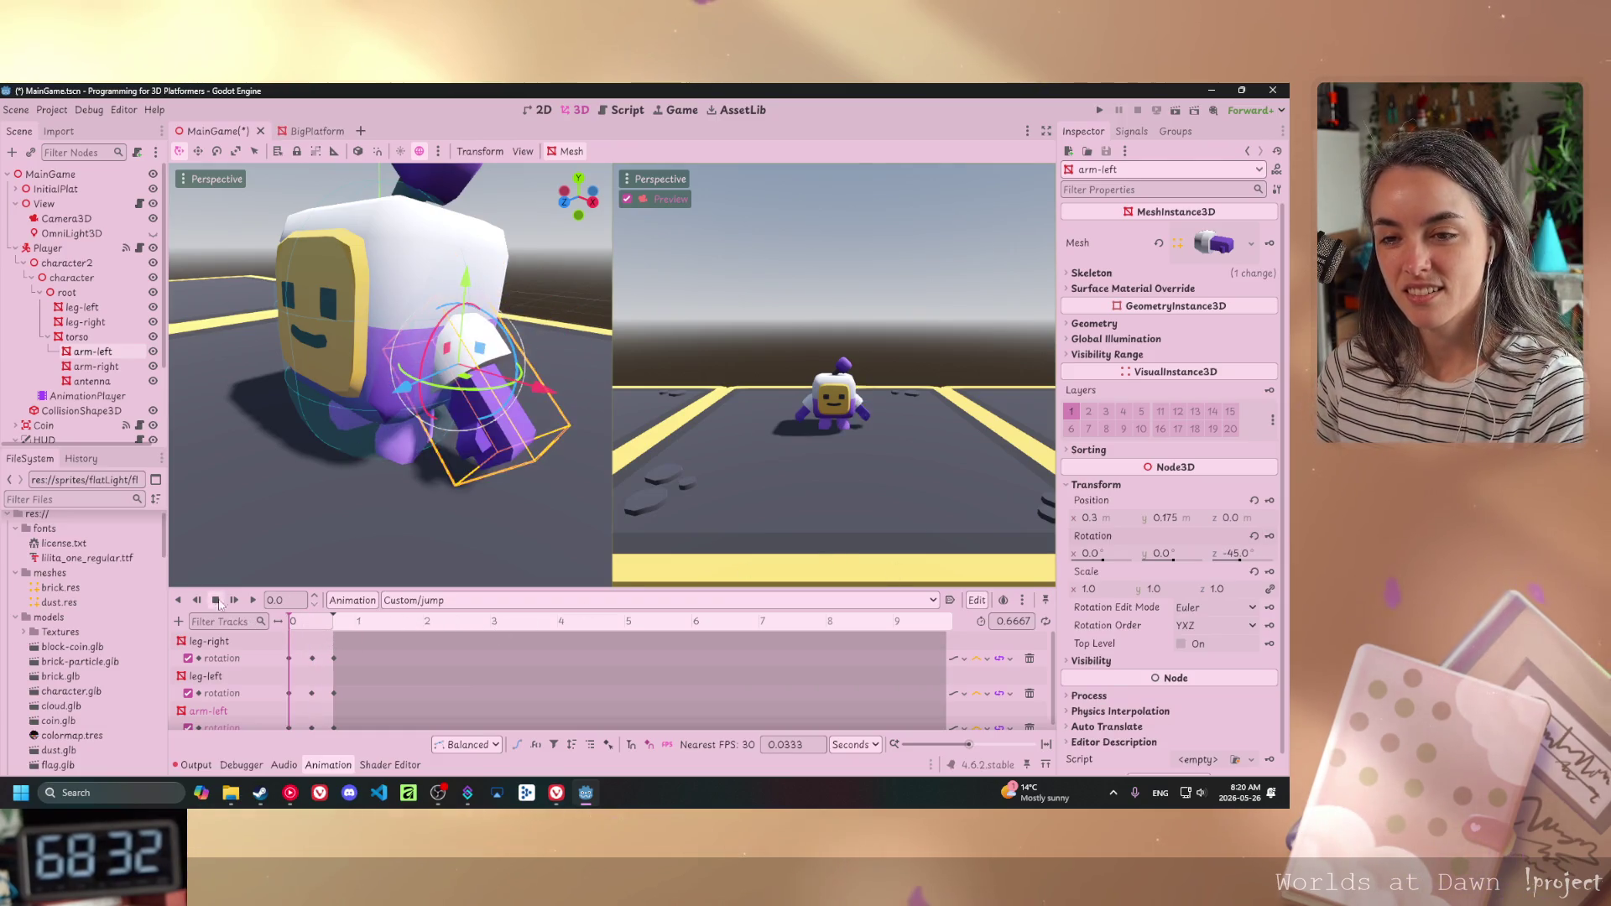
pyautogui.click(252, 601)
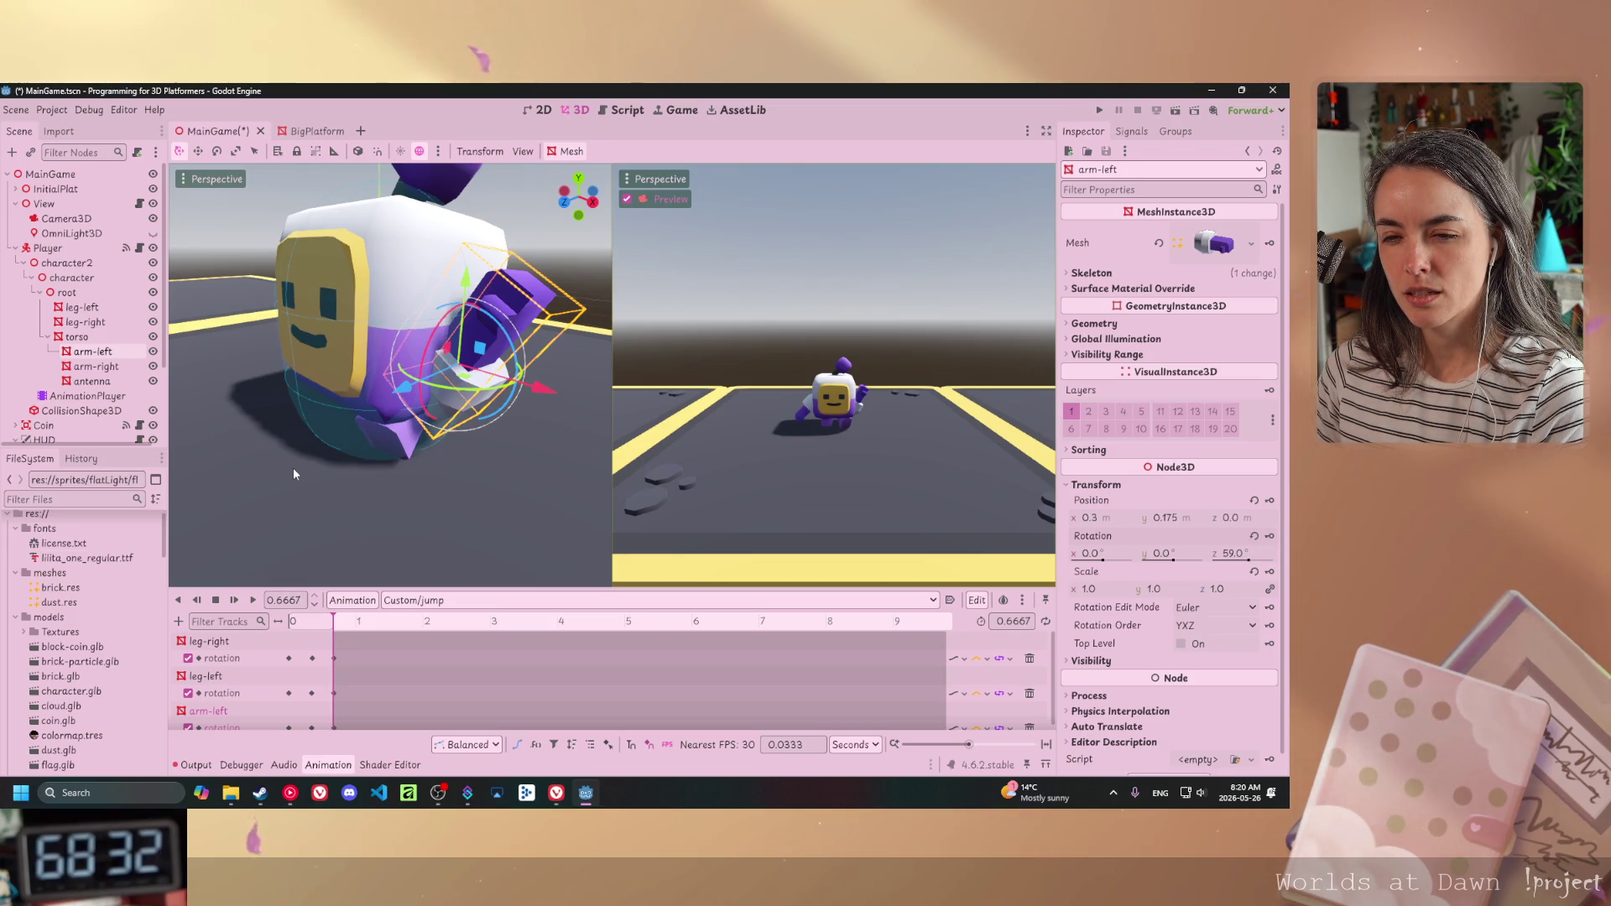
pyautogui.click(293, 622)
pyautogui.moveTo(293, 622); pyautogui.dragTo(326, 635)
pyautogui.click(283, 636)
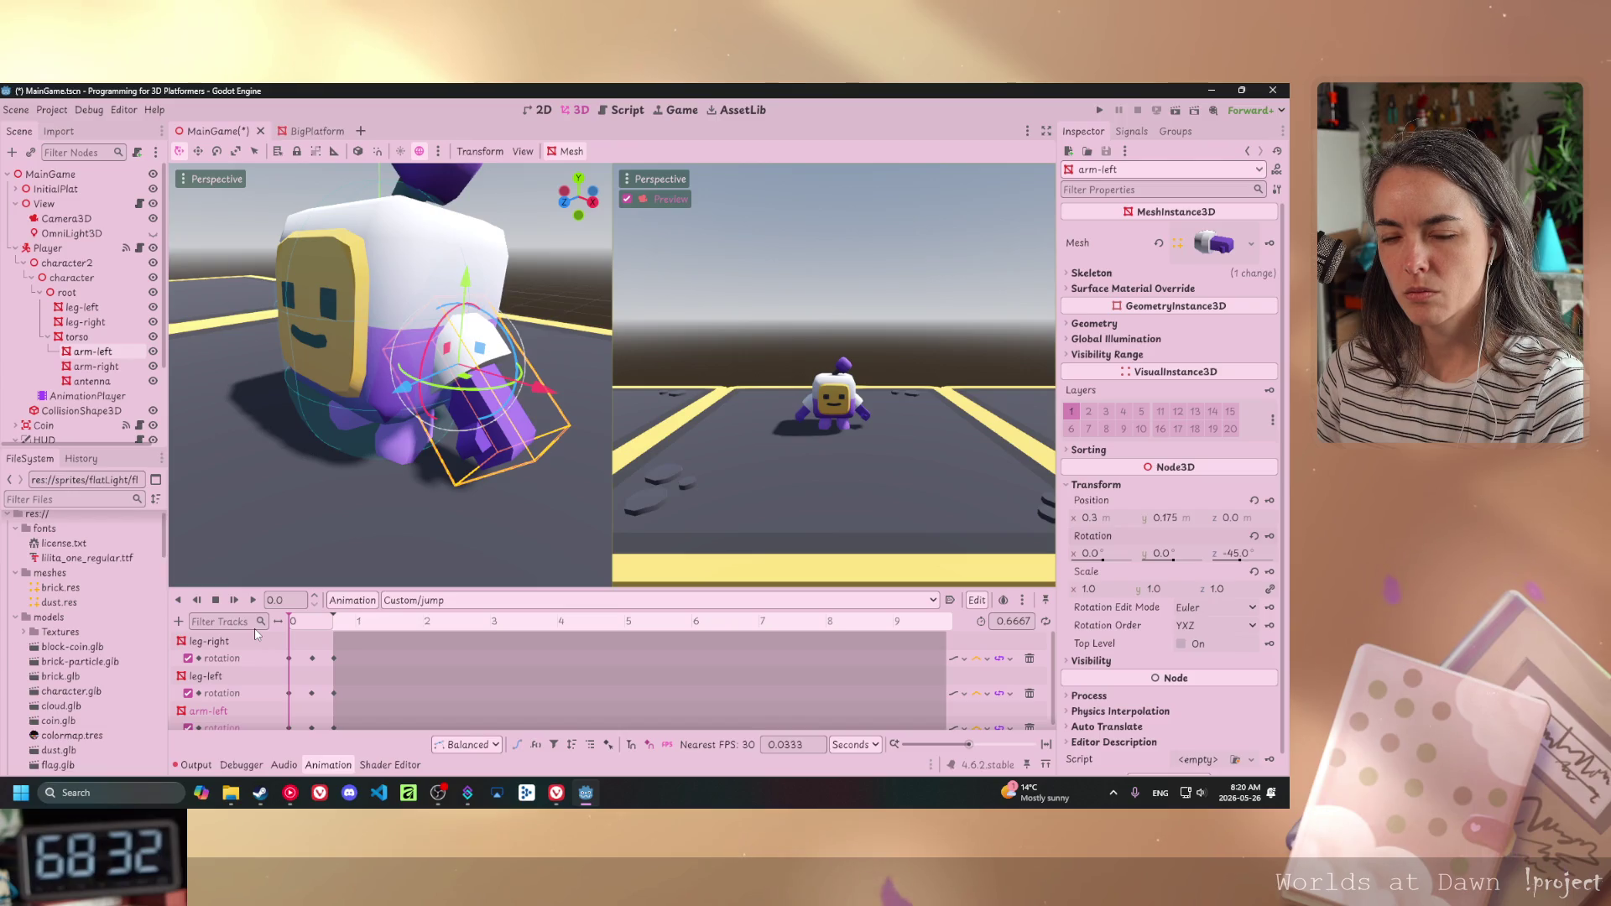
pyautogui.click(314, 638)
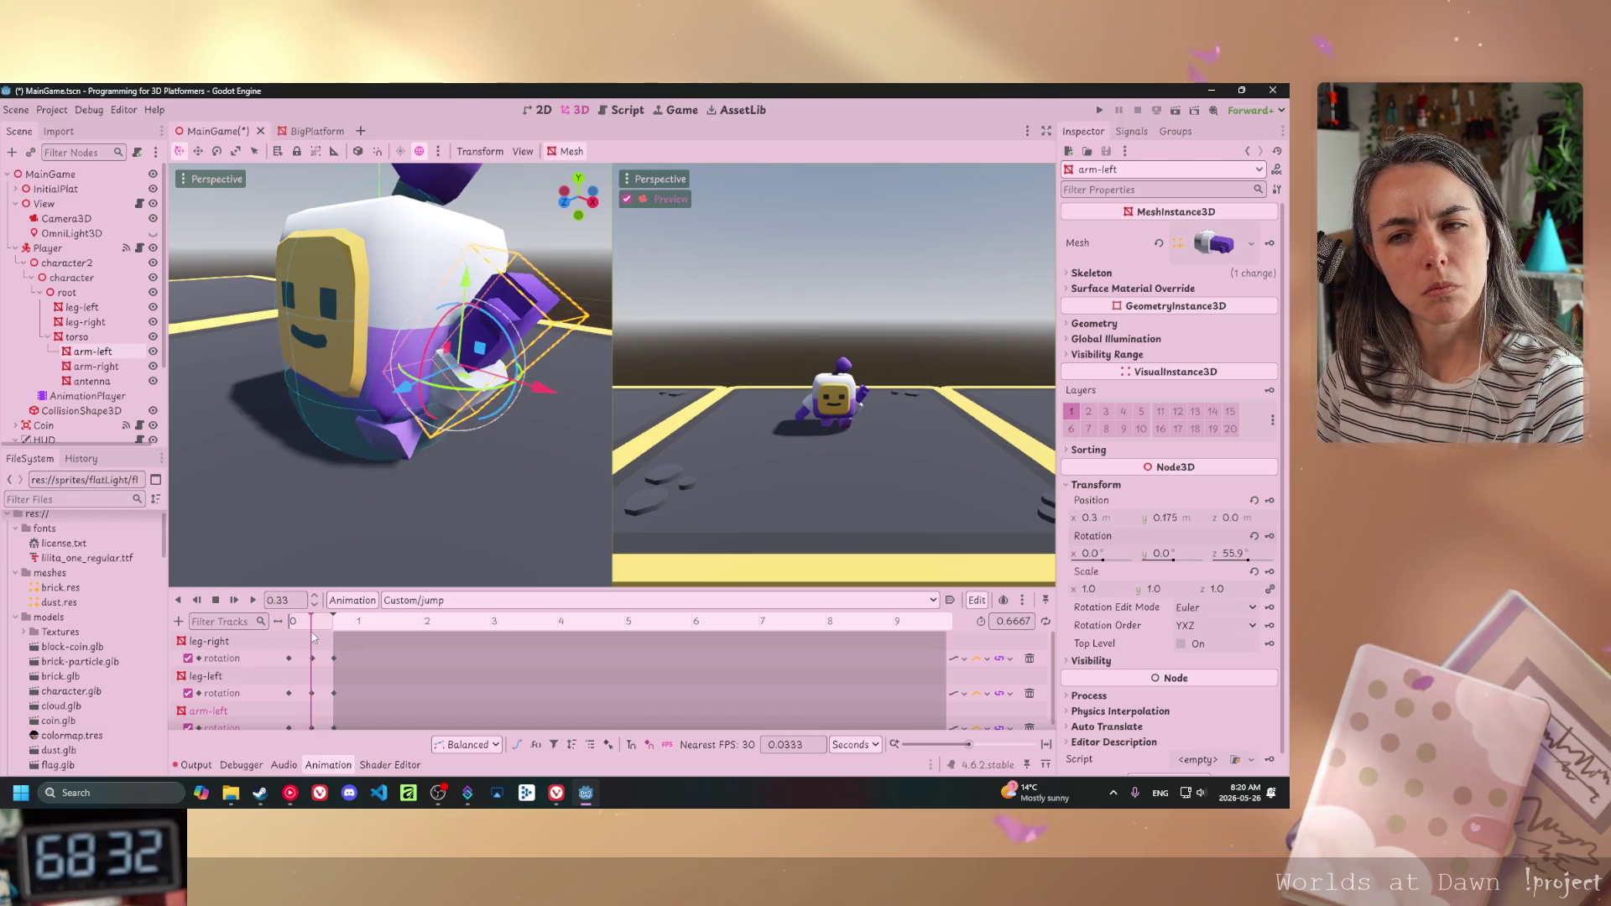
pyautogui.click(333, 636)
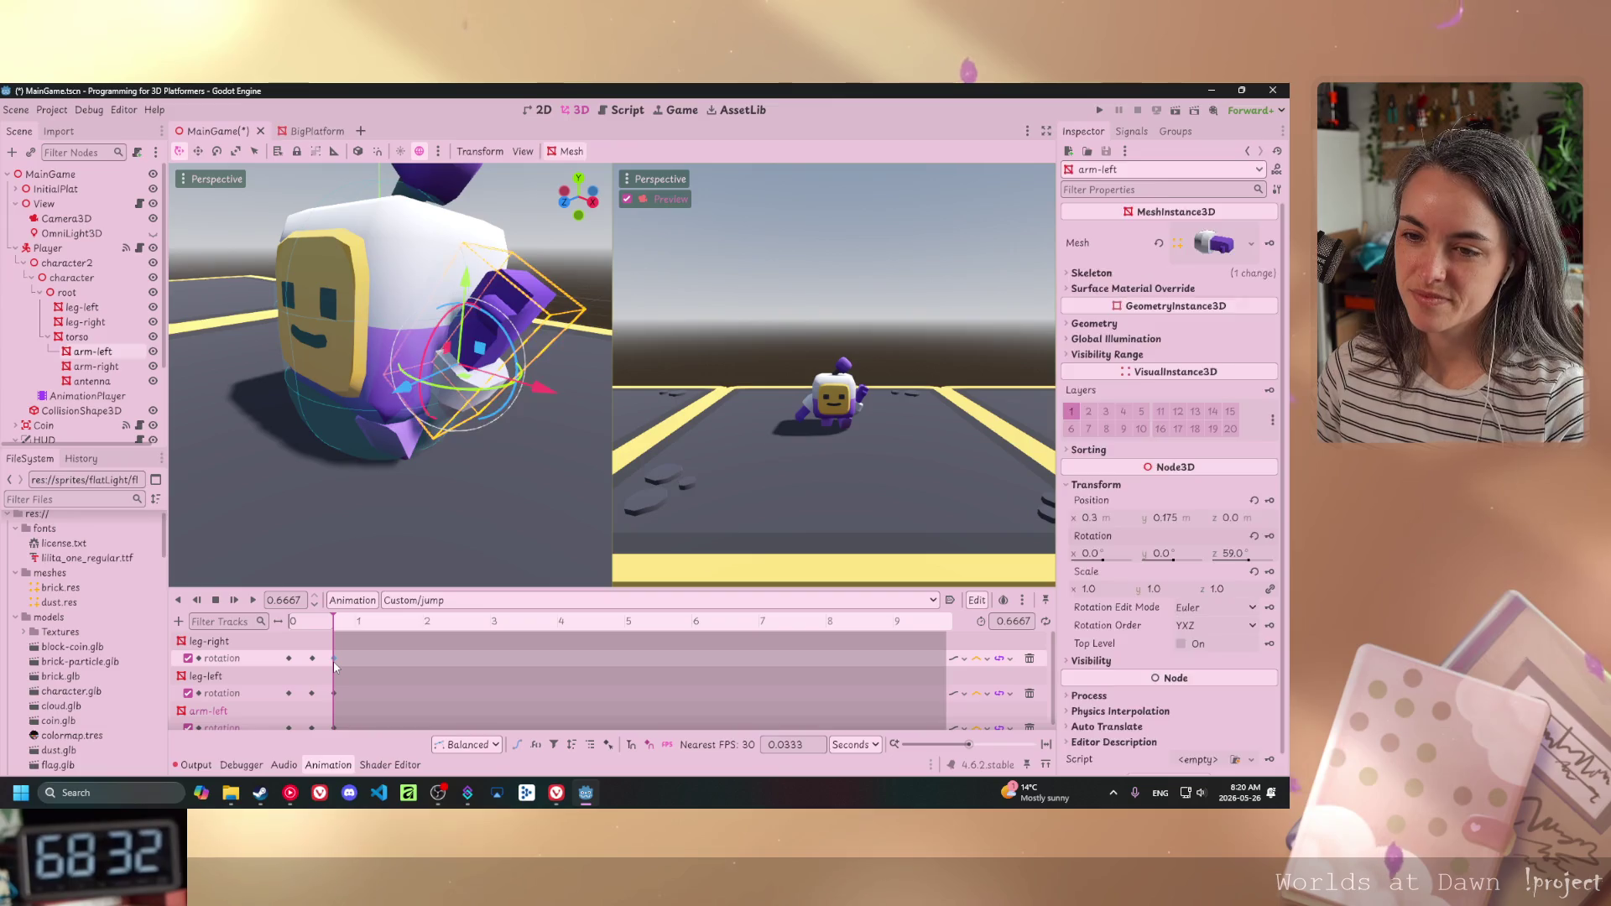
# - Select the time-0 rotation keys on both leg-right and leg-left
pyautogui.click(334, 659)
pyautogui.click(336, 692)
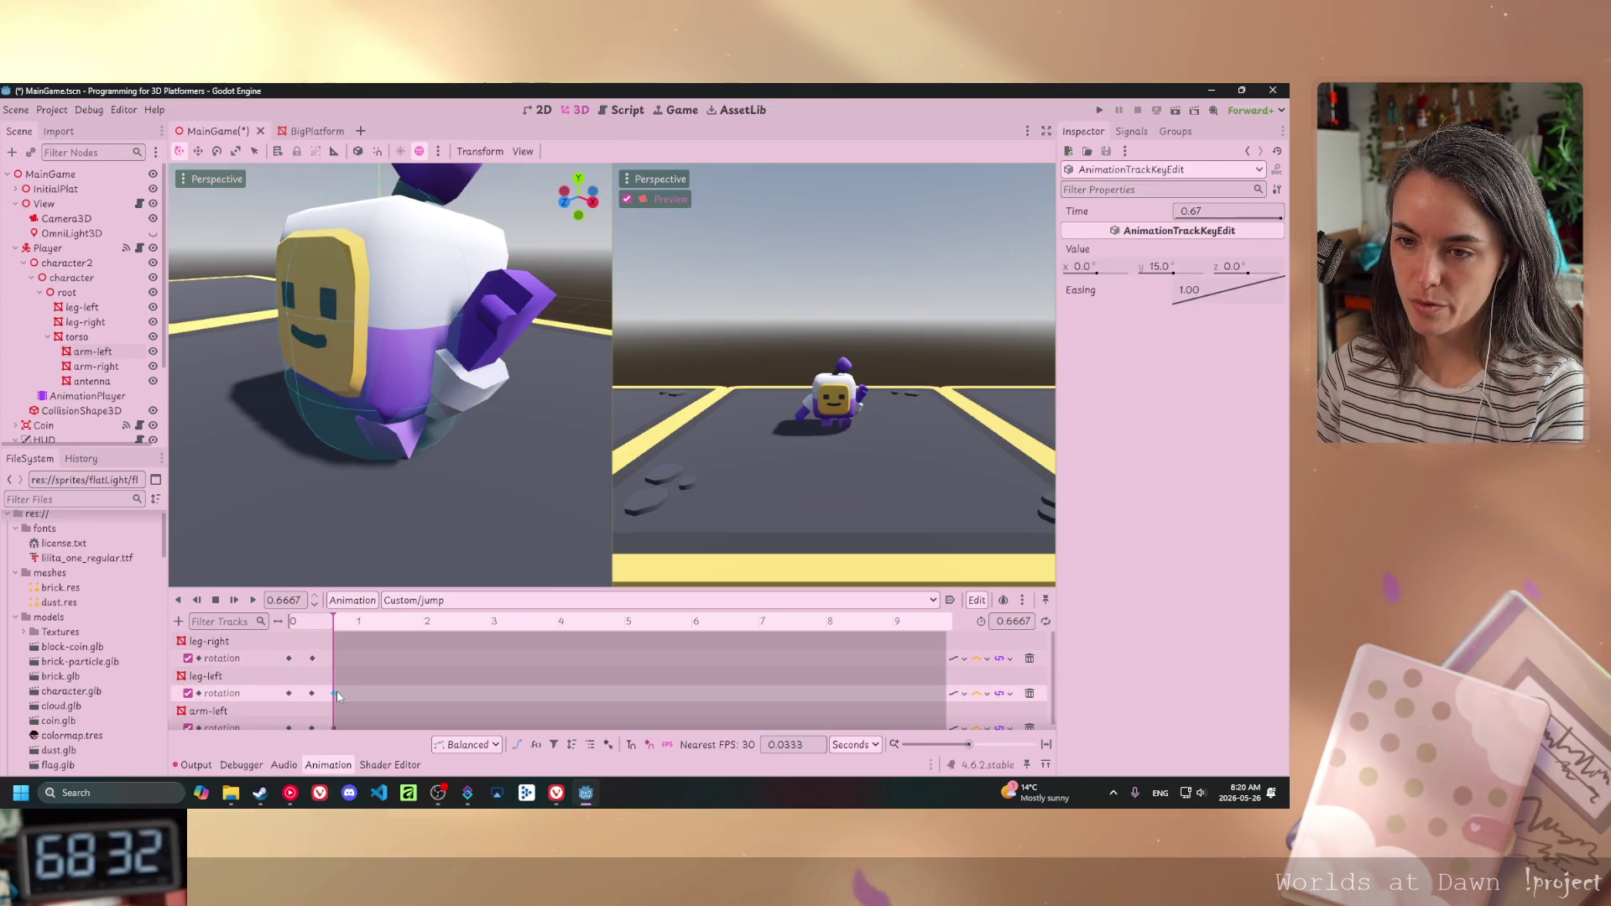
pyautogui.click(288, 657)
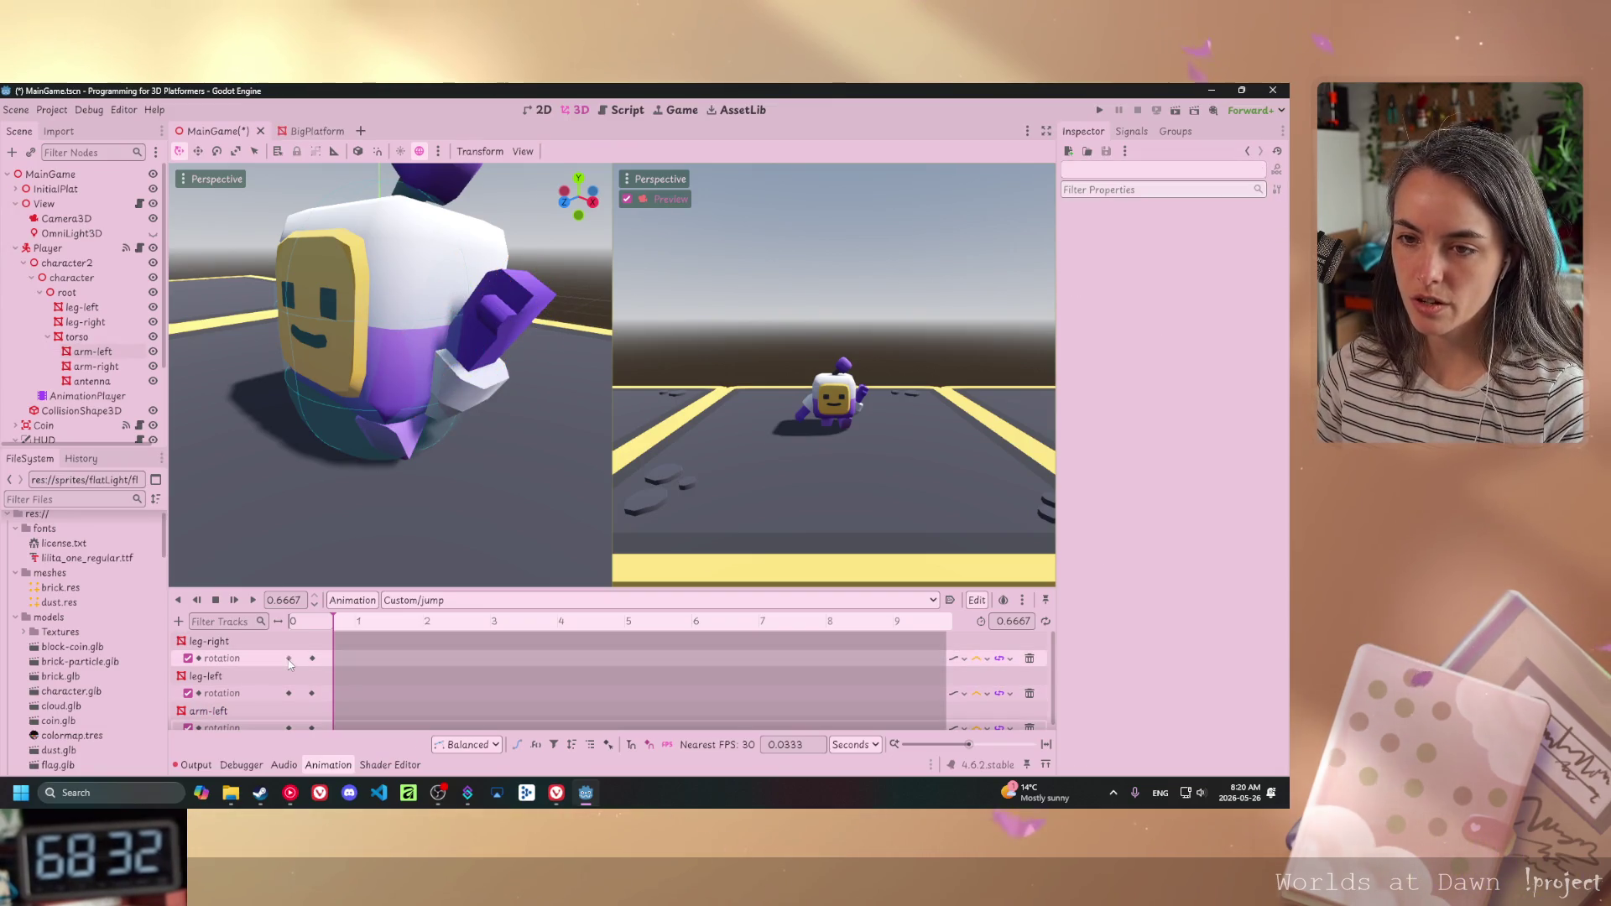
pyautogui.keyDown('shift'); pyautogui.click(289, 693); pyautogui.keyUp('shift')
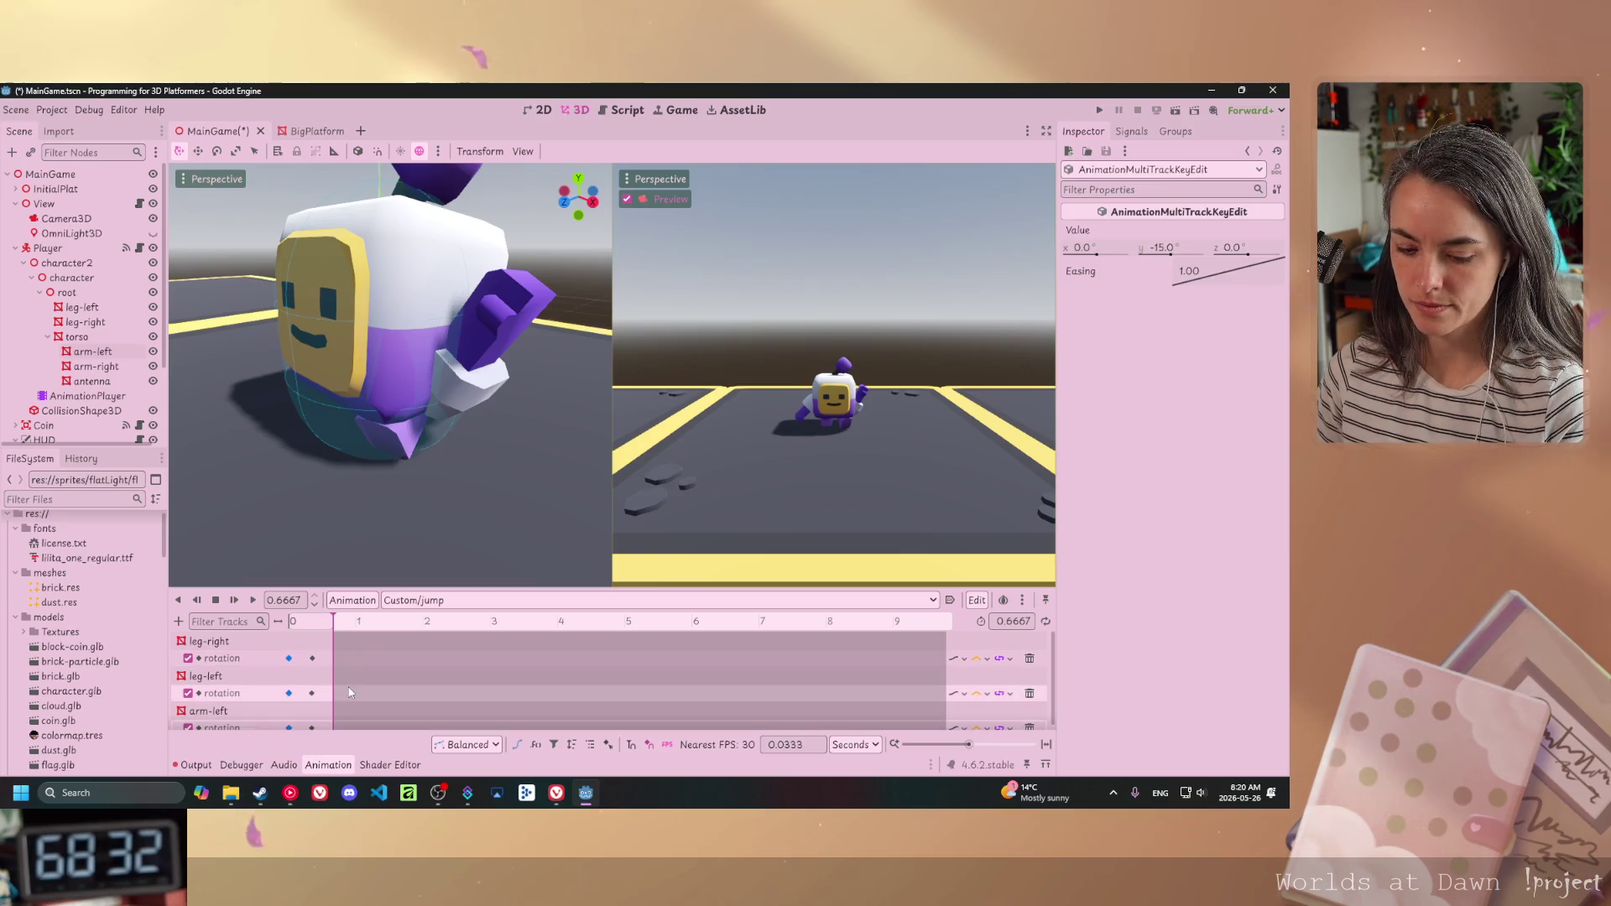
pyautogui.rightClick(289, 659)
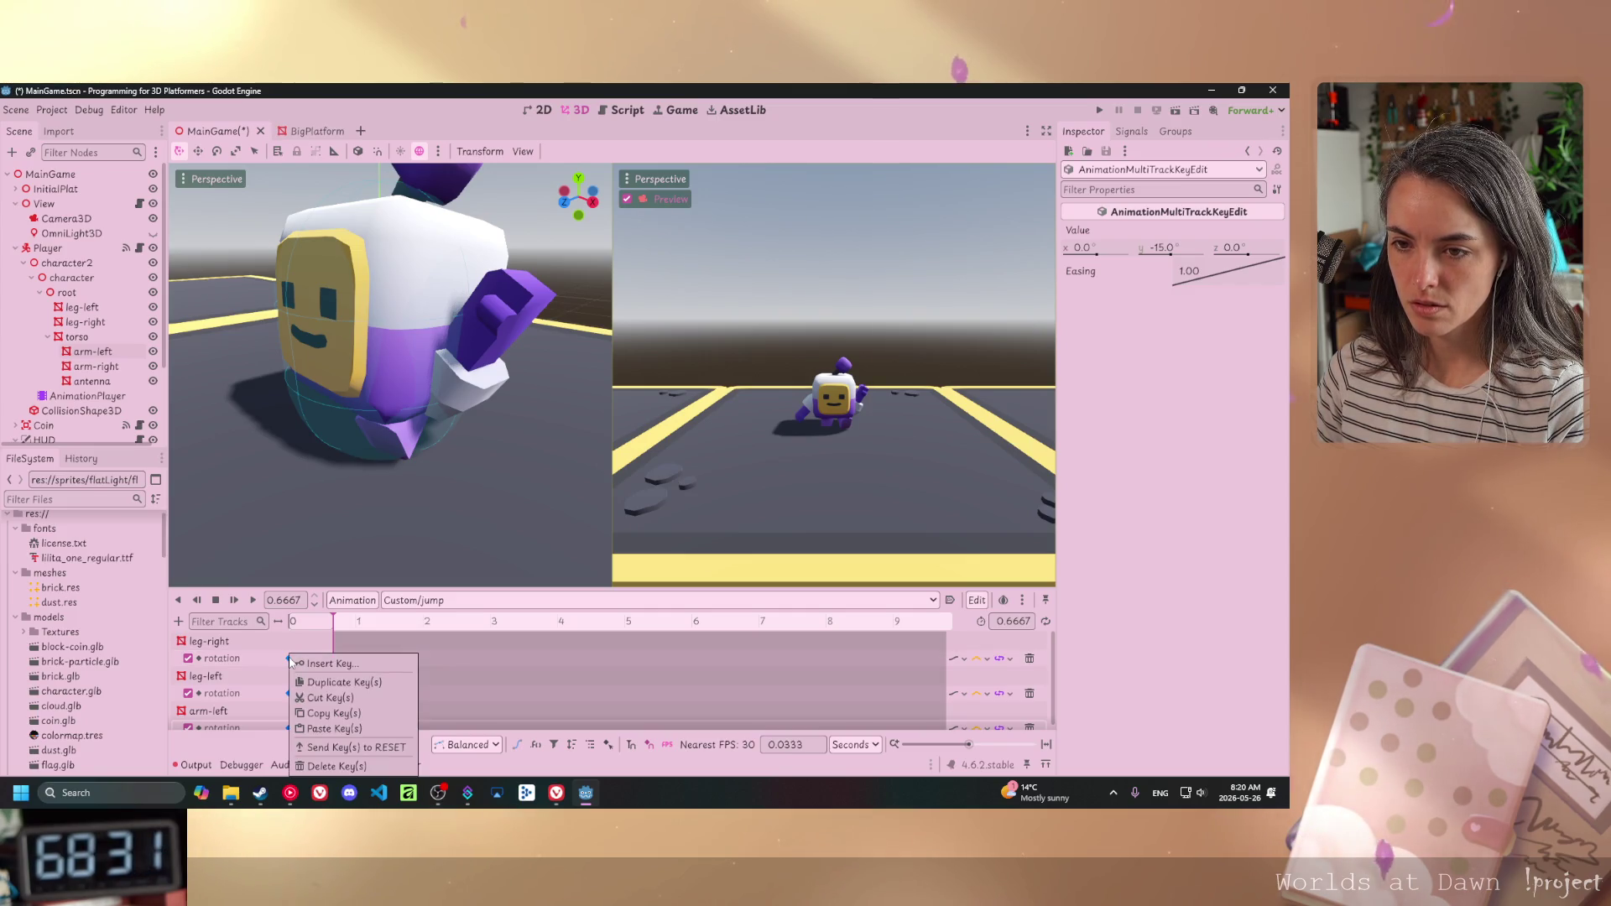
pyautogui.press('Escape')
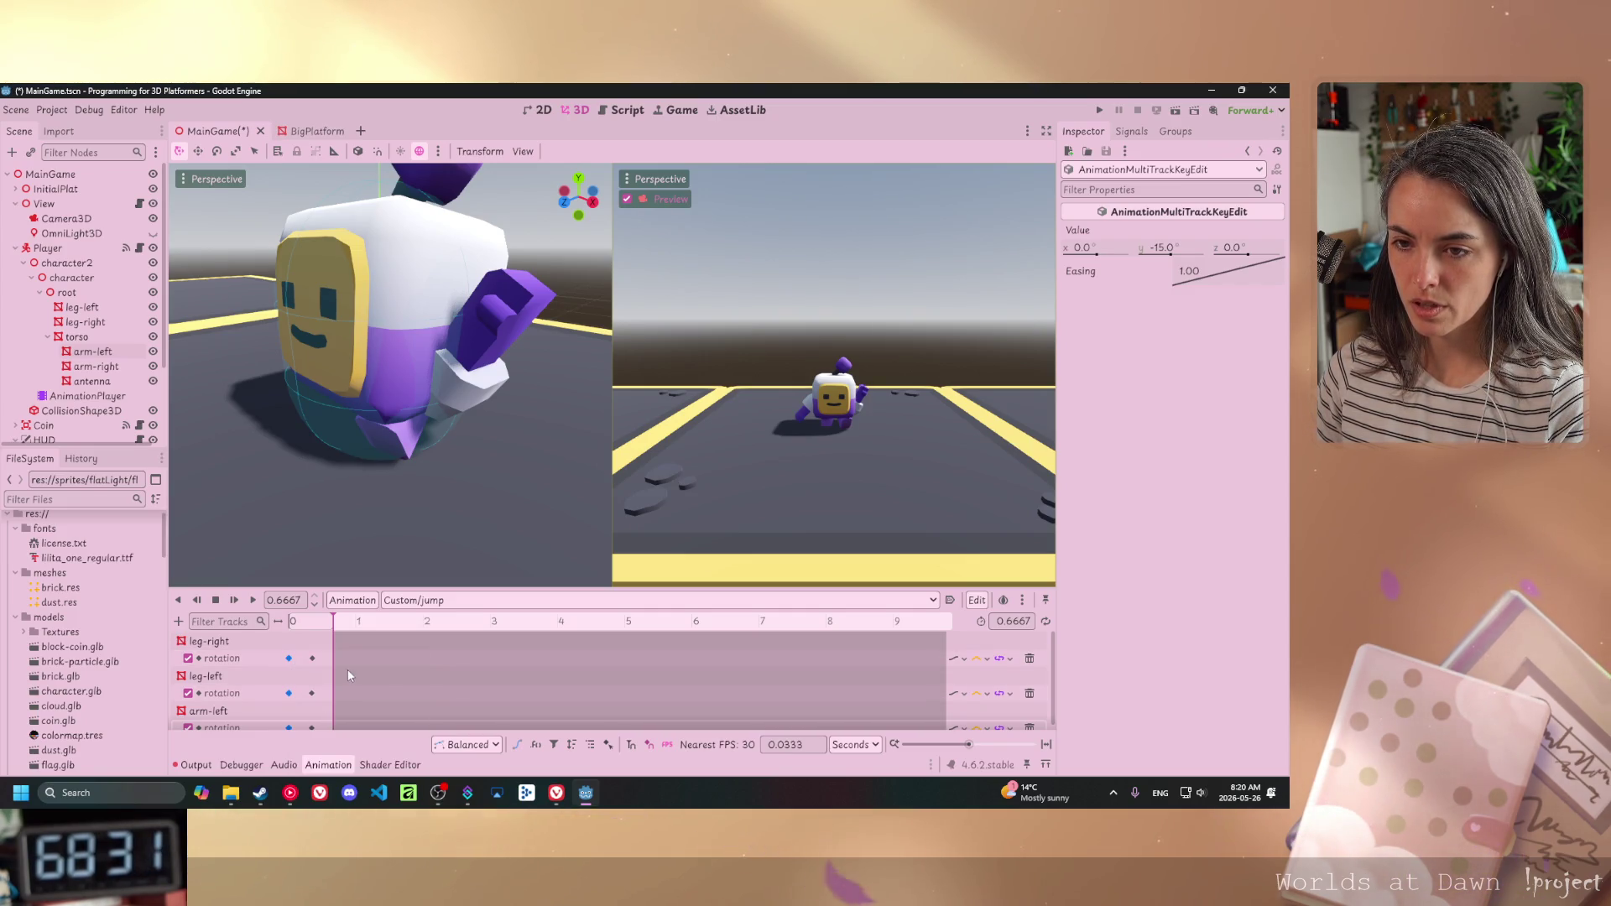
# - Paste the leg keys at the 0.6667 s end, align them, then switch to the browser
pyautogui.rightClick(335, 659)
pyautogui.click(369, 676)
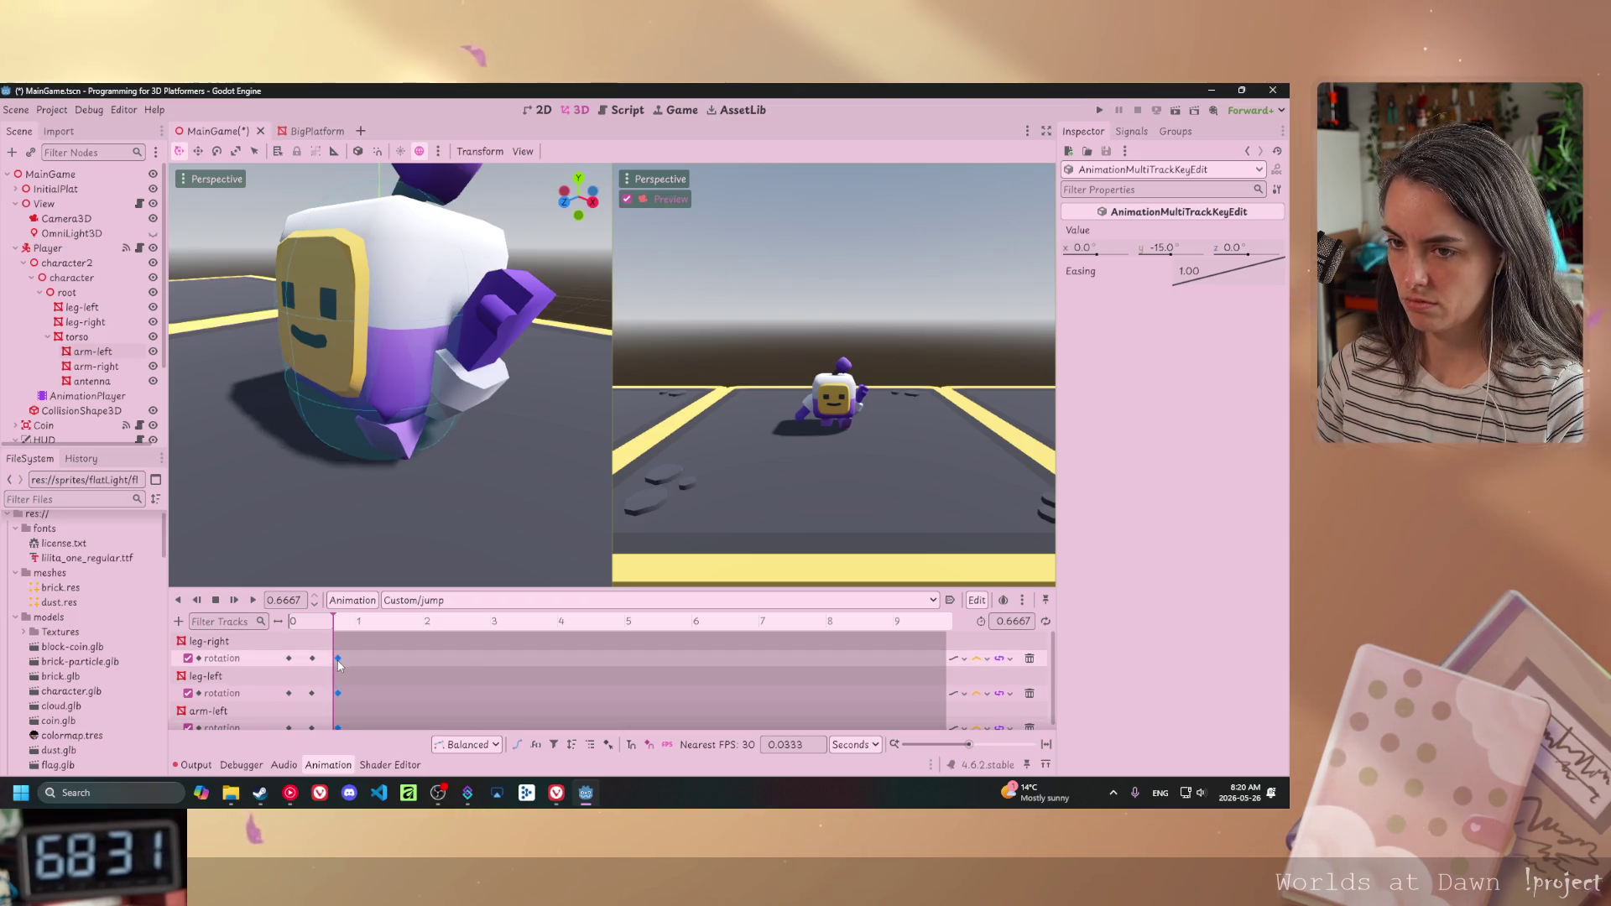
pyautogui.moveTo(340, 665); pyautogui.dragTo(333, 665)
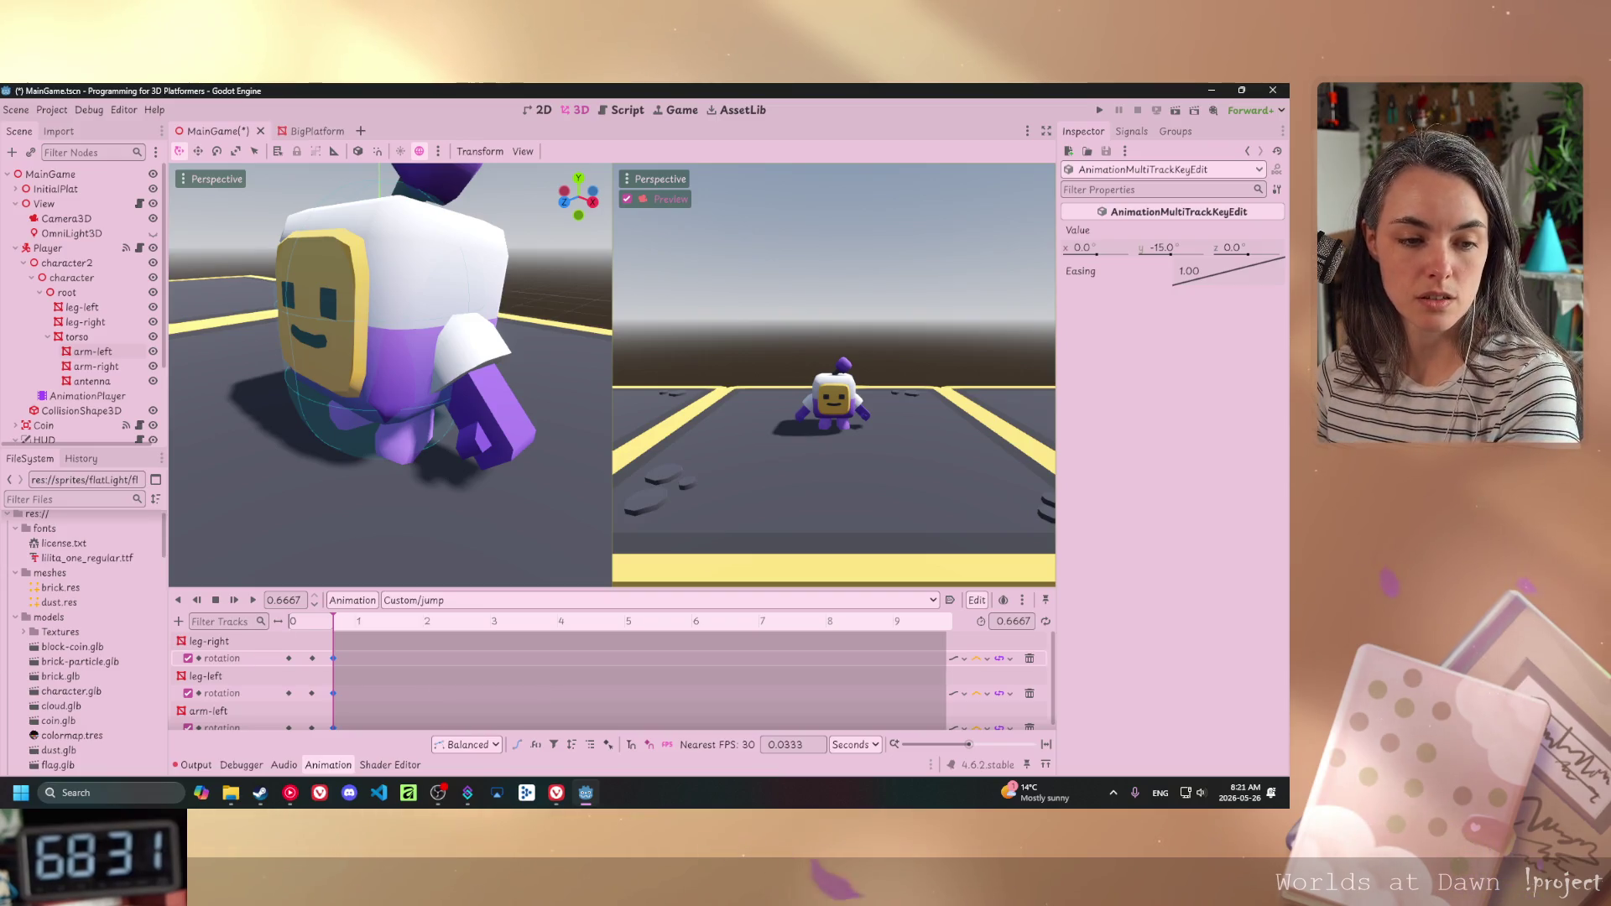
pyautogui.hotkey('alt', 'Tab')
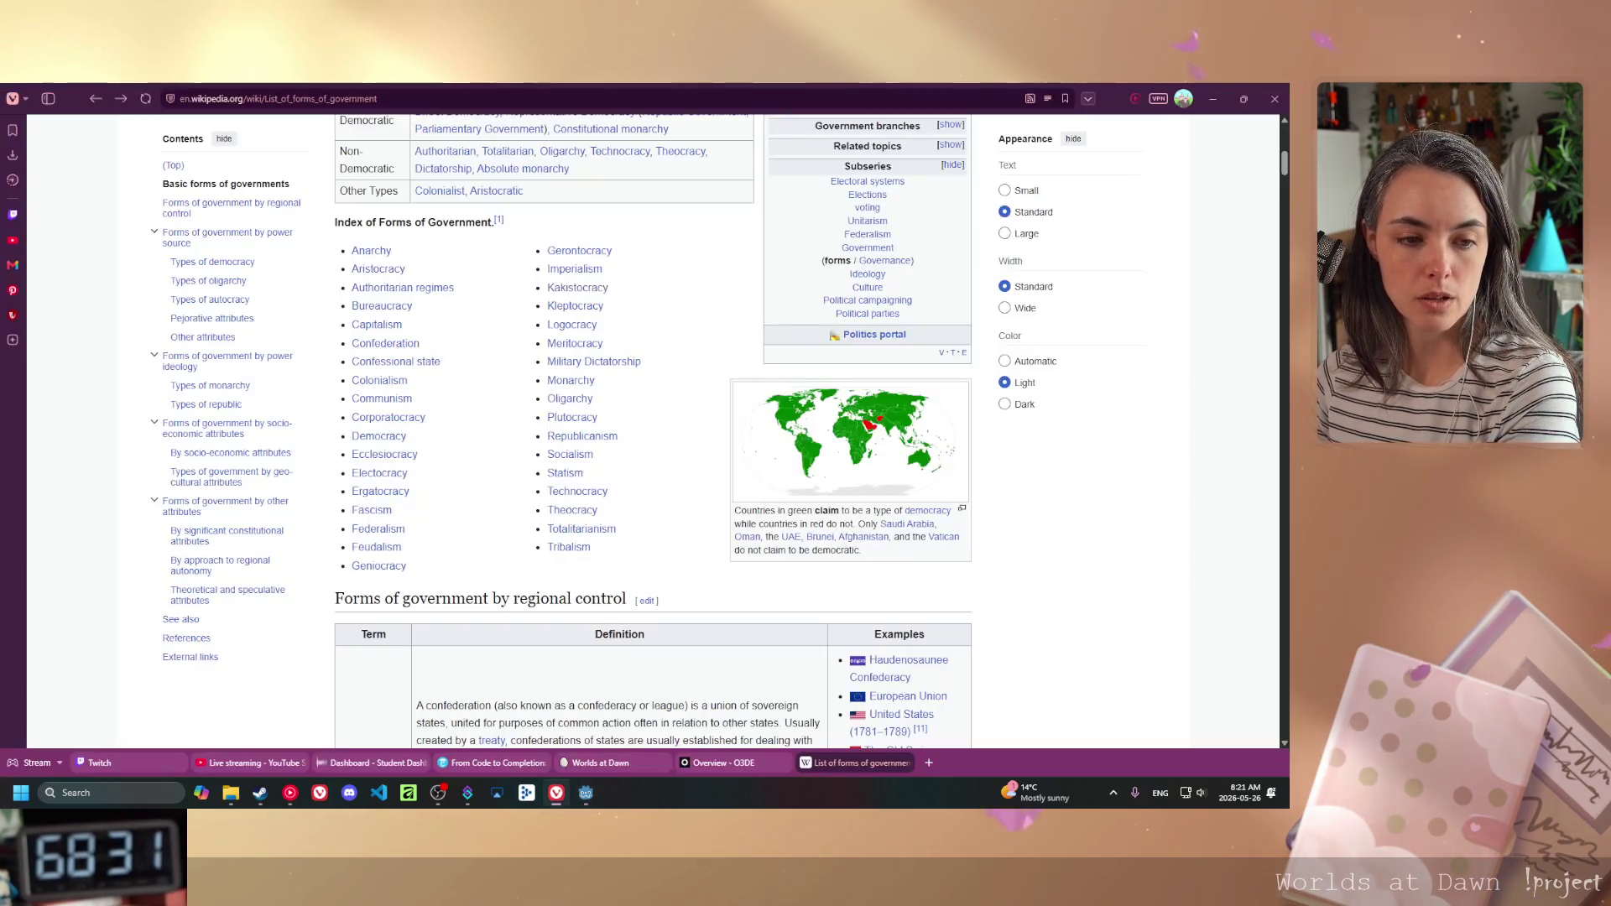
# - Switch from the Vivaldi browser back to the Godot editor
pyautogui.hotkey('alt', 'Tab')
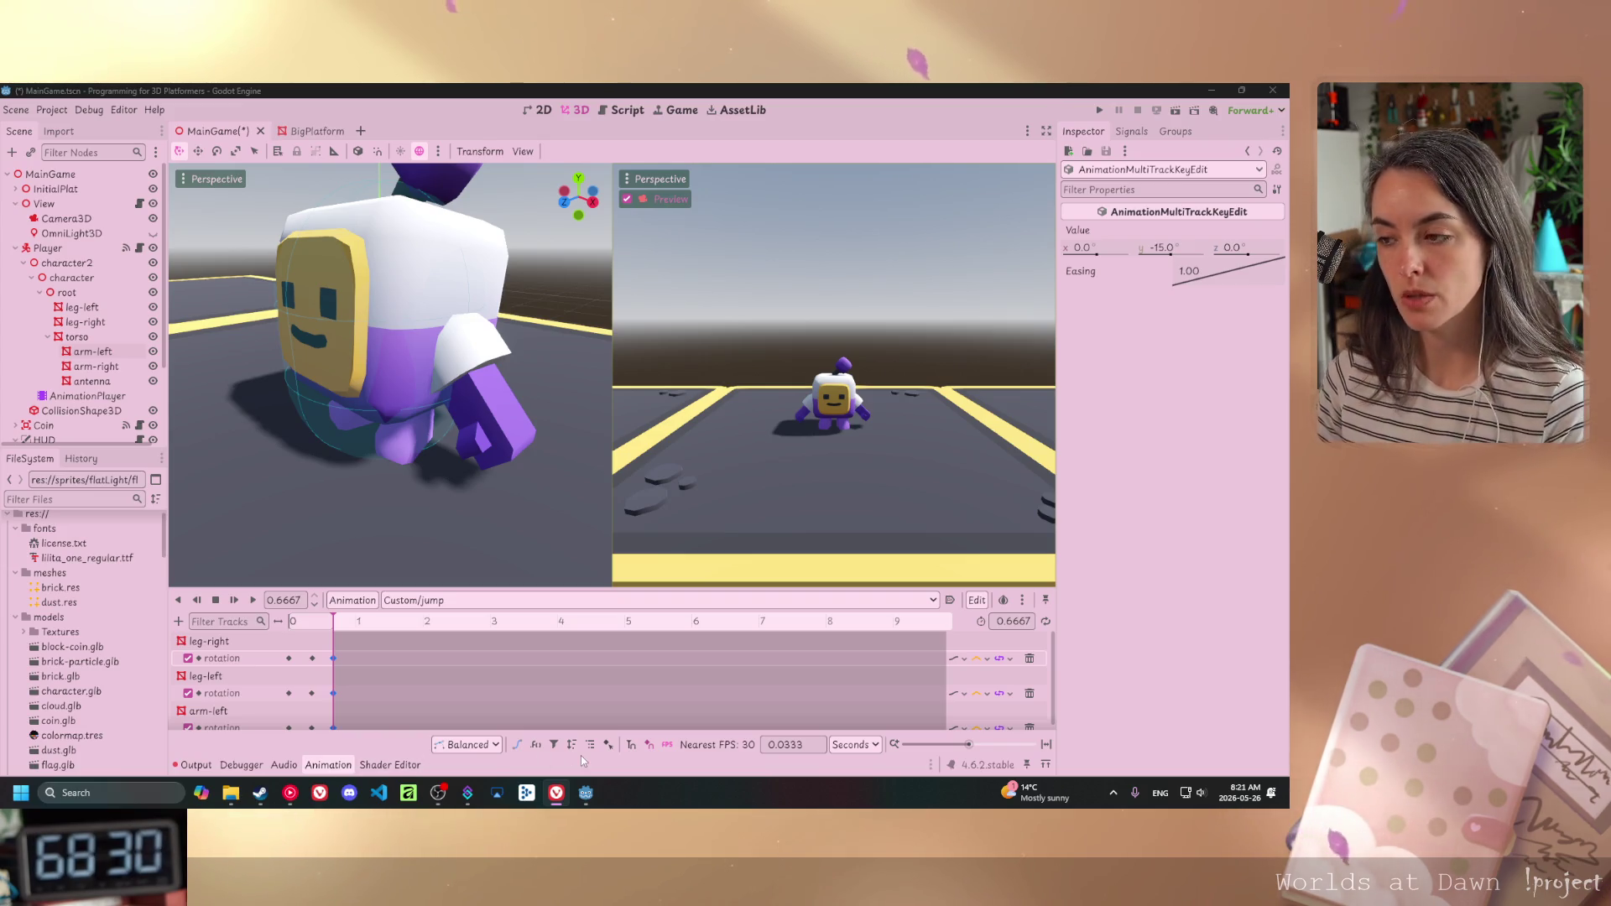
# - Rewind Custom/jump to 0, play it twice, and show the player's animation list
pyautogui.moveTo(333, 621); pyautogui.dragTo(237, 624)
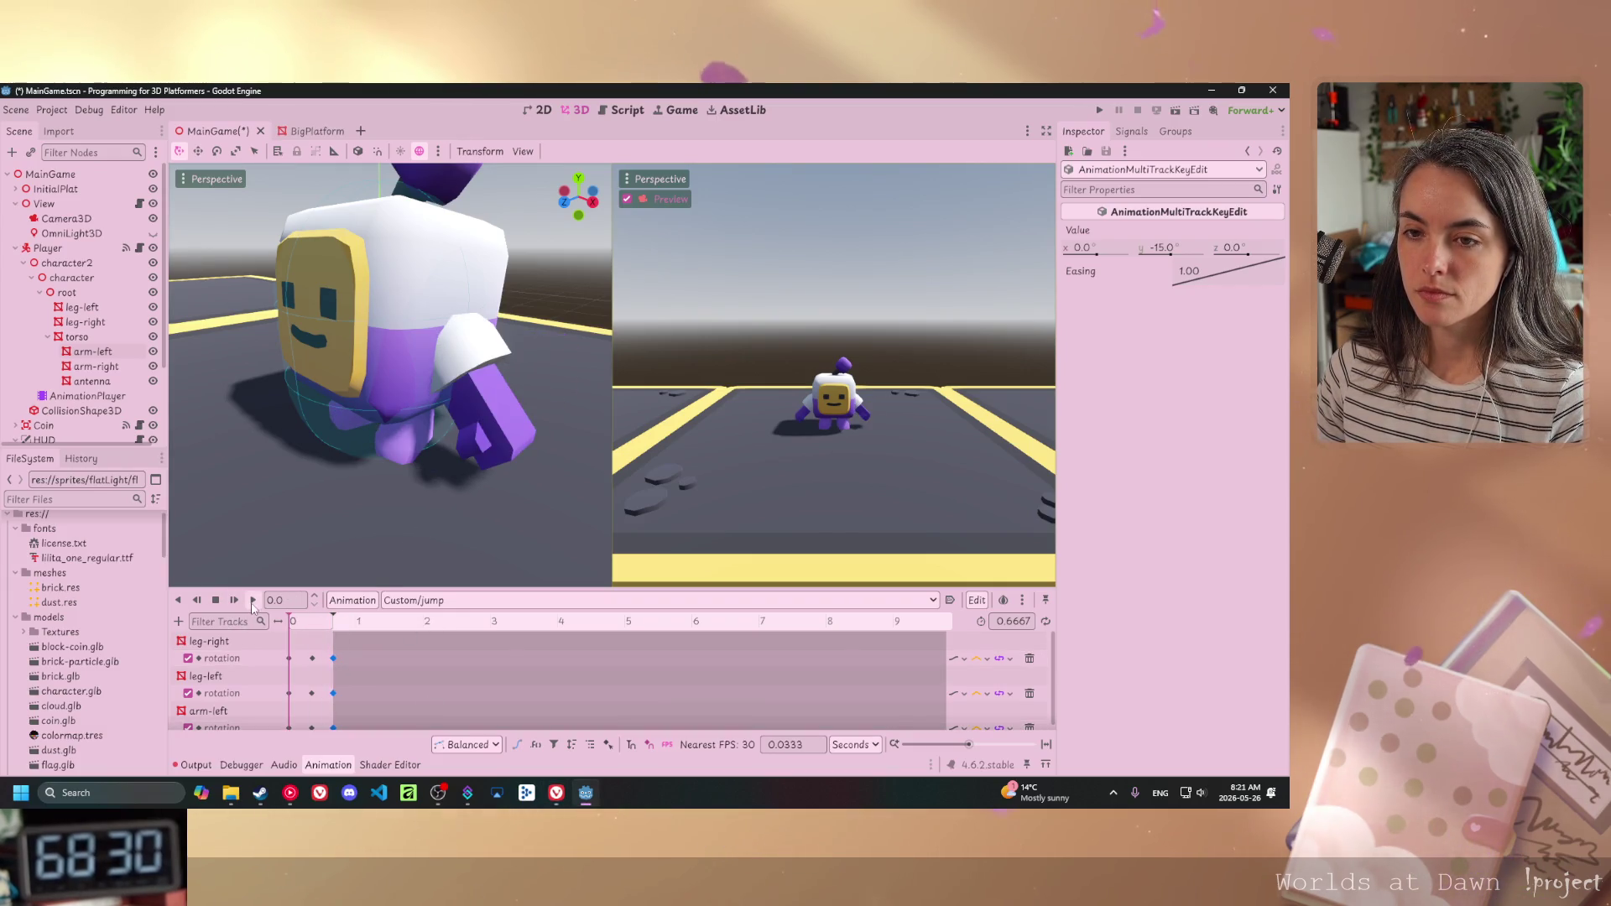
pyautogui.click(253, 601)
pyautogui.click(253, 600)
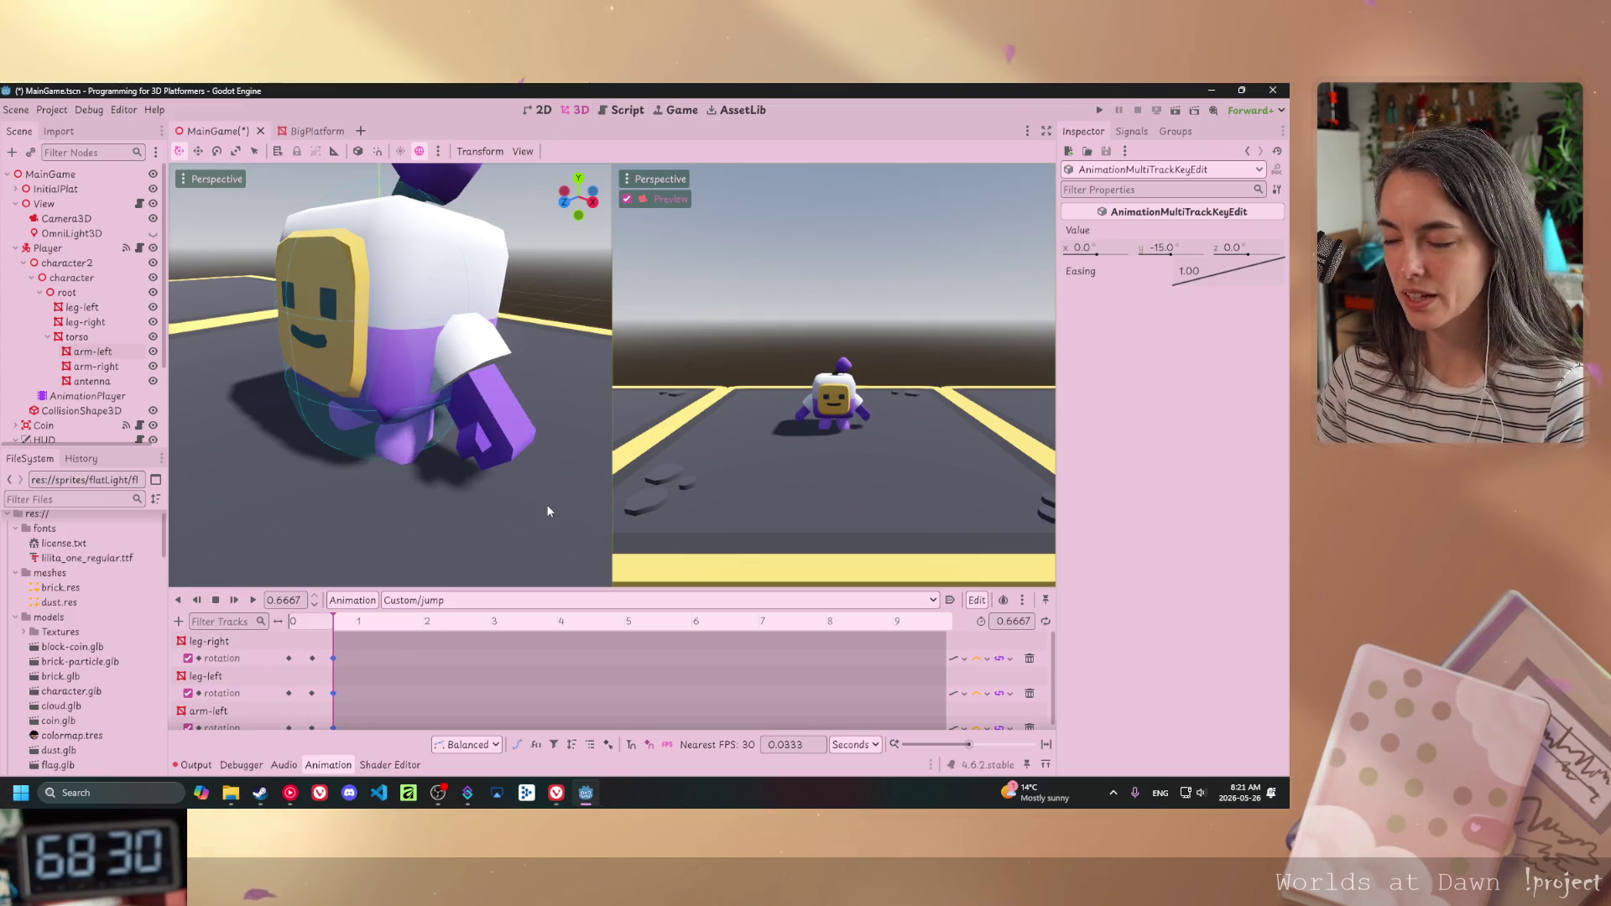
pyautogui.click(804, 600)
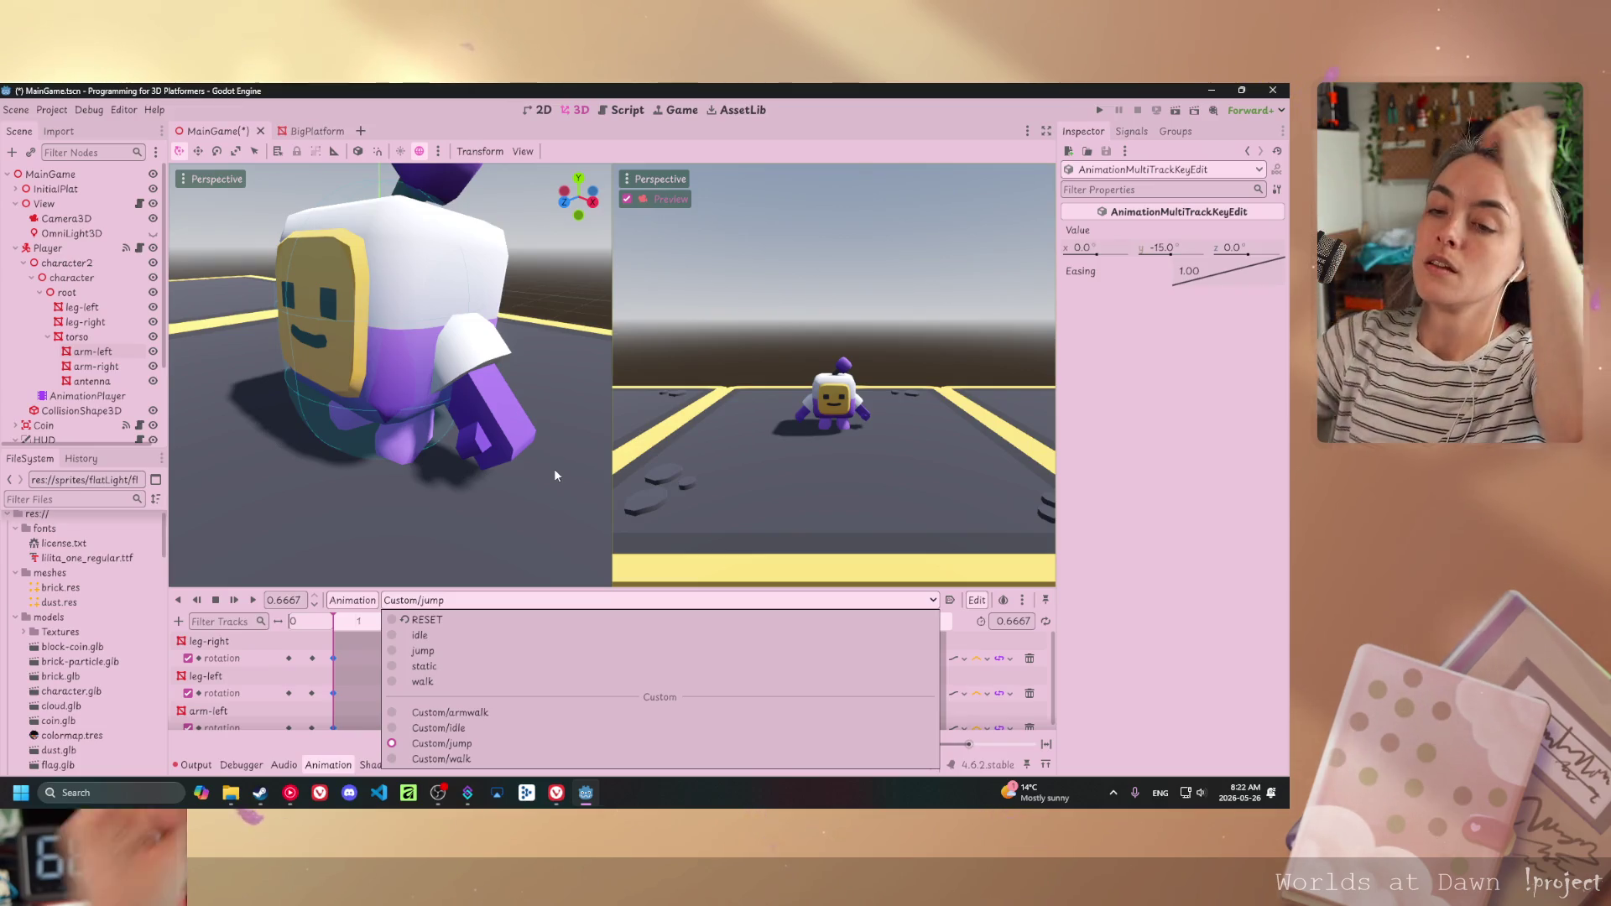
# - Keep Custom/jump selected, select the Player node and open its player.gd script
pyautogui.click(316, 749)
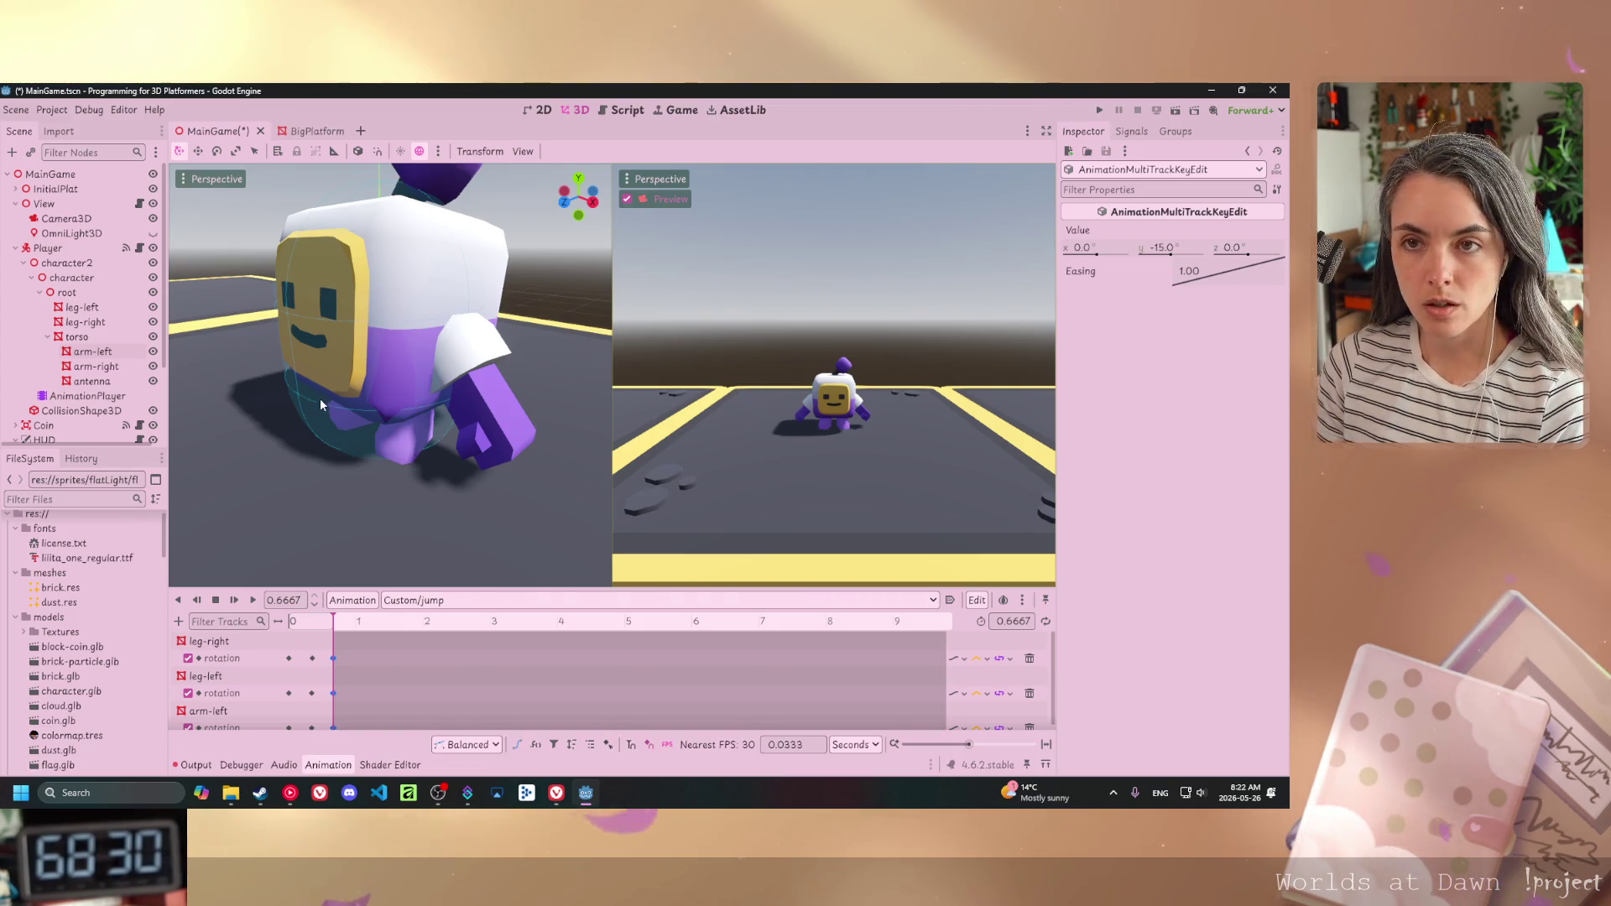
pyautogui.click(84, 248)
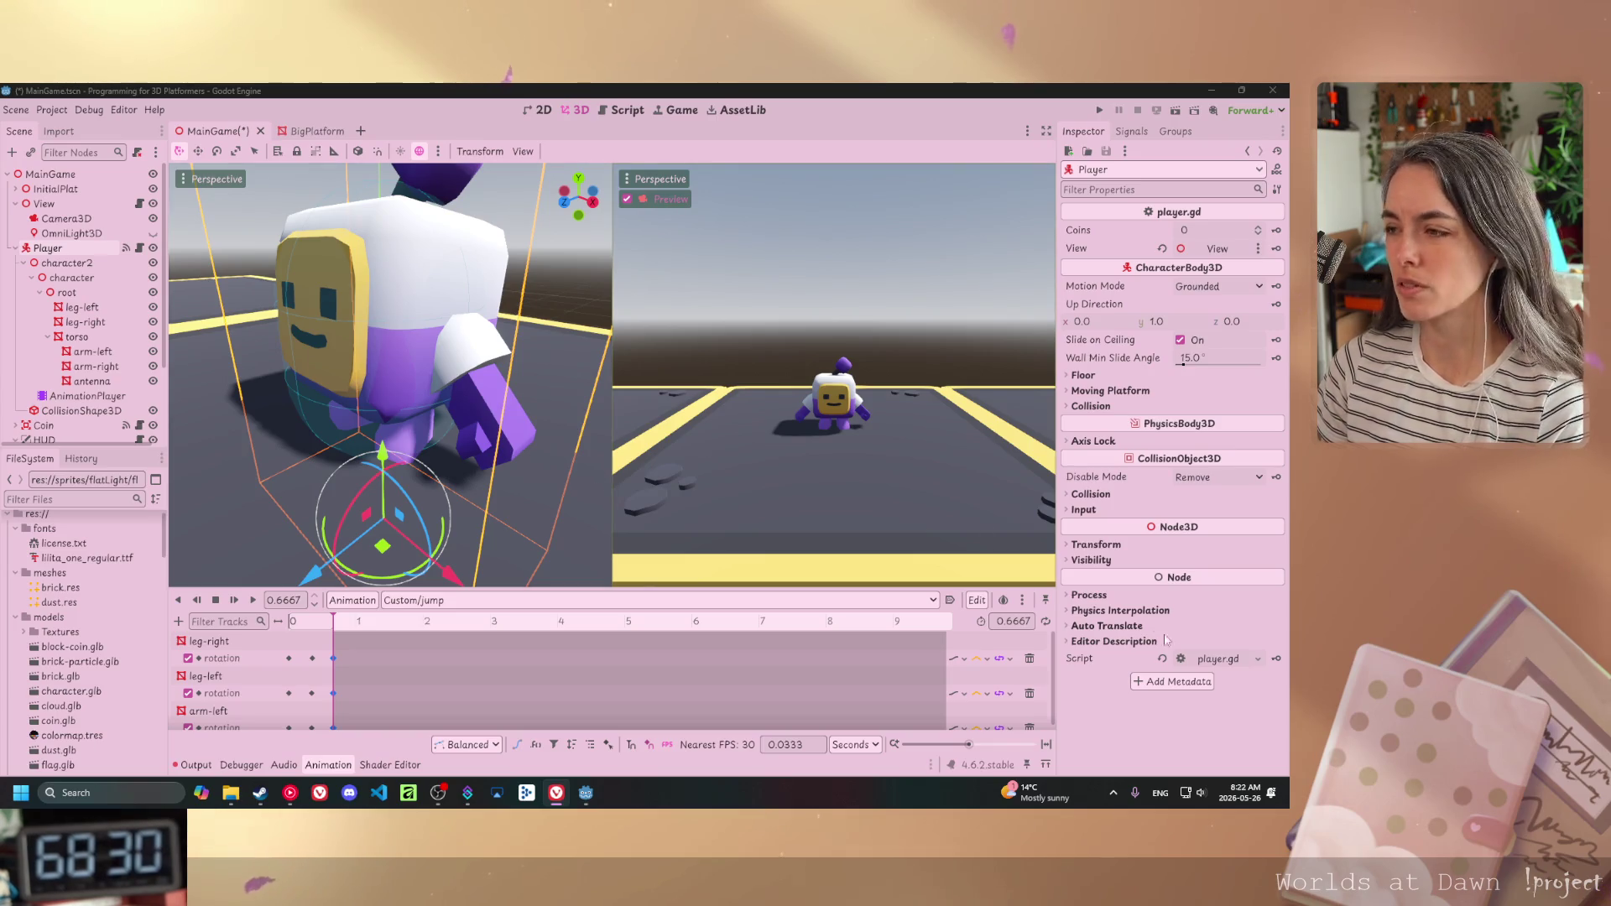
pyautogui.click(1212, 659)
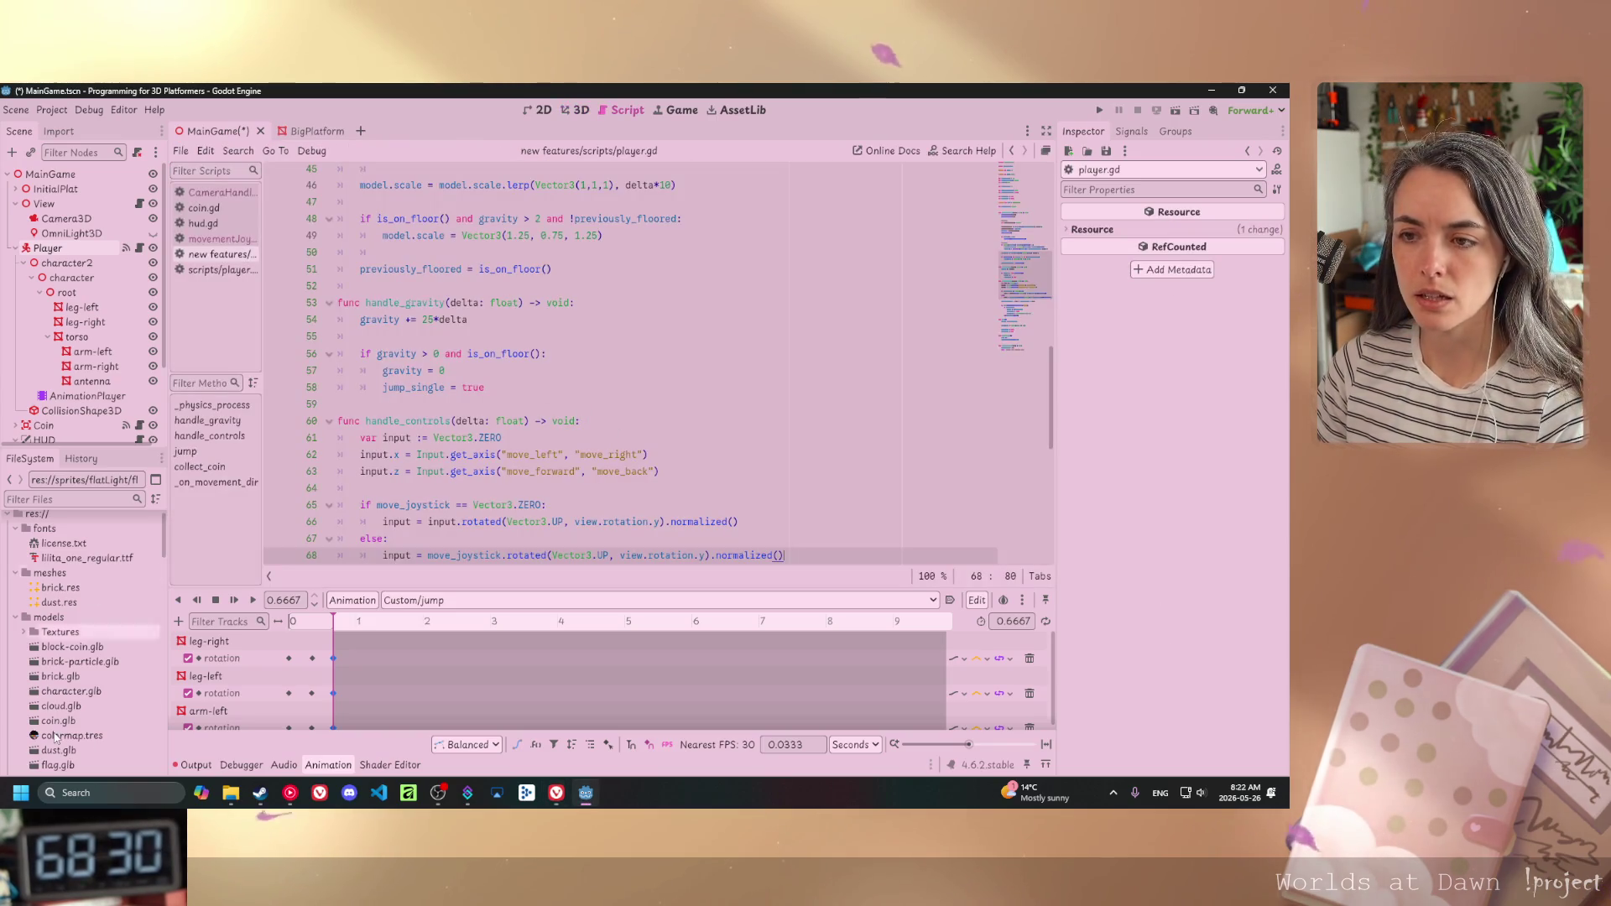
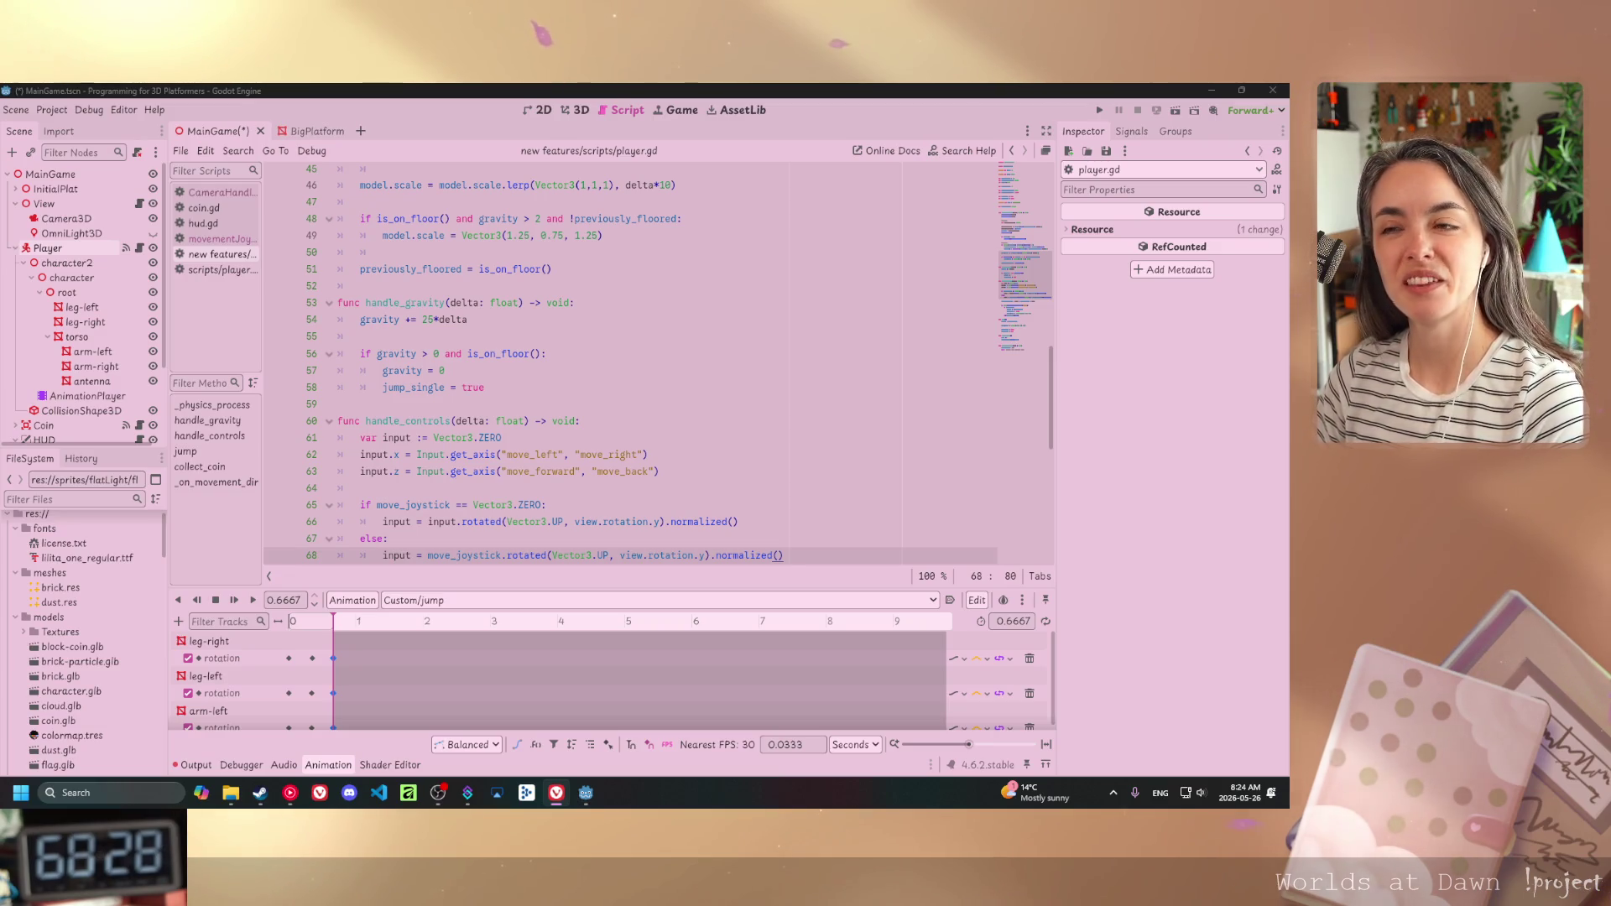
pyautogui.click(701, 455)
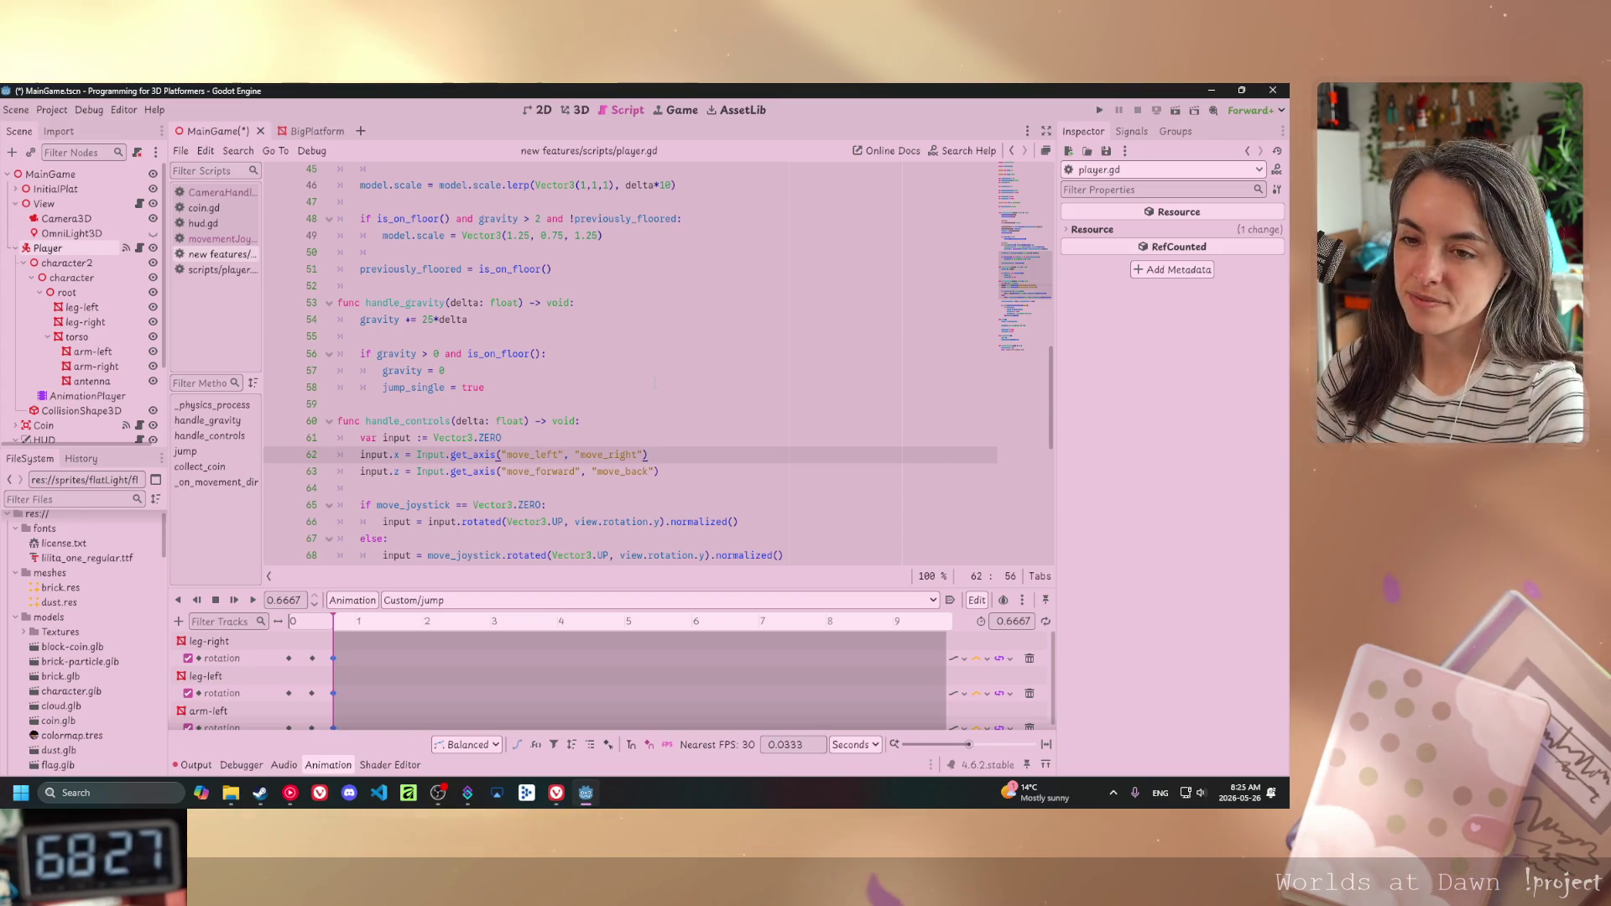
pyautogui.hotkey('alt', 'Tab')
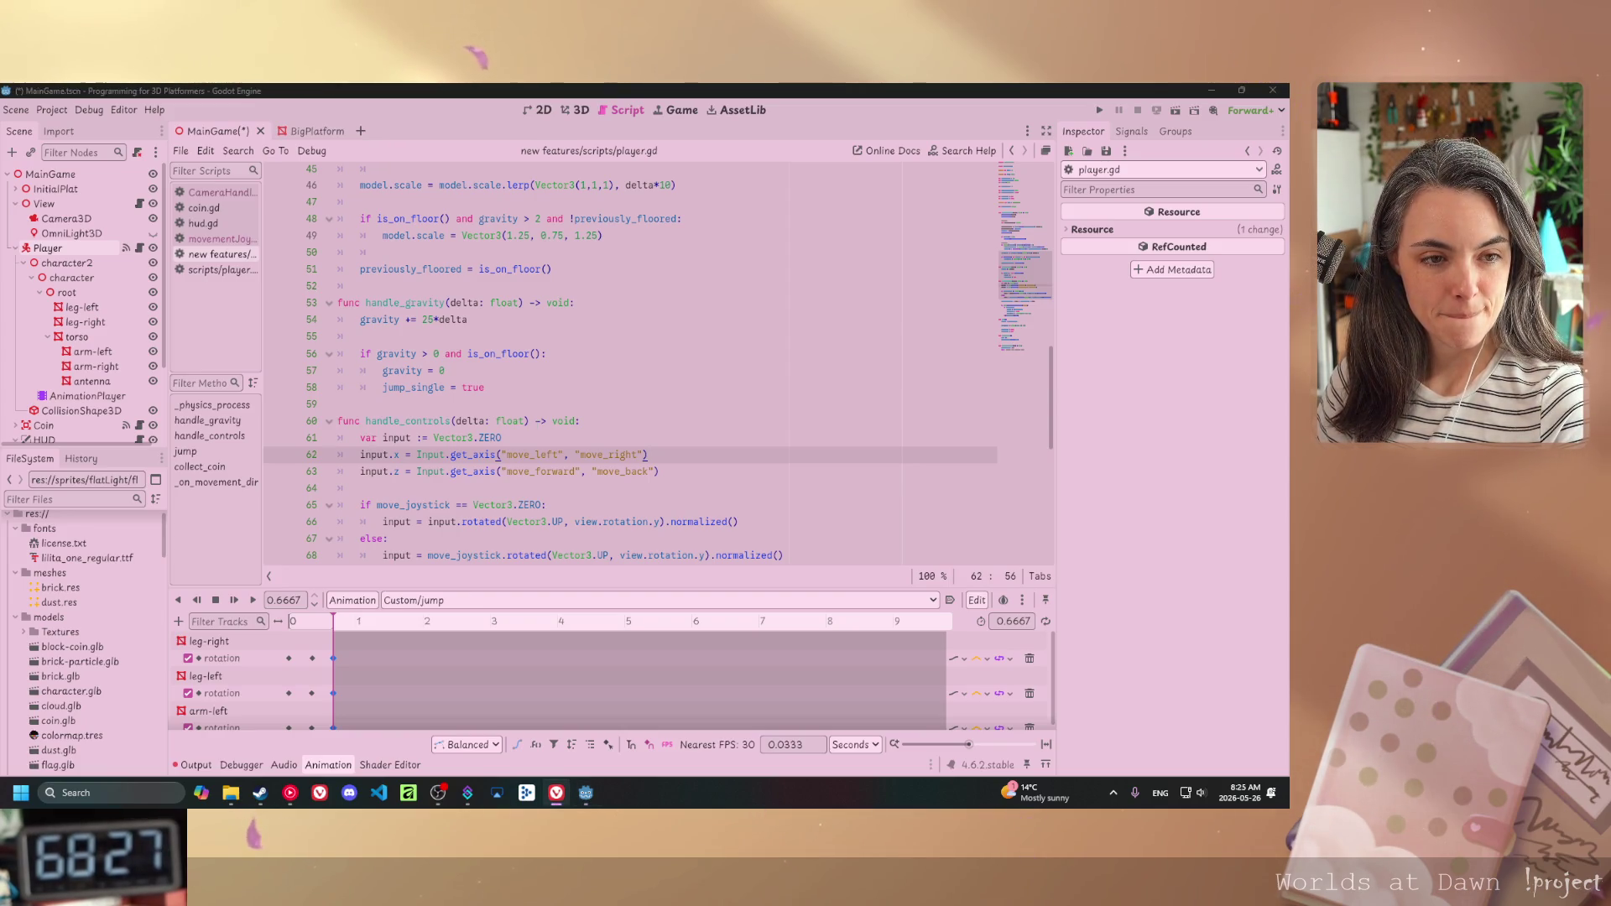
pyautogui.scroll(15, 512, 562)
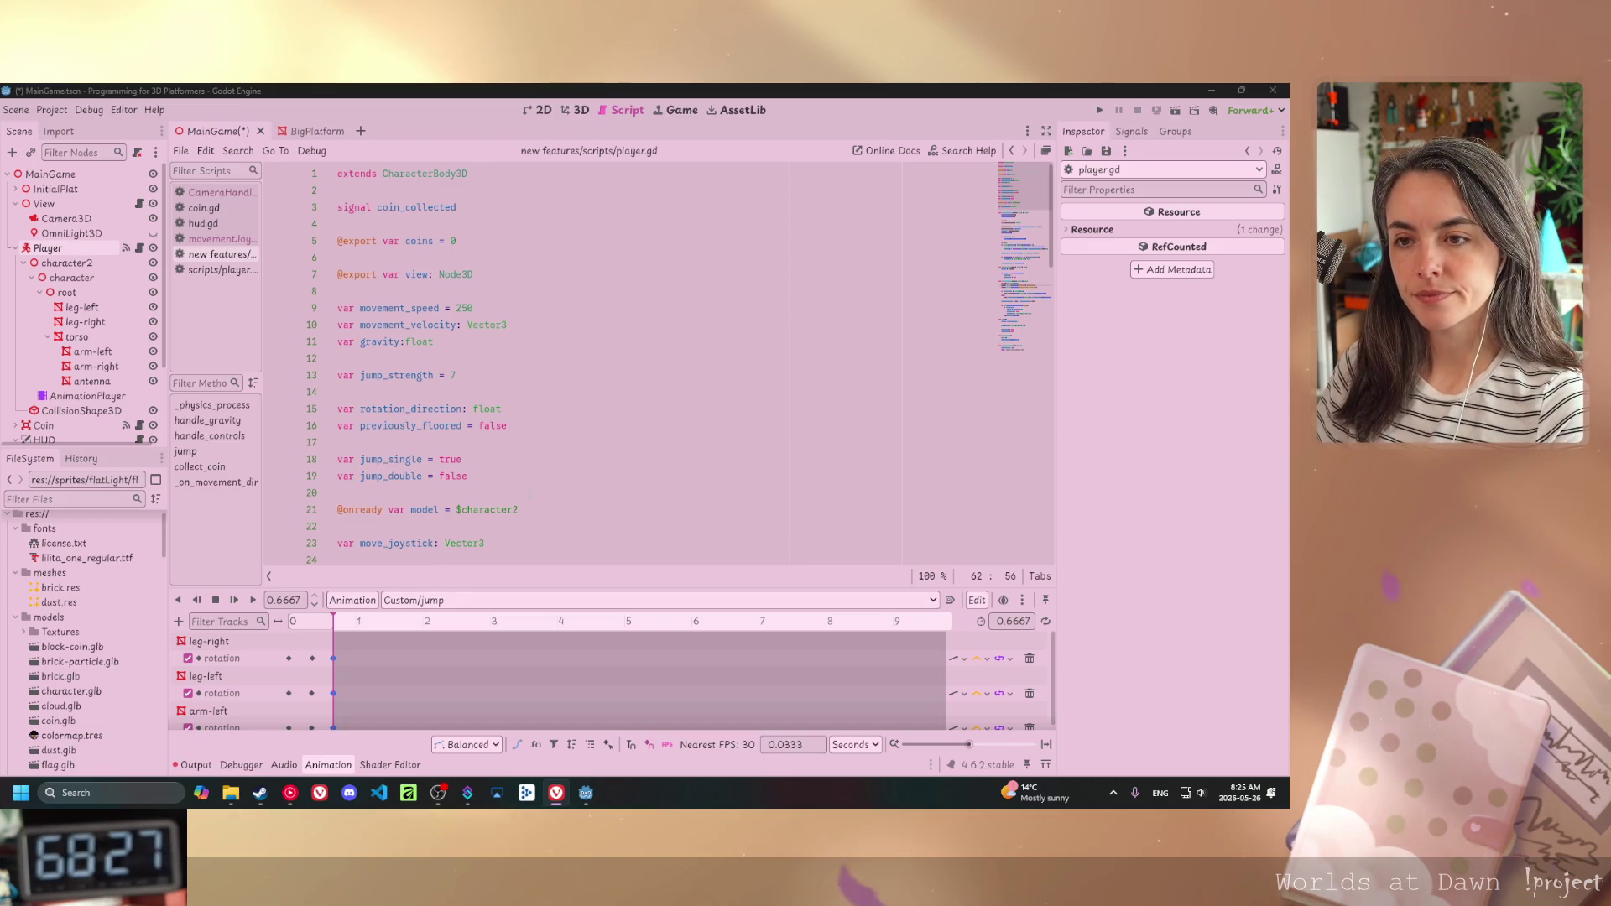
pyautogui.click(530, 510)
pyautogui.press('Return')
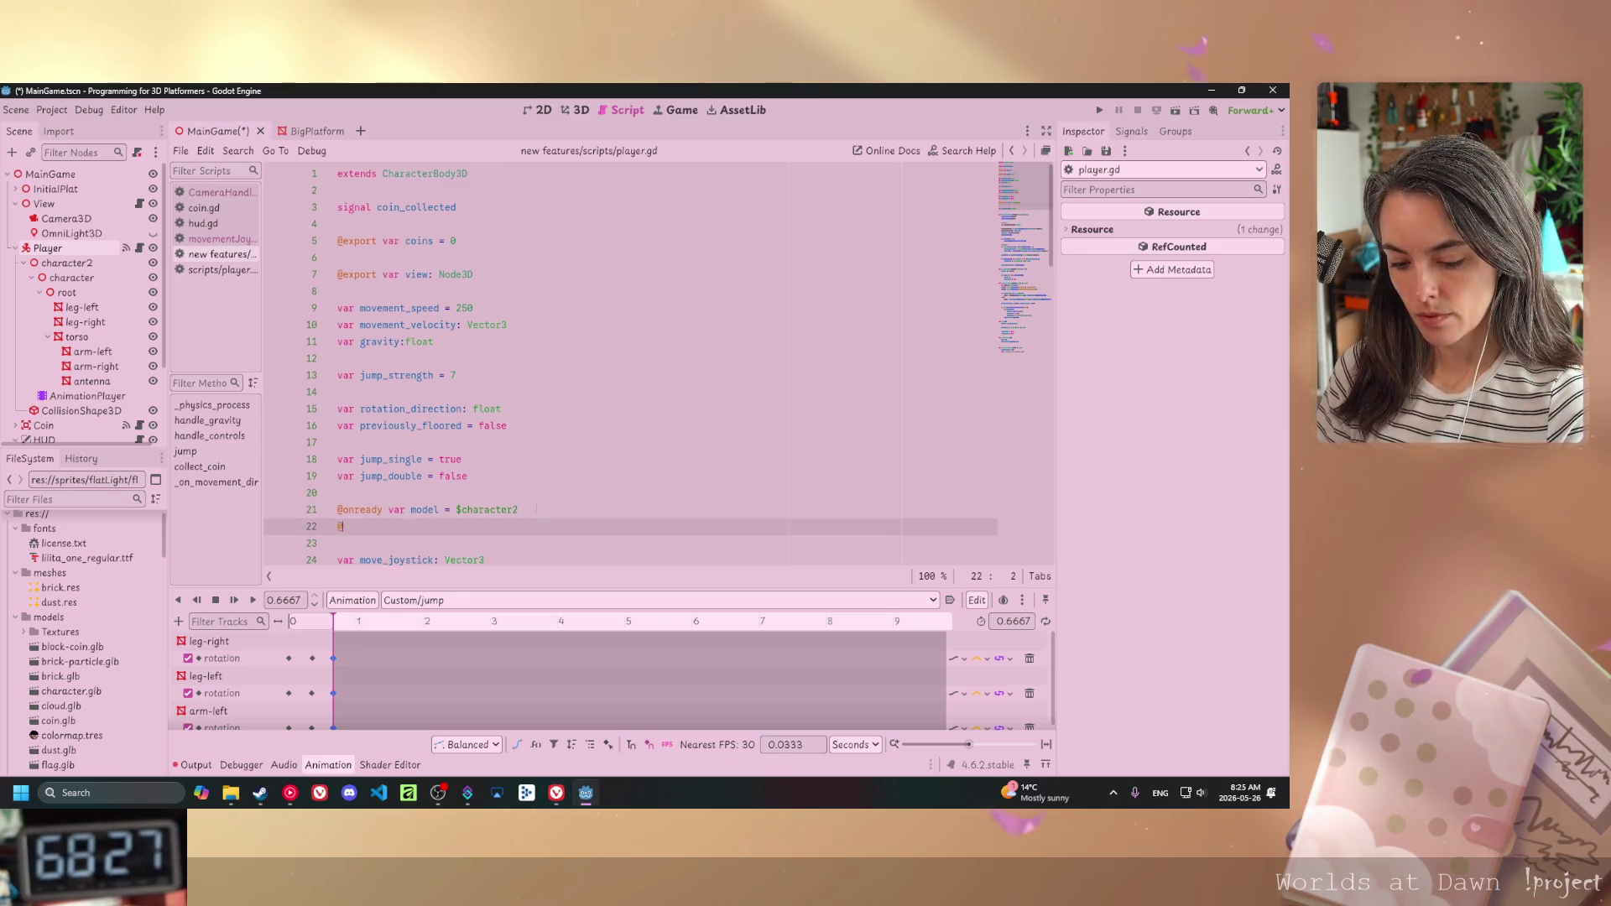
pyautogui.write('@onrea')
pyautogui.press('Return')
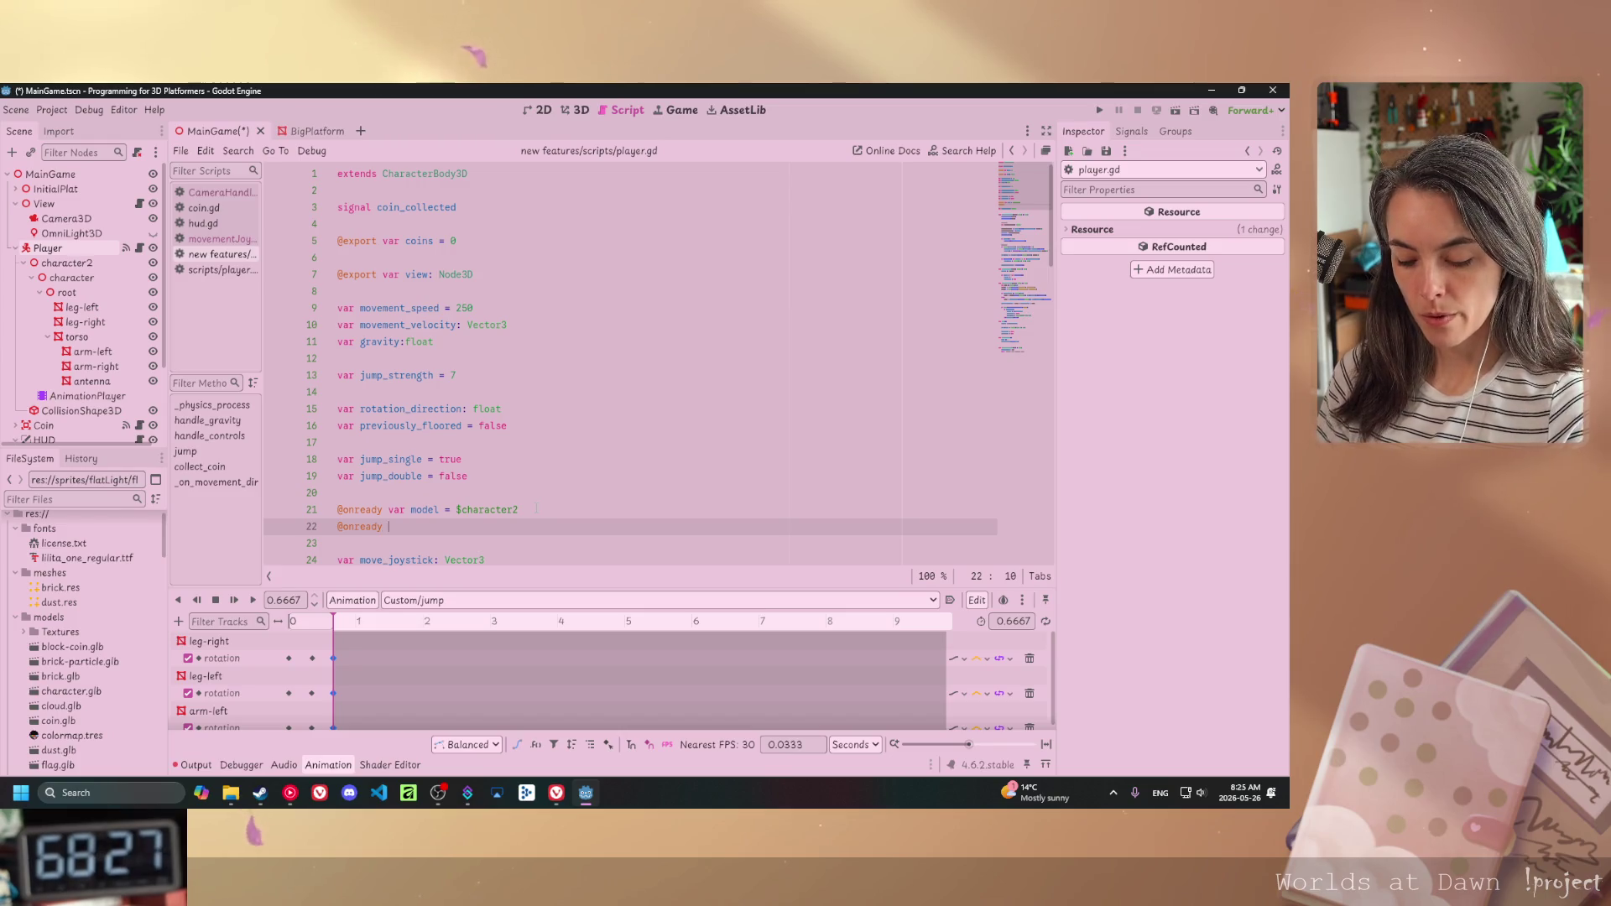
pyautogui.write('var anim')
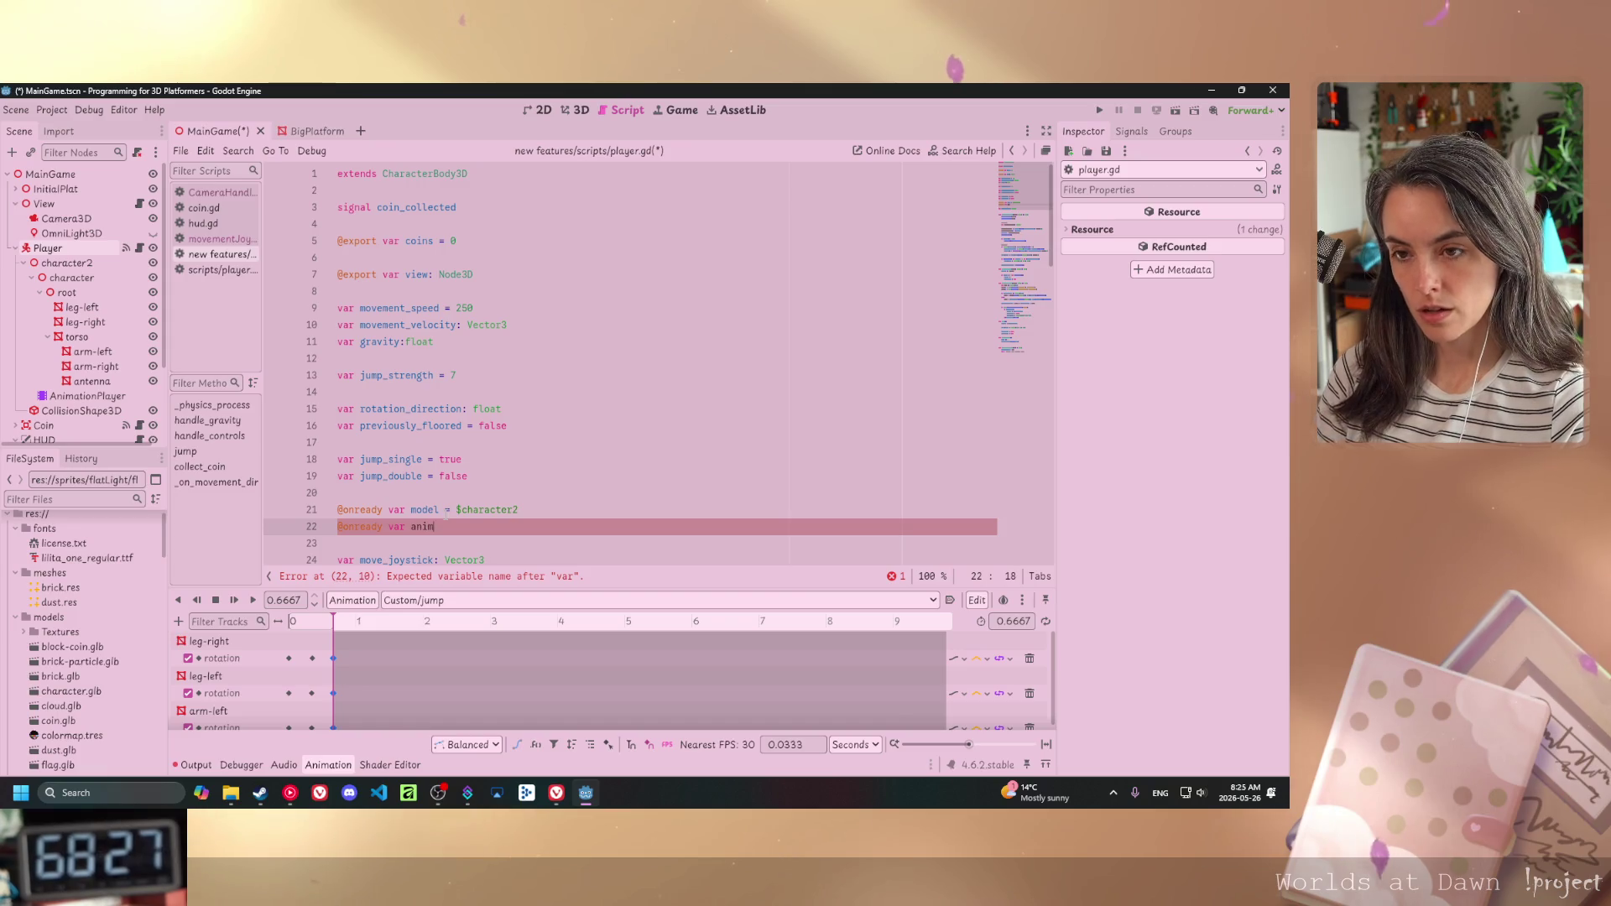
pyautogui.write('ation')
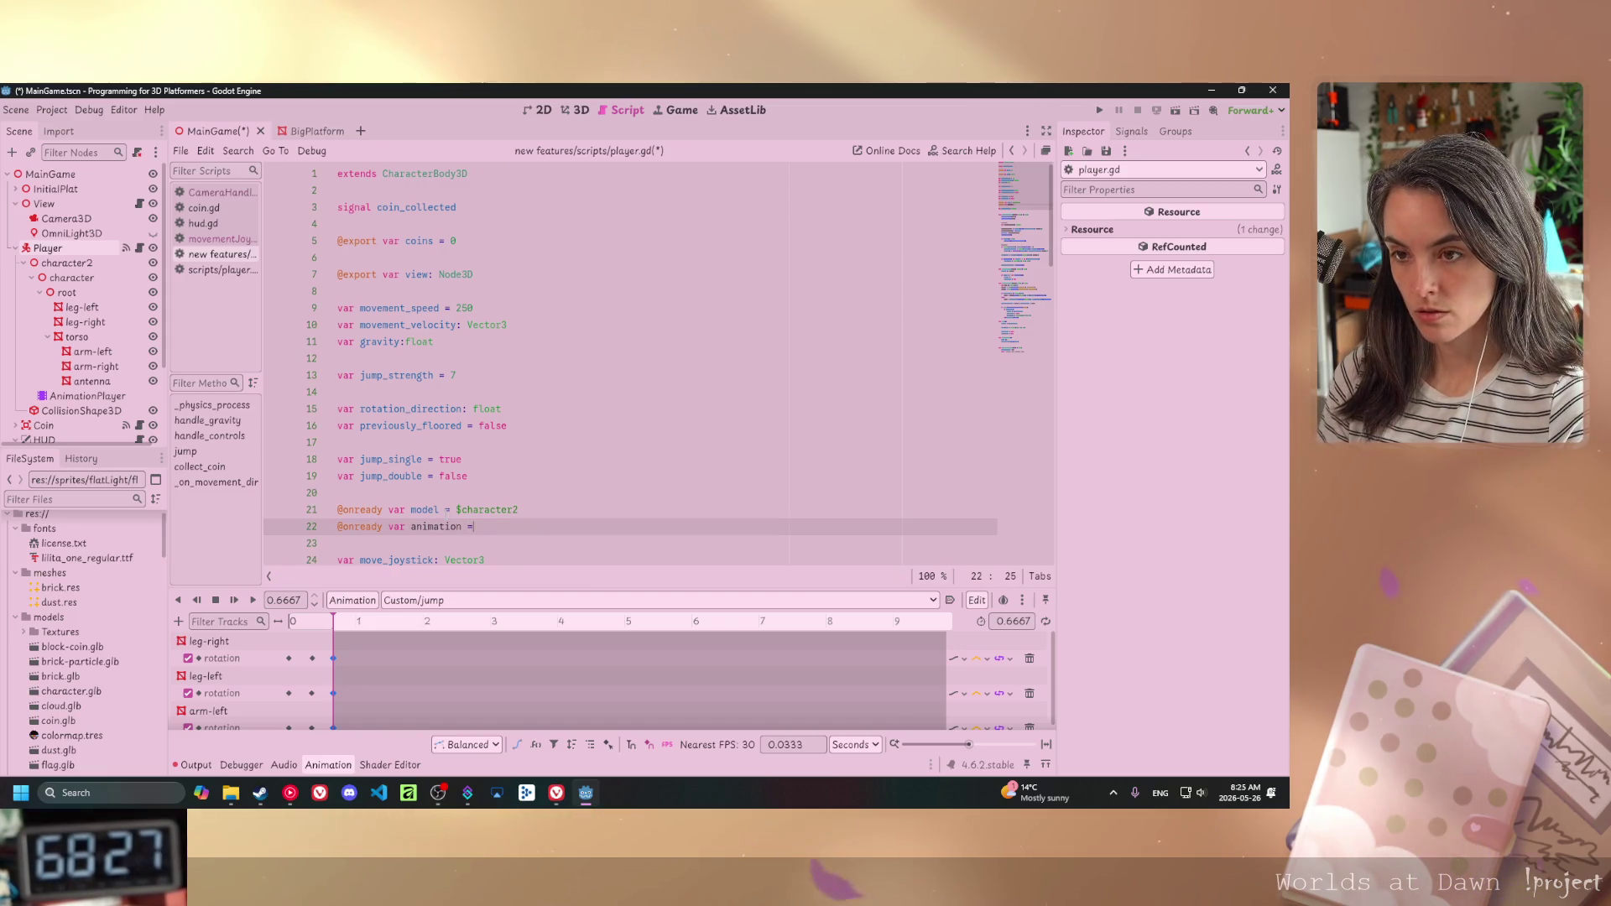
pyautogui.write(' =')
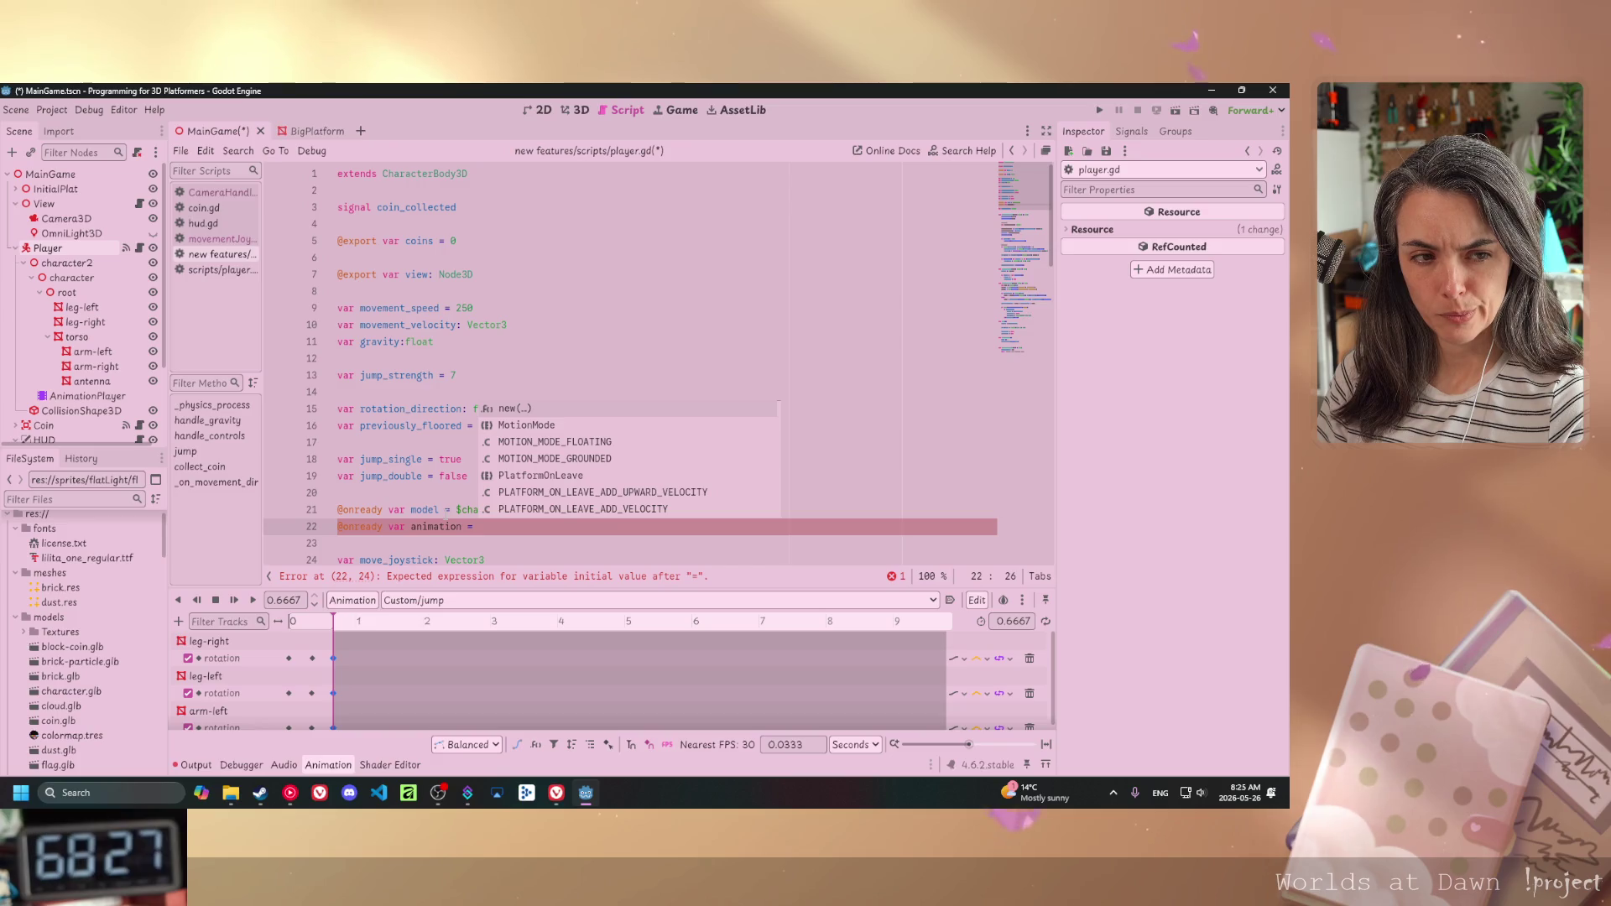
# - Drag the AnimationPlayer node from the Scene dock into line 22 to complete the assignment
pyautogui.hotkey('alt', 'Tab')
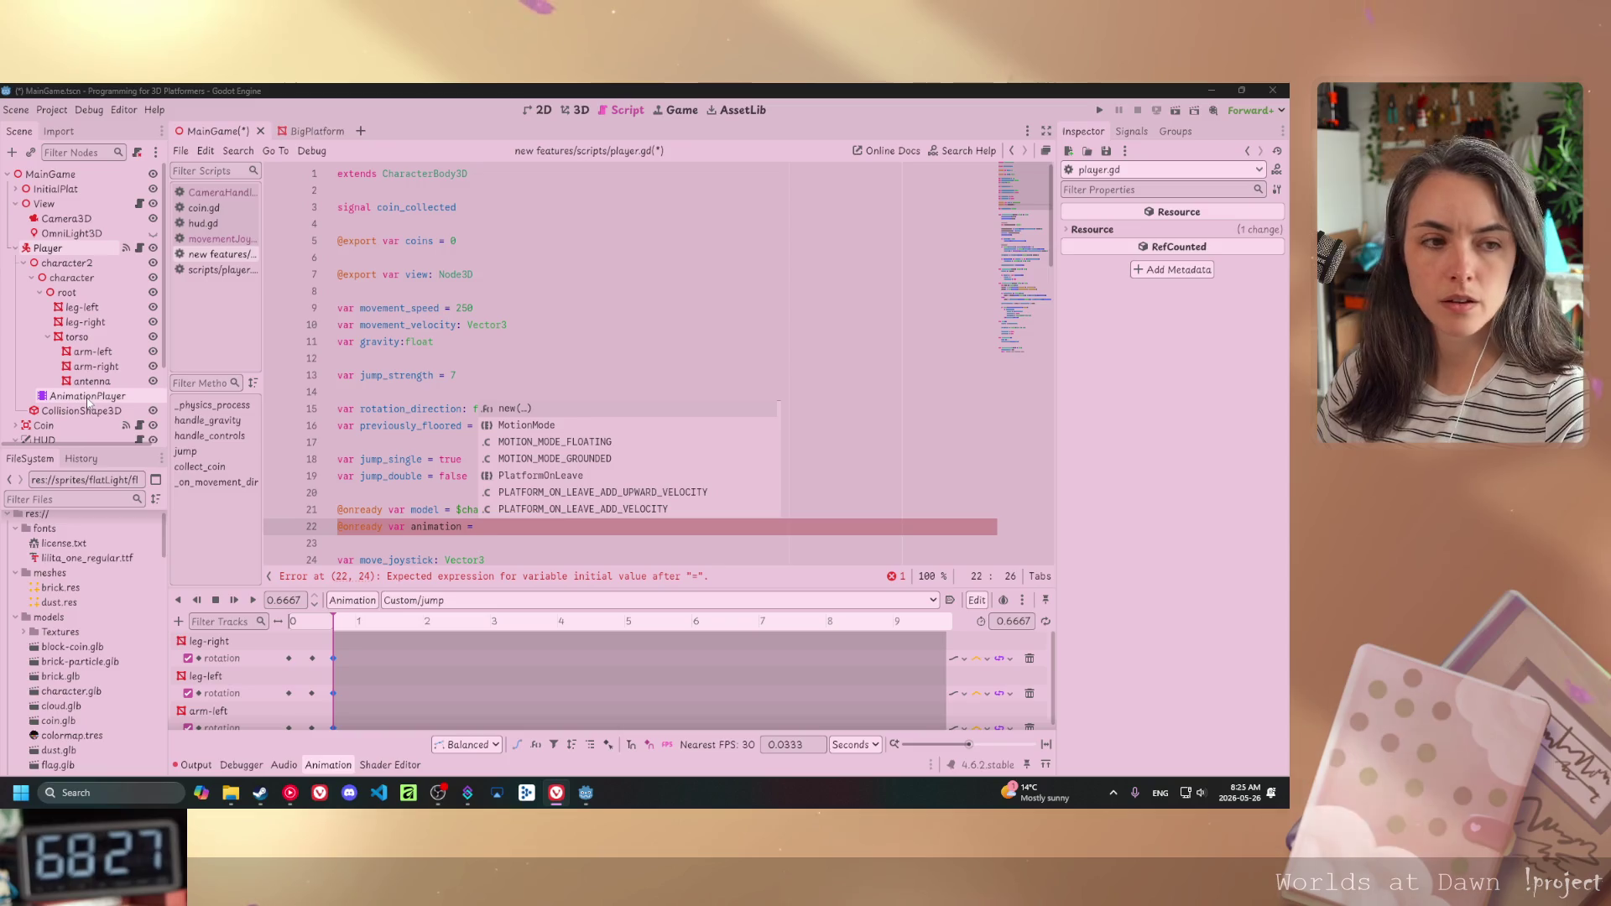
pyautogui.moveTo(87, 401)
pyautogui.mouseDown()
pyautogui.moveTo(602, 467)
pyautogui.moveTo(496, 525)
pyautogui.mouseUp()
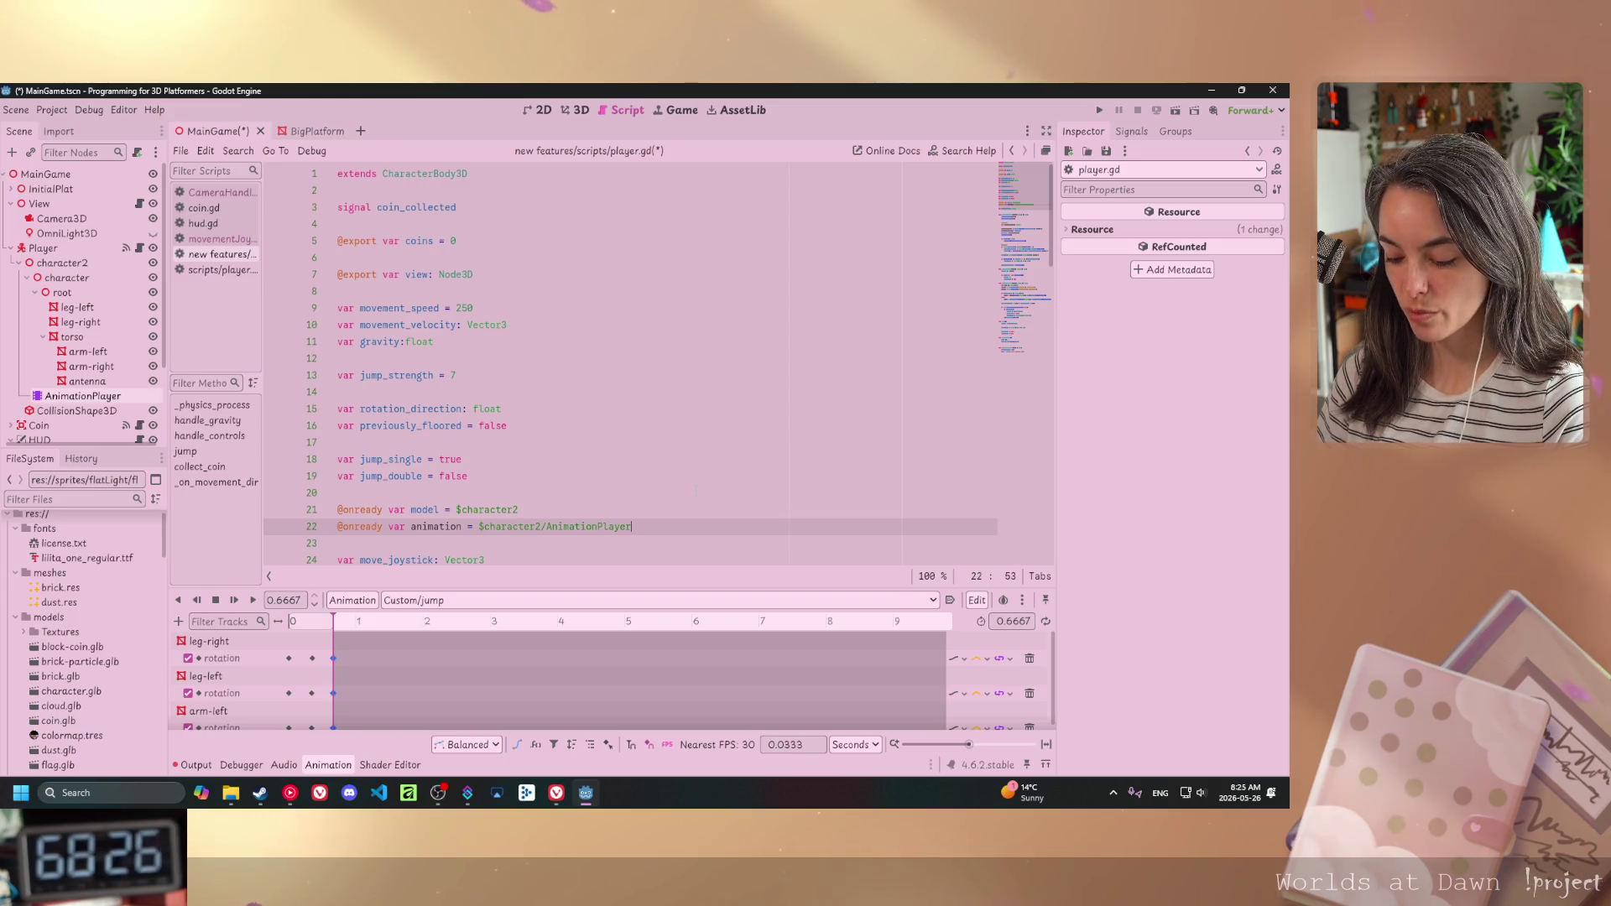
pyautogui.write(';')
pyautogui.press('BackSpace')
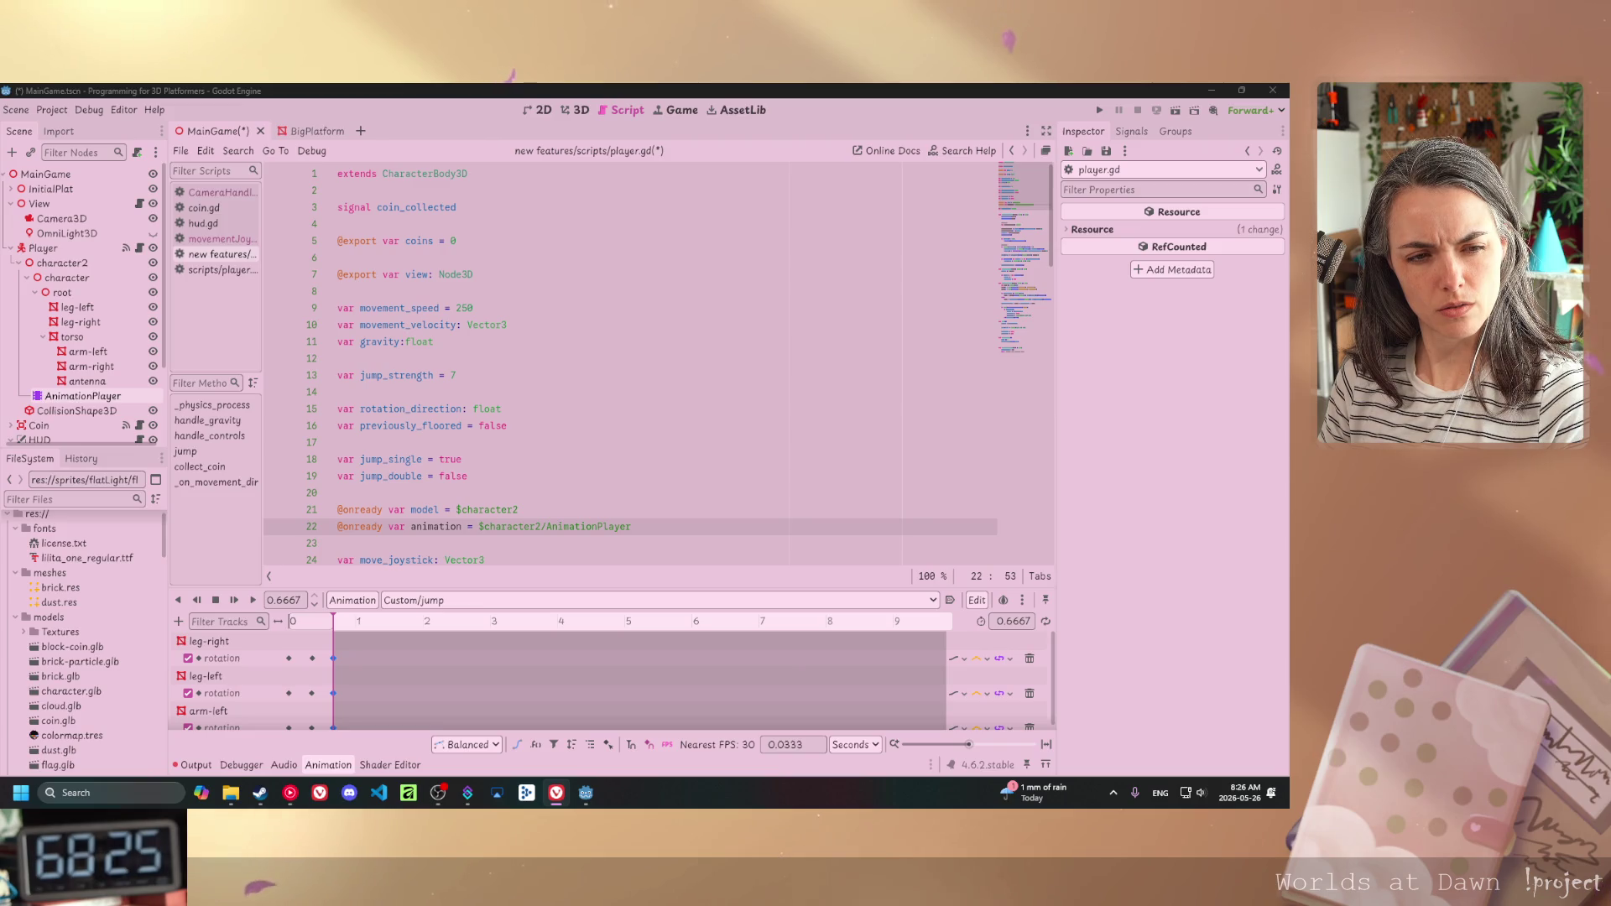
# - Declare 'func handle_effects():' on line 54, below the previously_floored line, with an indented body line
pyautogui.scroll(-6, 629, 369)
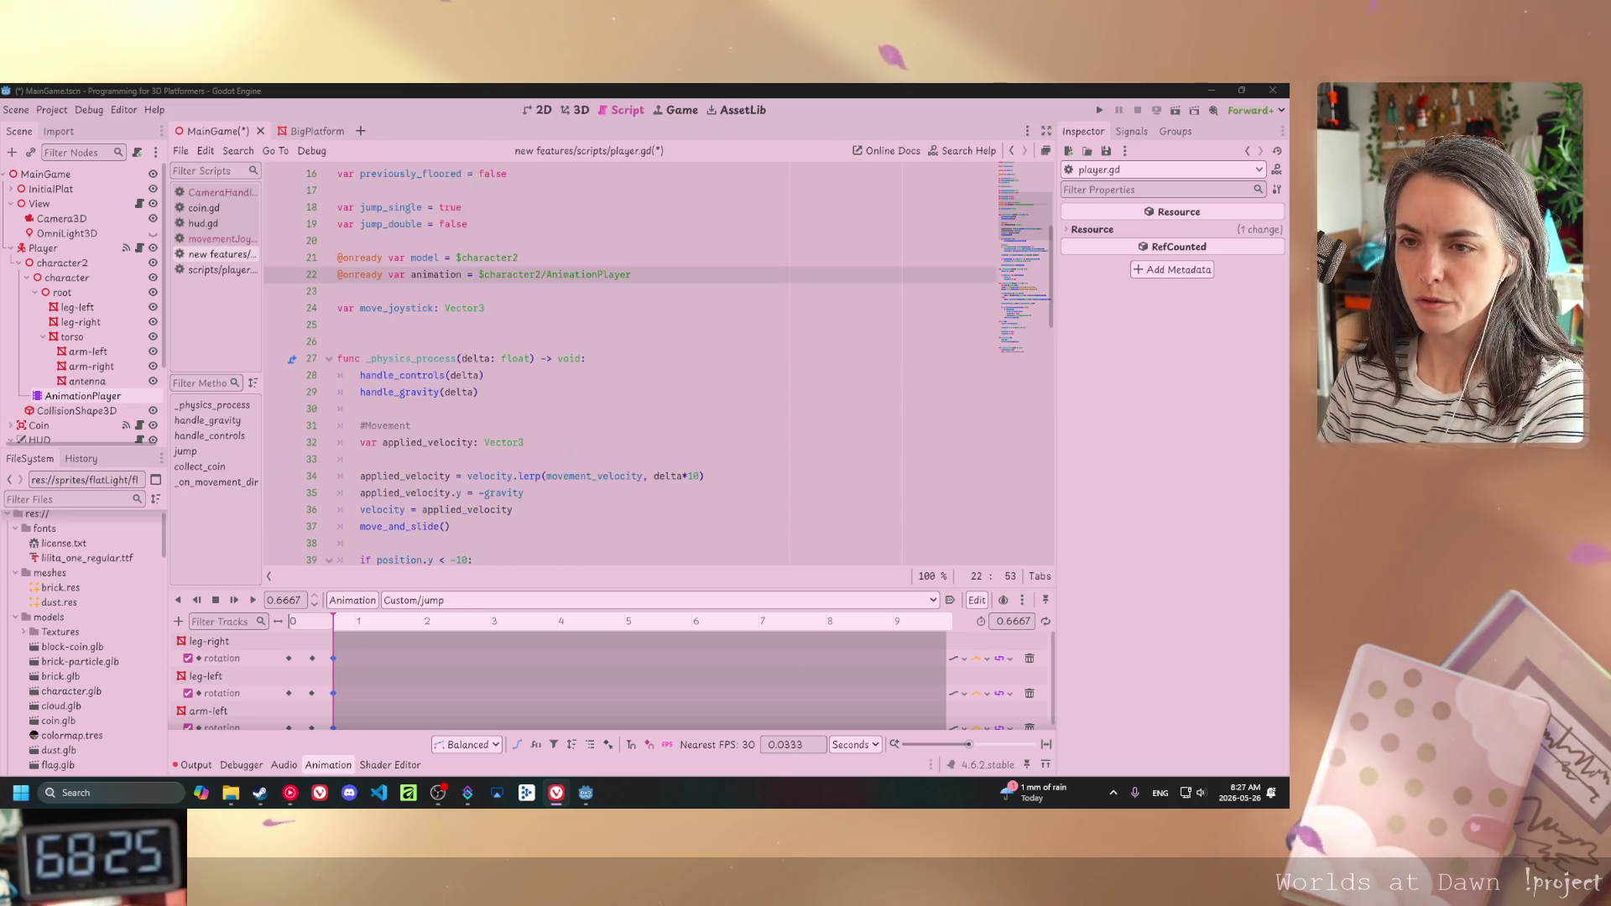
pyautogui.scroll(-7, 629, 369)
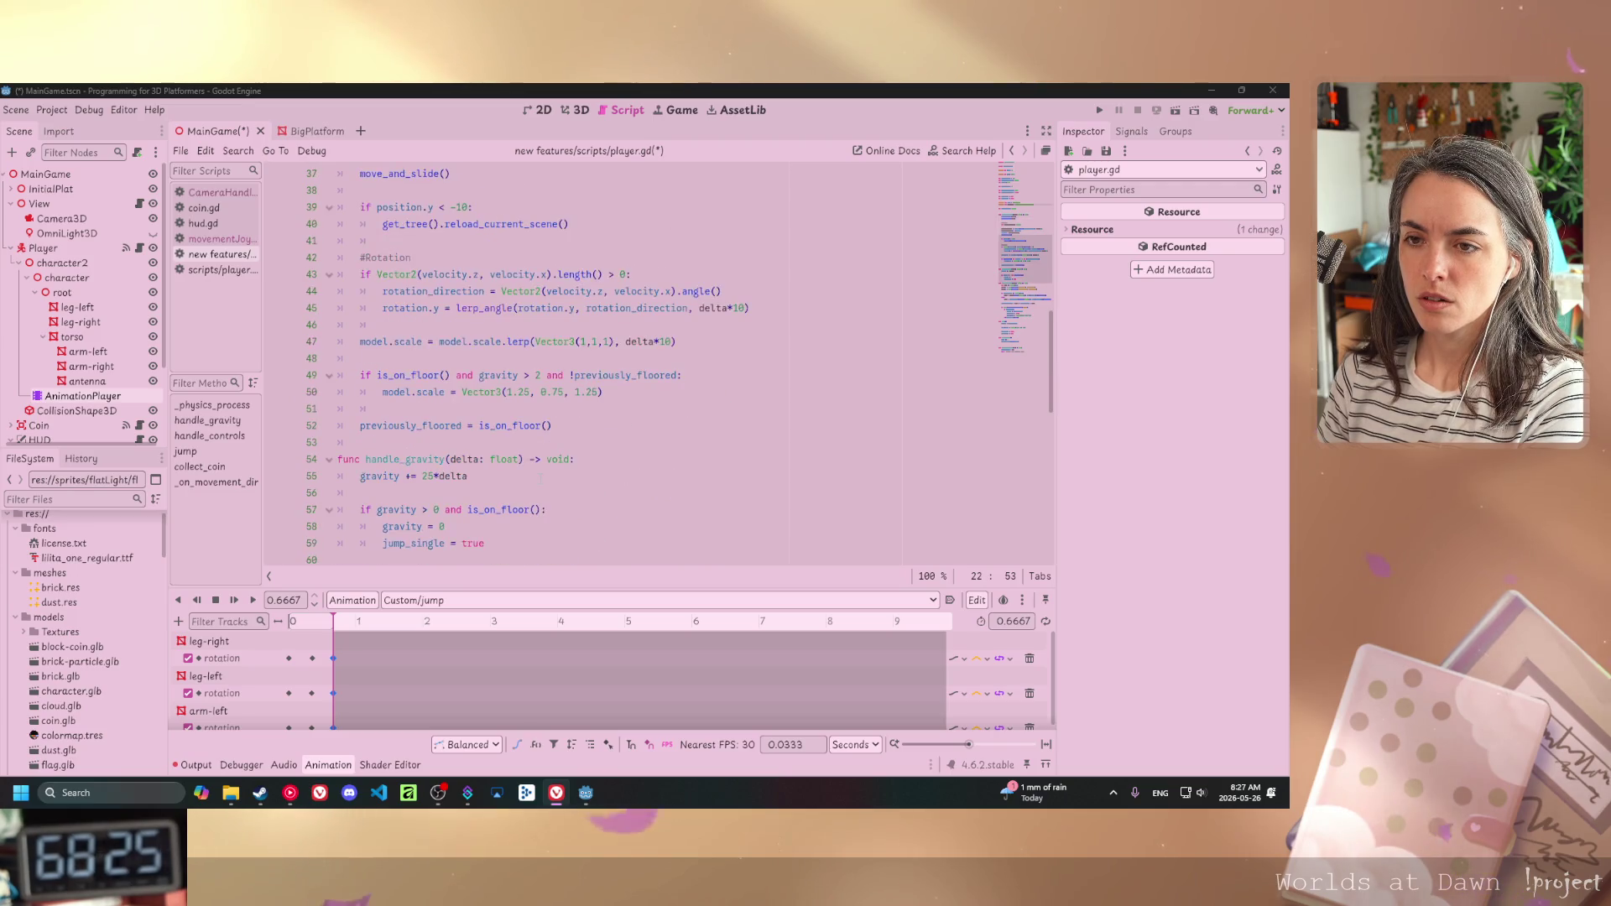
pyautogui.click(608, 377)
pyautogui.press('Return')
pyautogui.press('Return')
pyautogui.press('BackSpace')
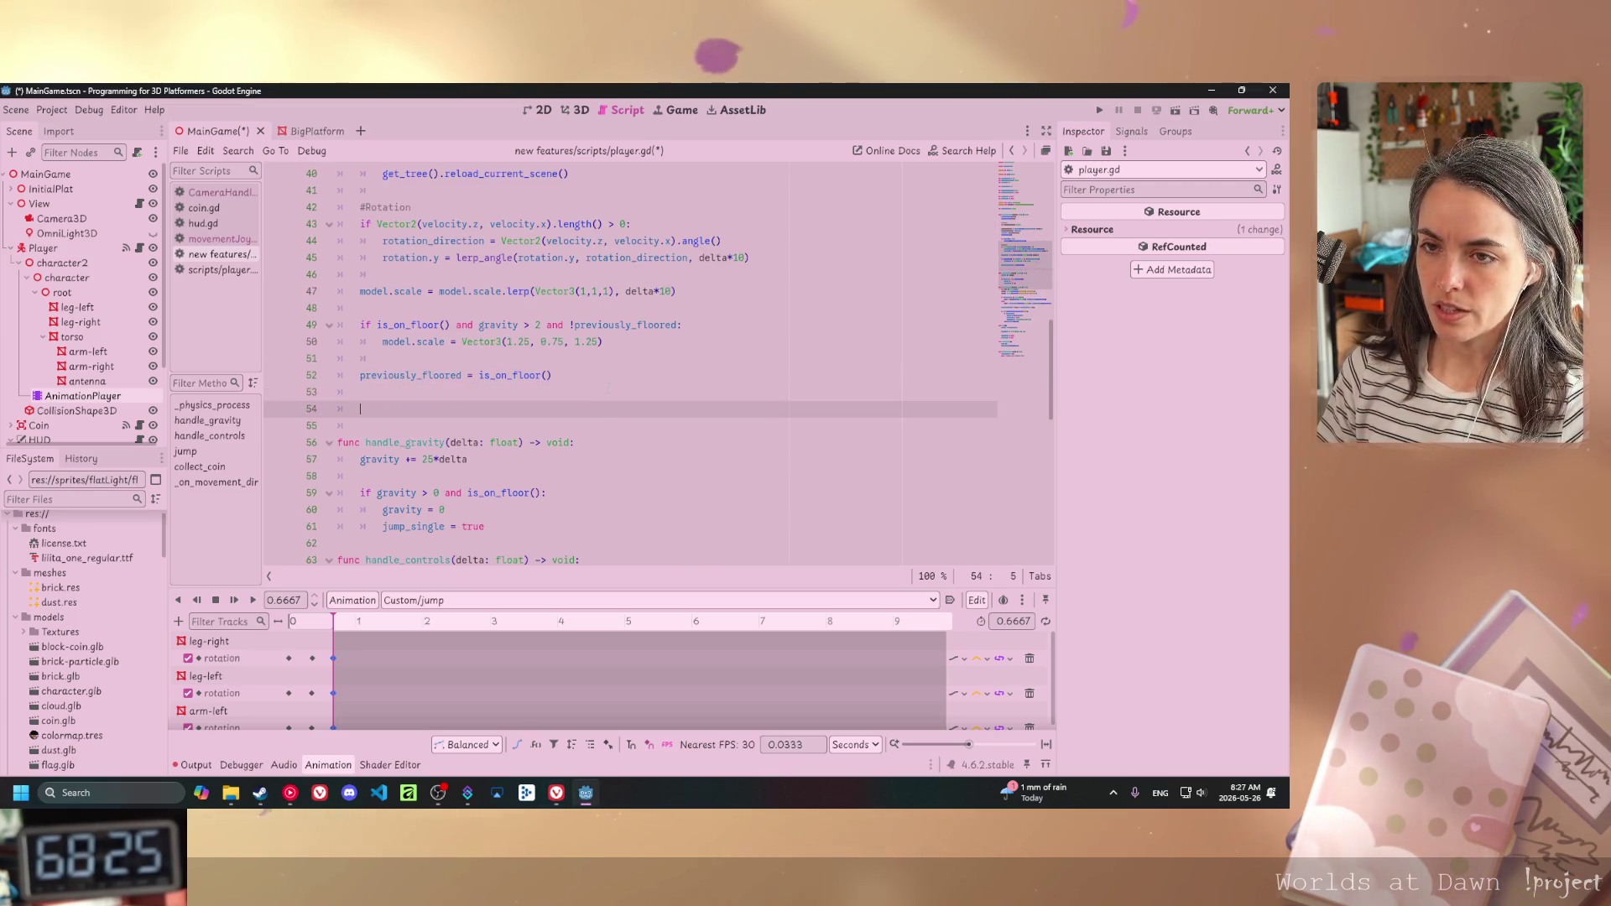
pyautogui.write('func')
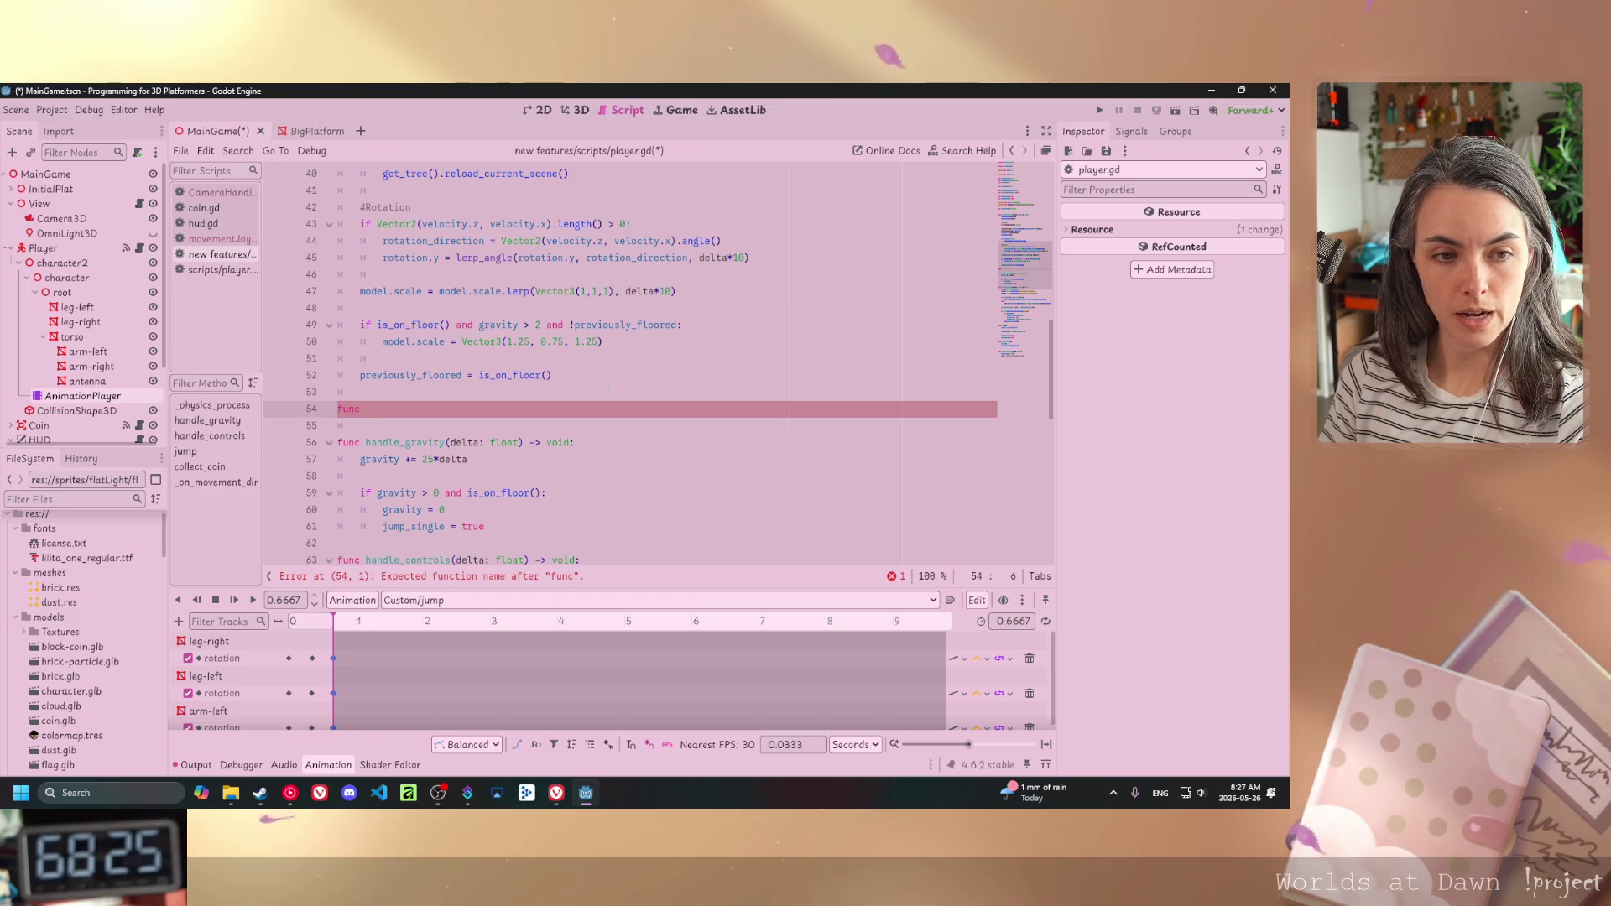
pyautogui.write('handle')
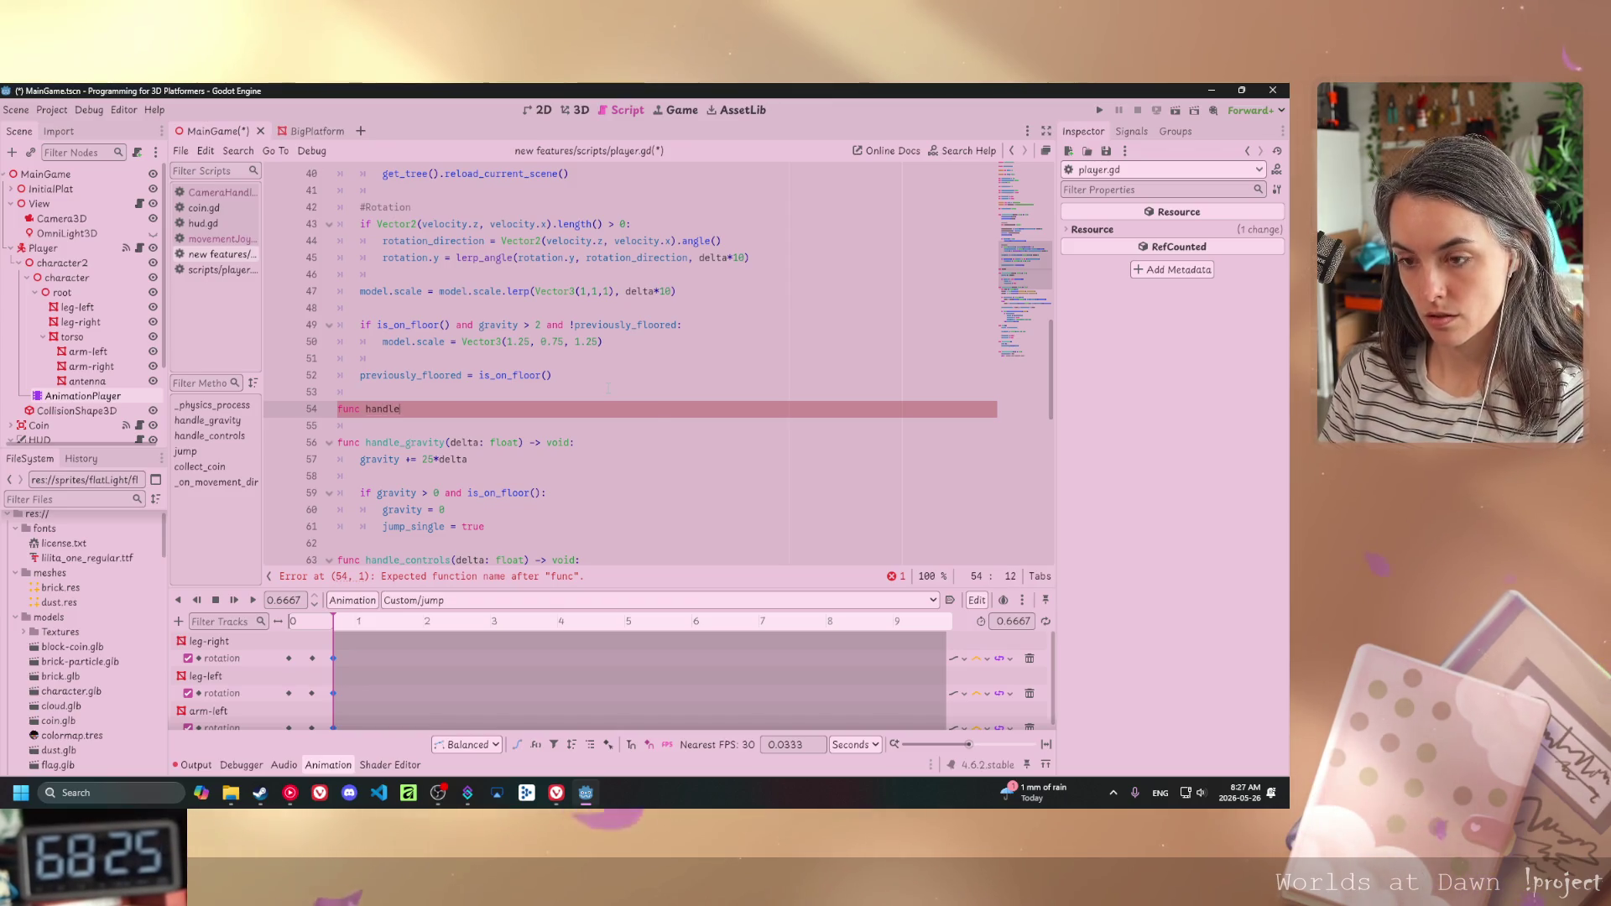
pyautogui.write('_effects')
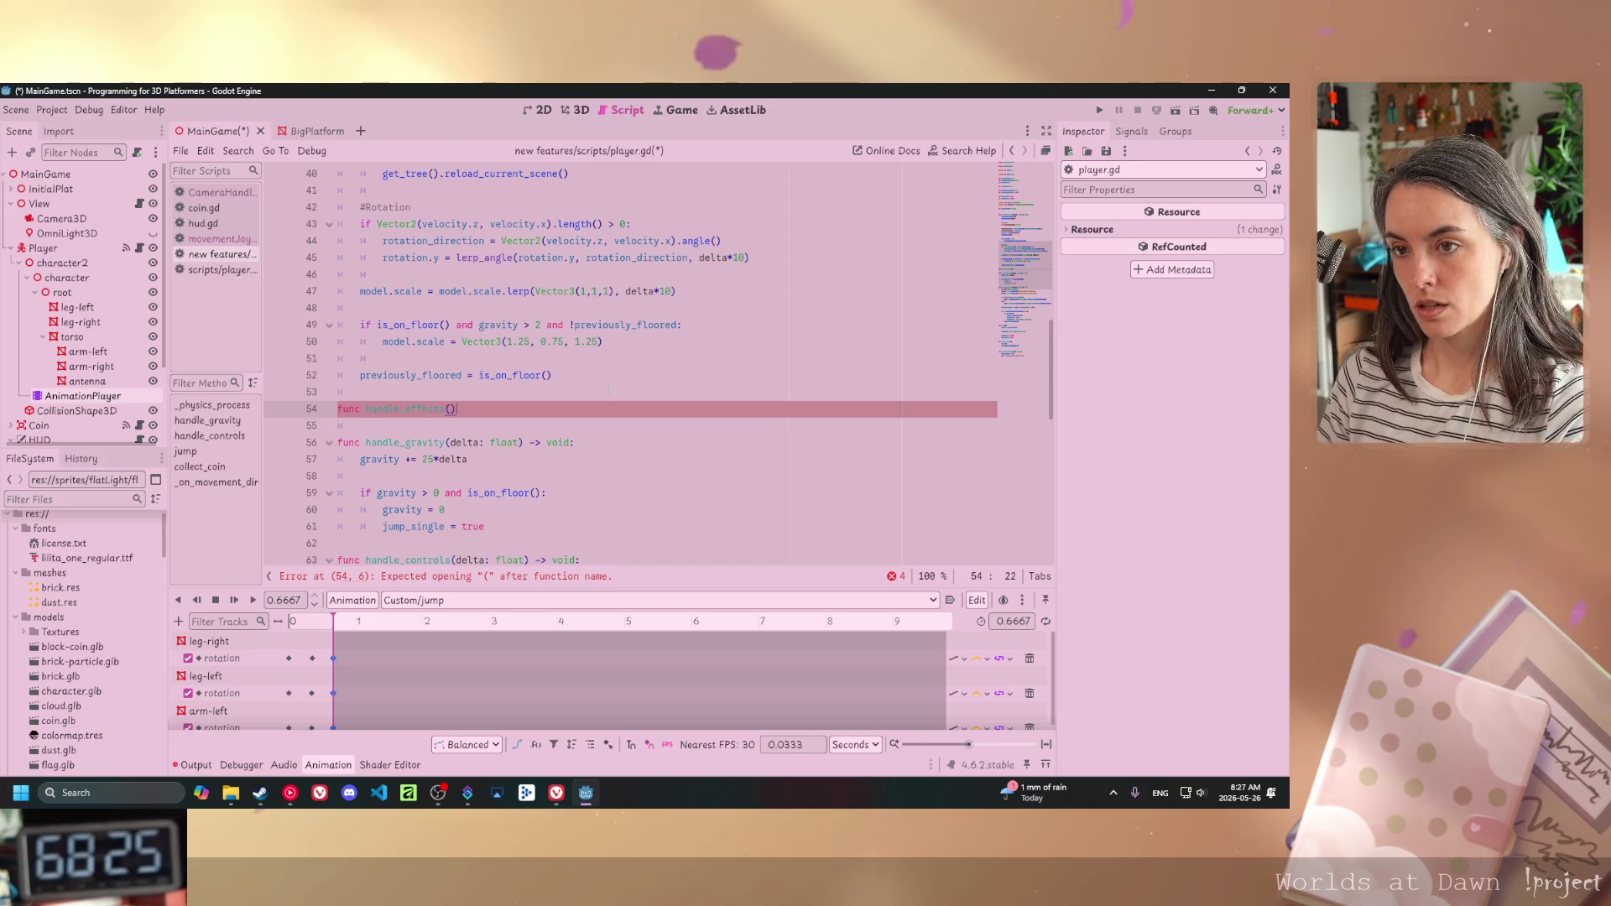
pyautogui.write('()')
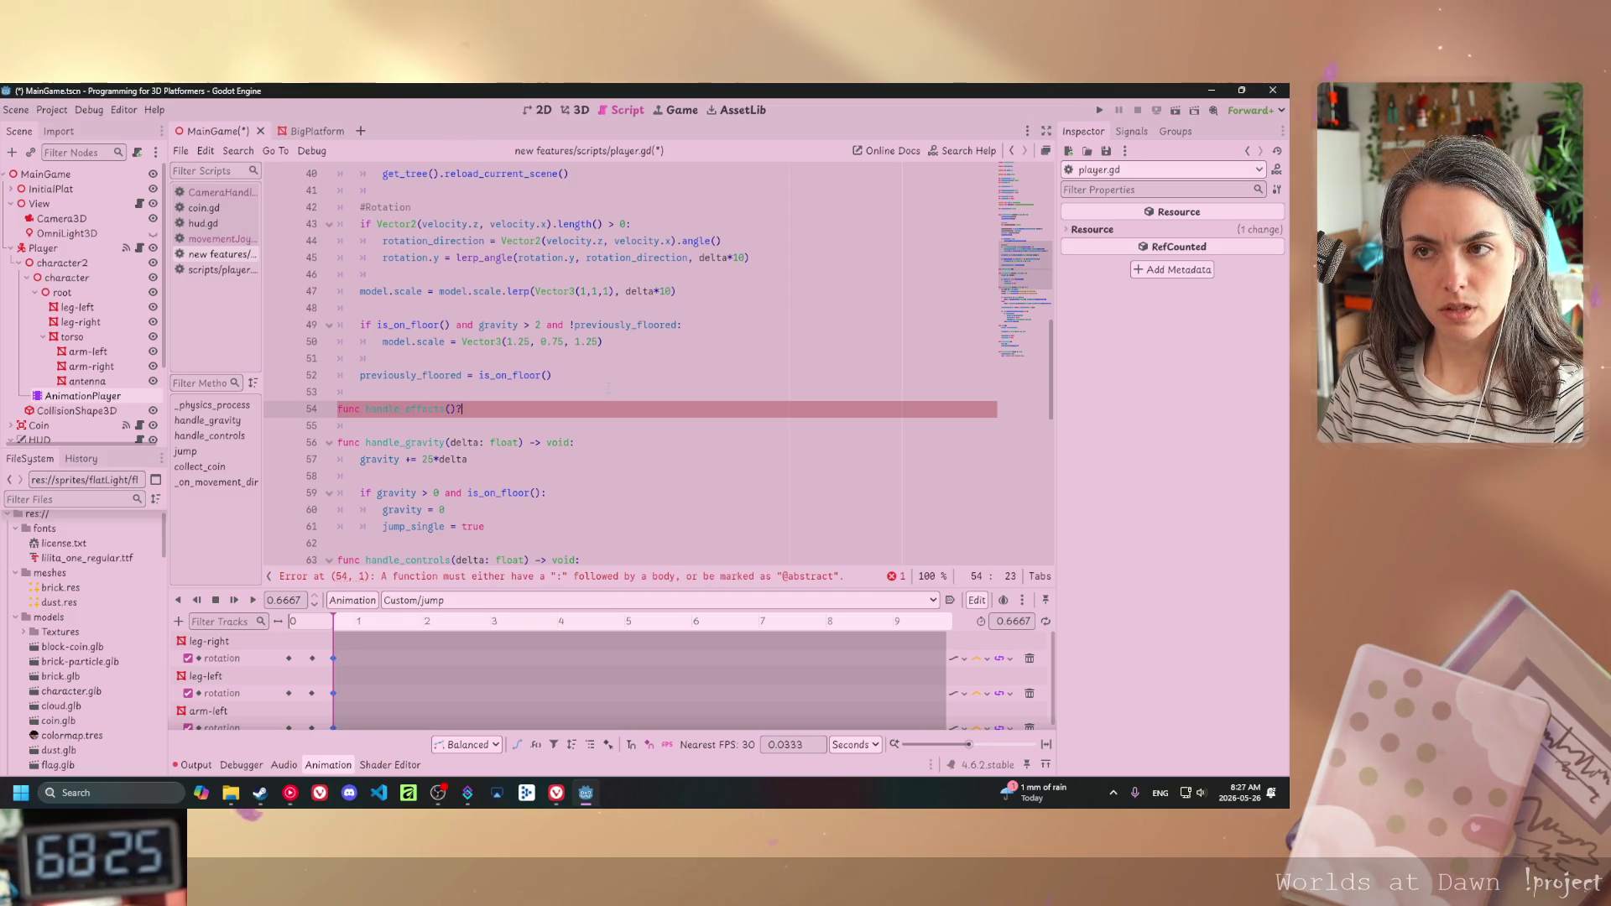
pyautogui.write('?')
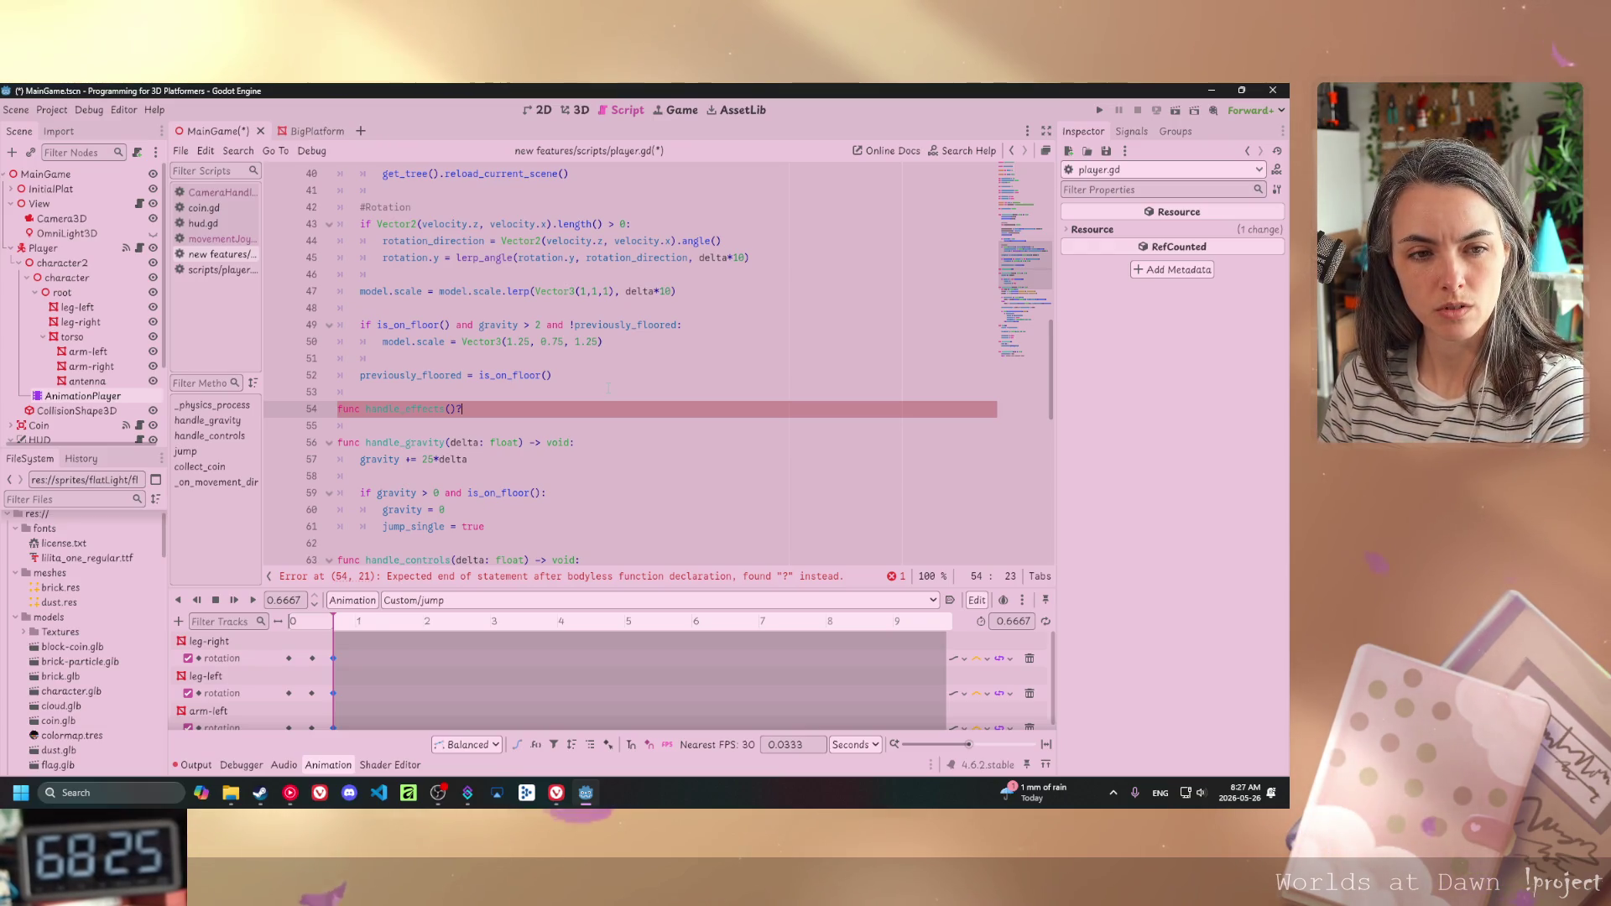
pyautogui.press('Return')
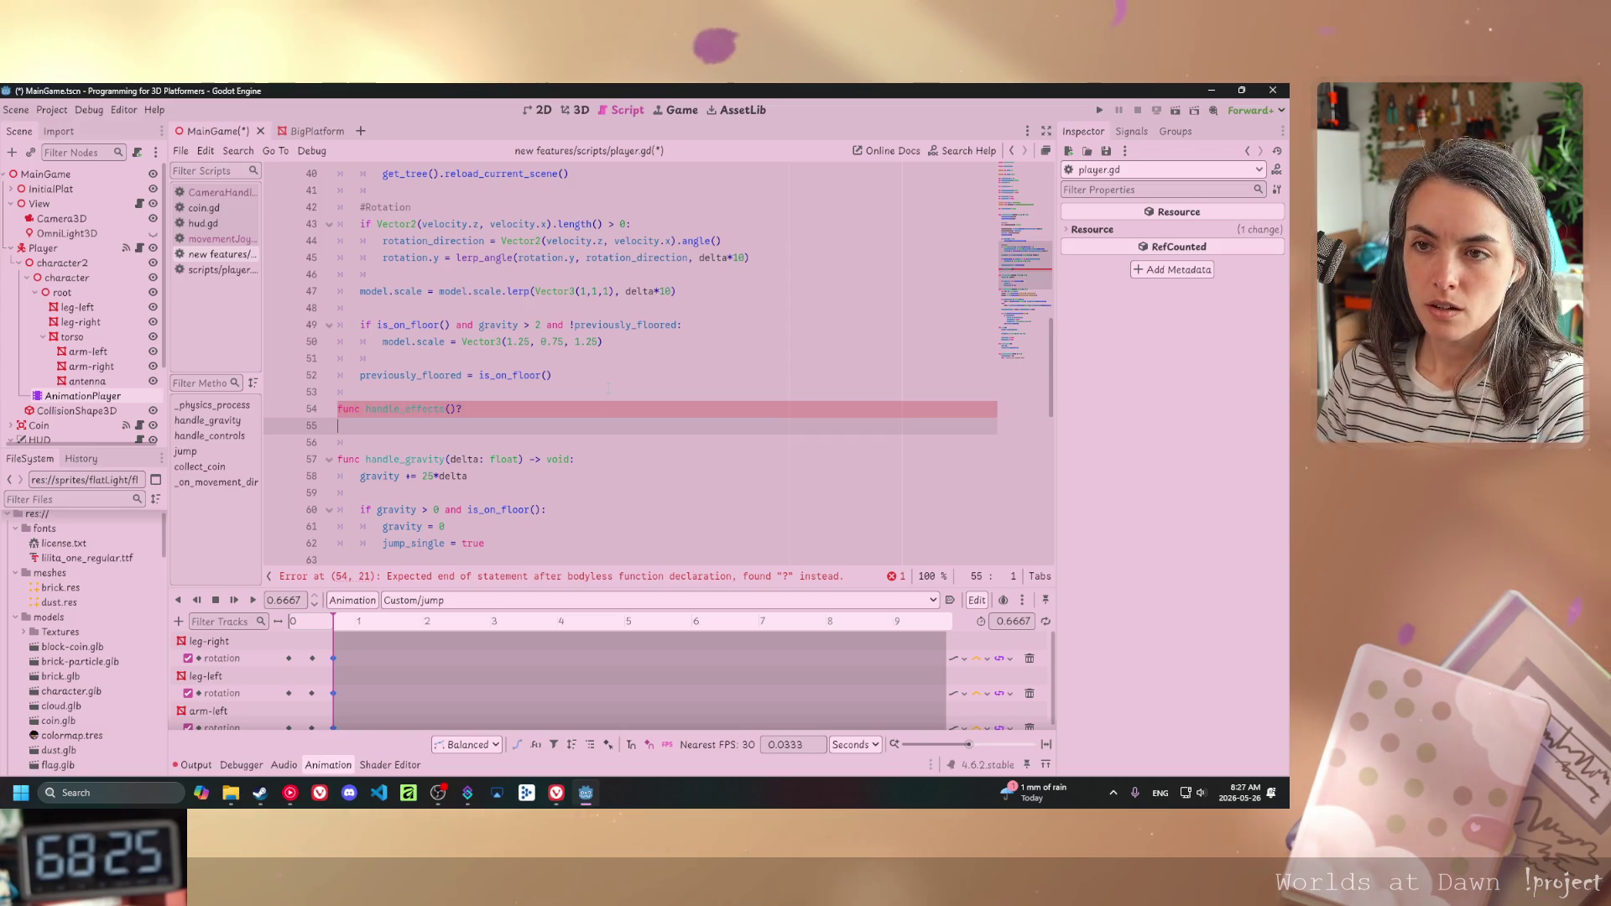
pyautogui.press('BackSpace')
pyautogui.press('BackSpace')
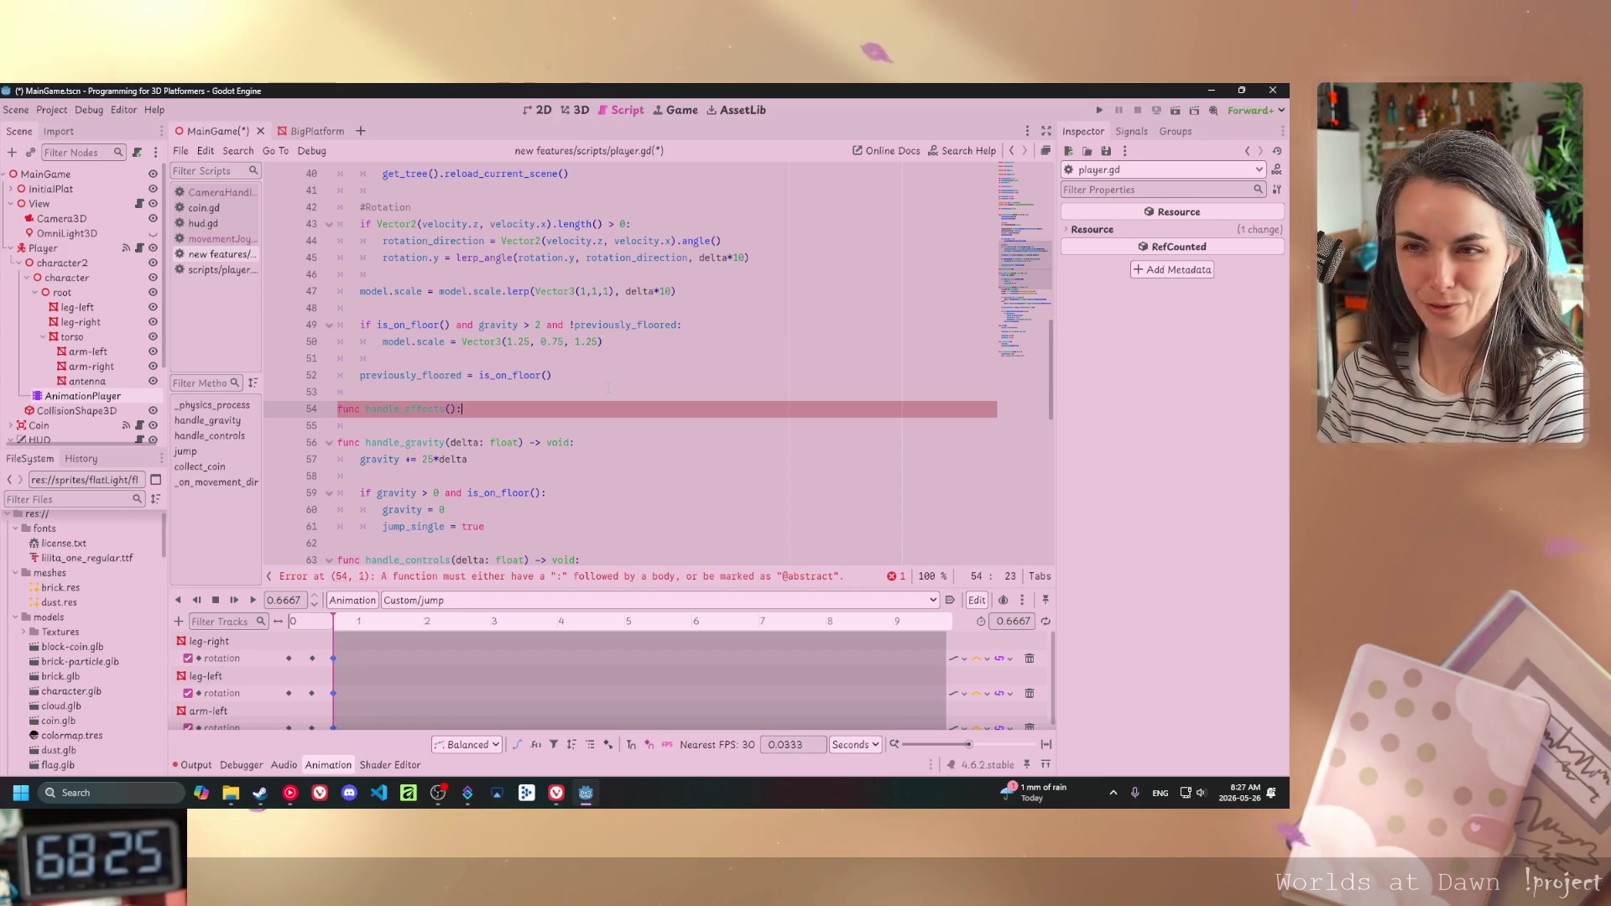
pyautogui.write(':')
pyautogui.press('Return')
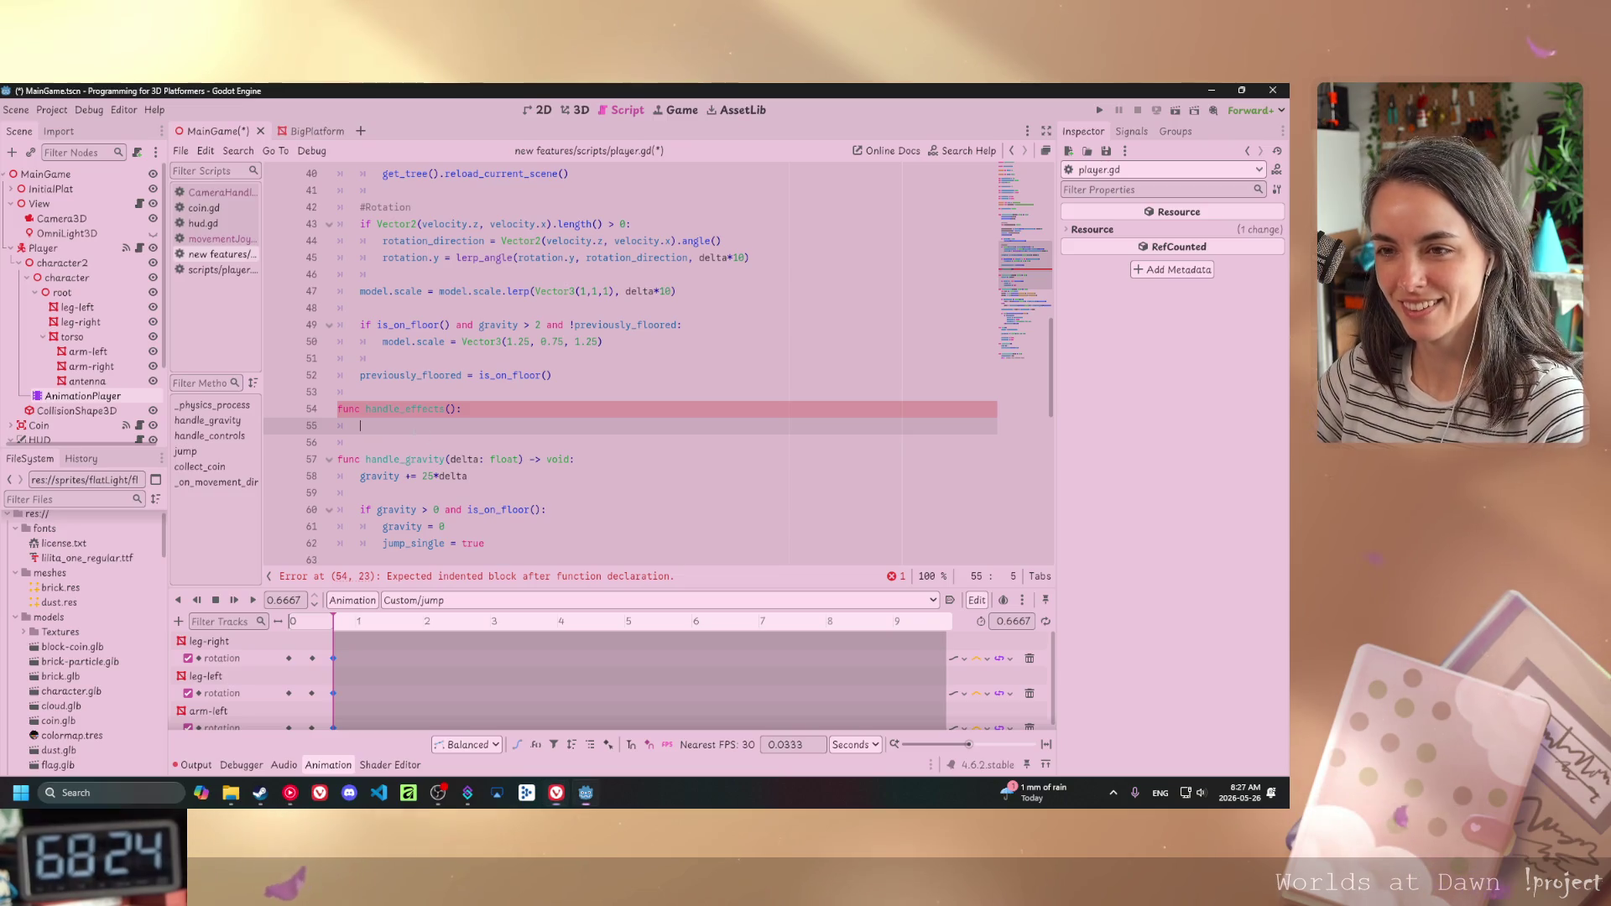
# - Write 'if is_on_floor():' and, nested beneath, 'if abs(velocity.x) > 1 or abs(velocity.z) > 1'
pyautogui.write('ifis_')
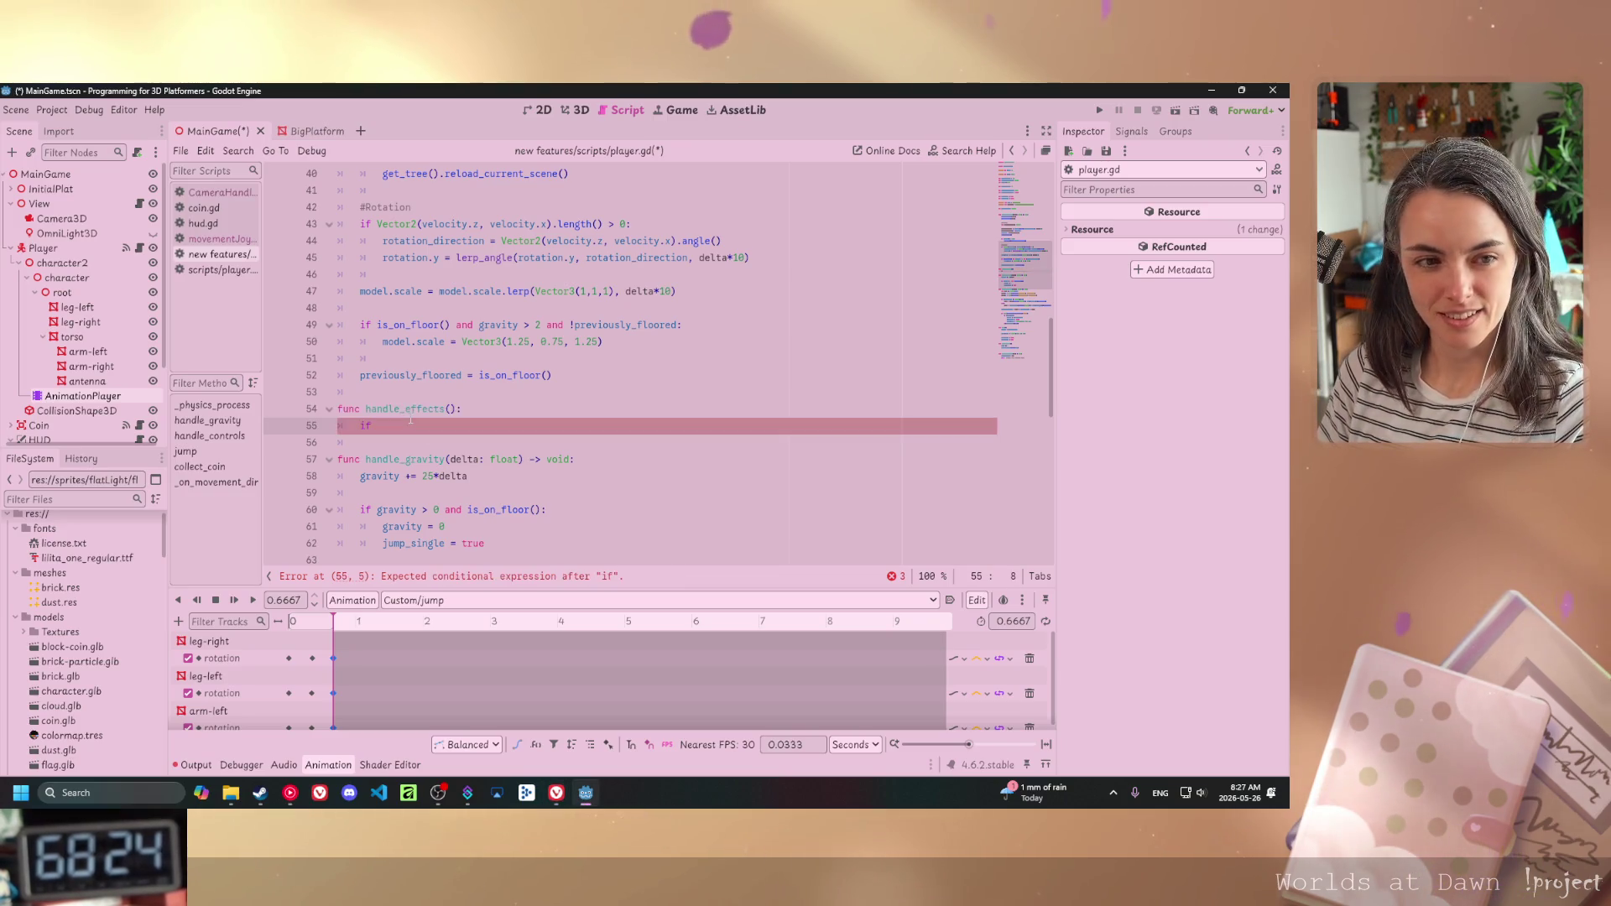
pyautogui.write('on_floor')
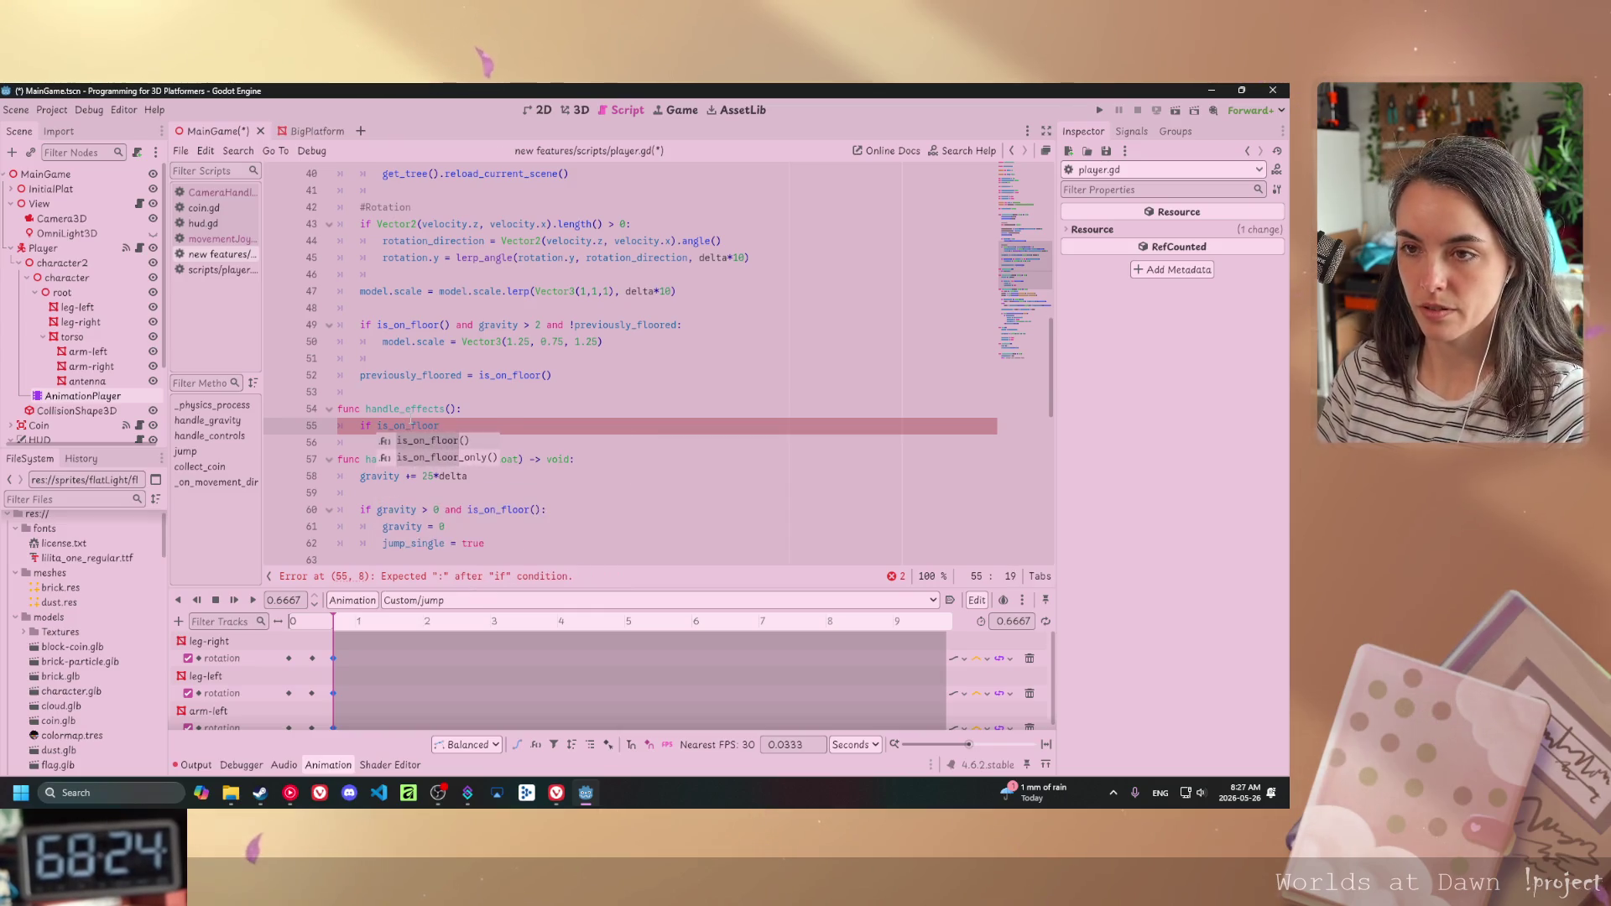
pyautogui.press('Return')
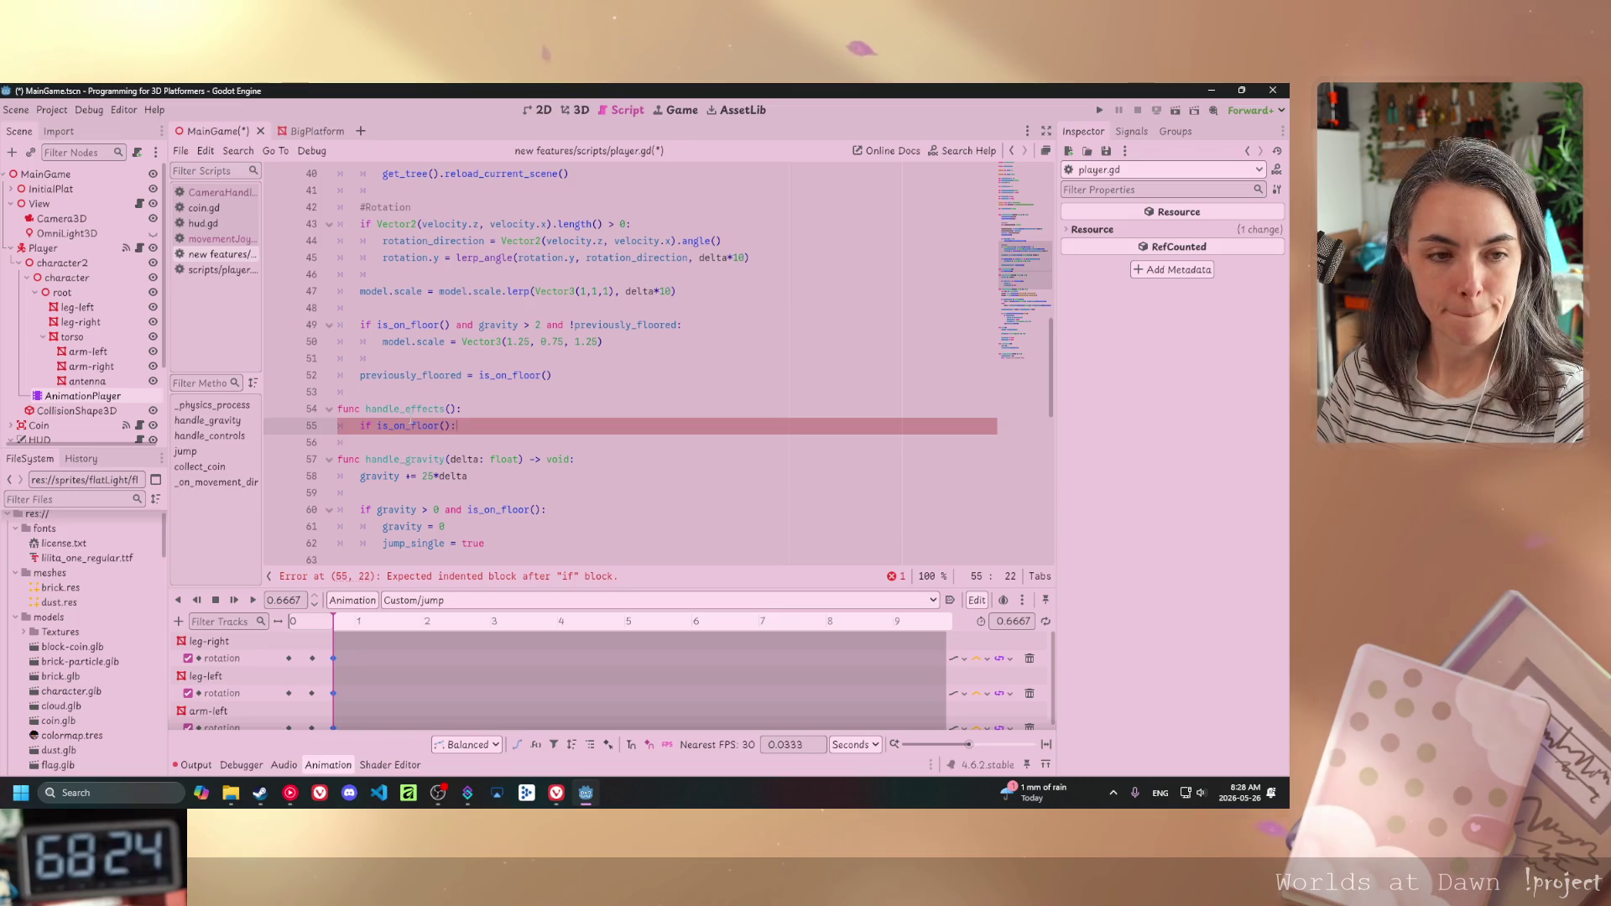
pyautogui.write(':')
pyautogui.press('Return')
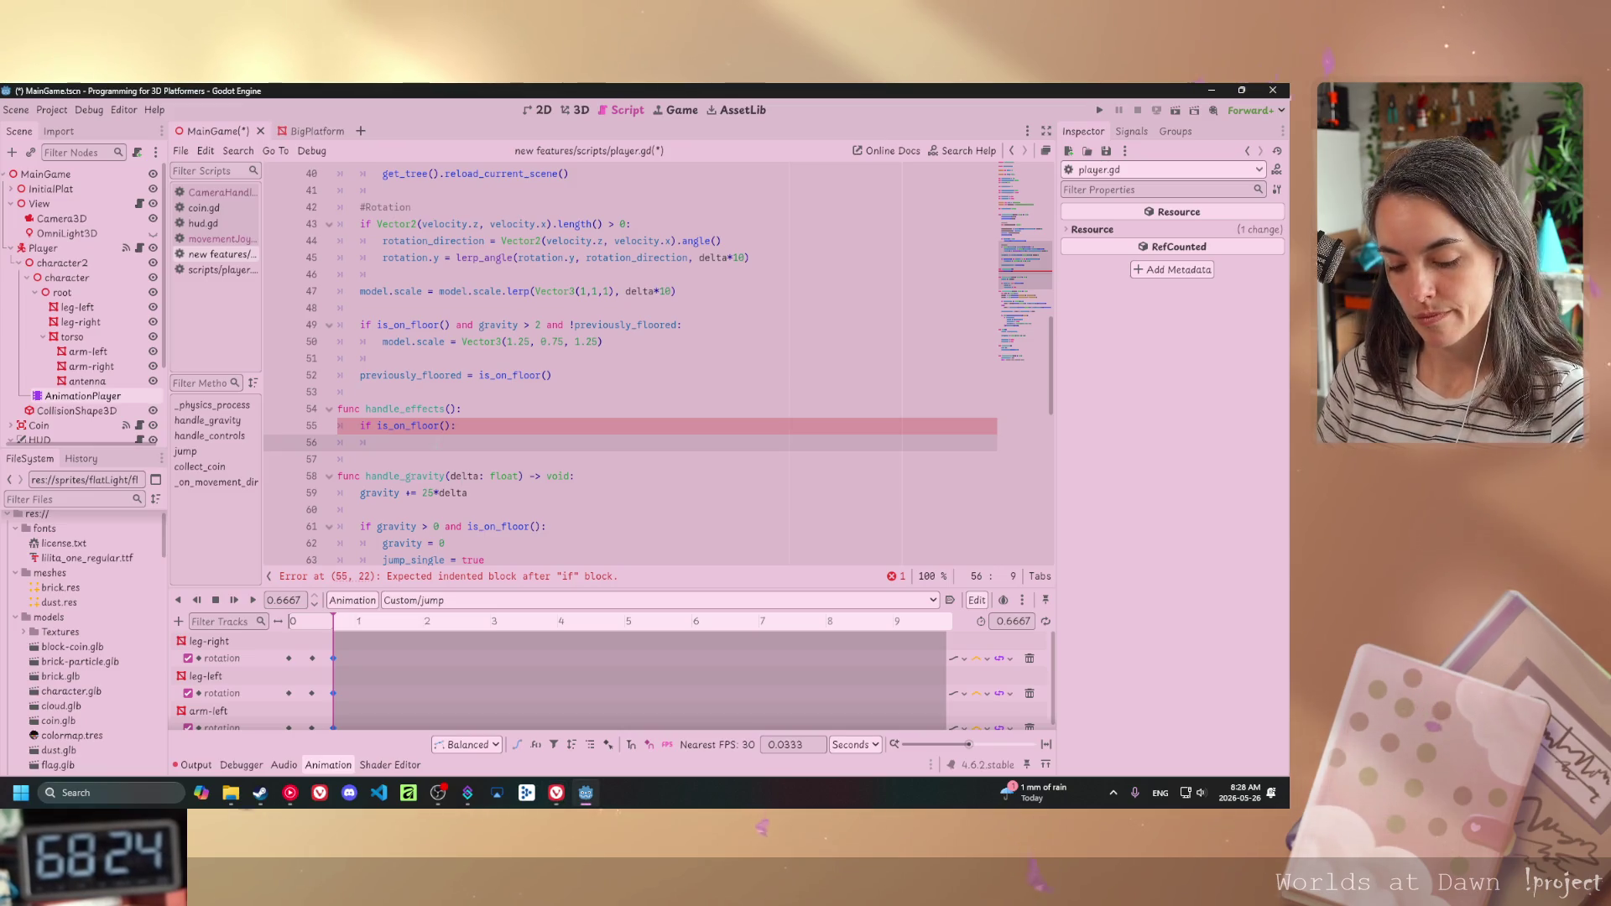
pyautogui.write('if abs(velo')
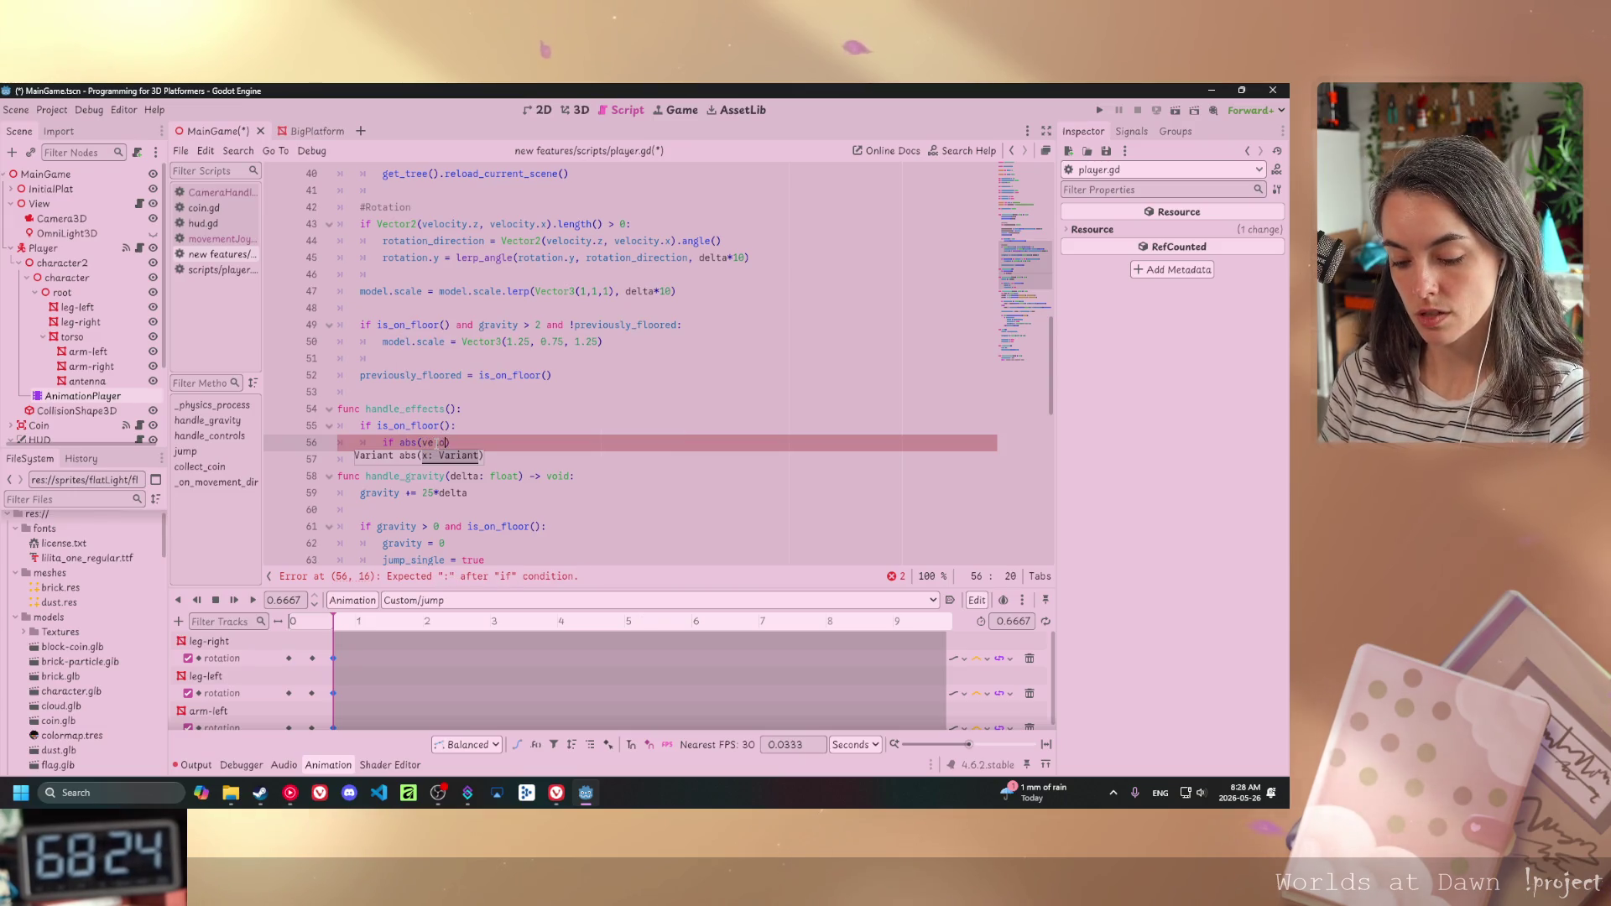
pyautogui.write('city.')
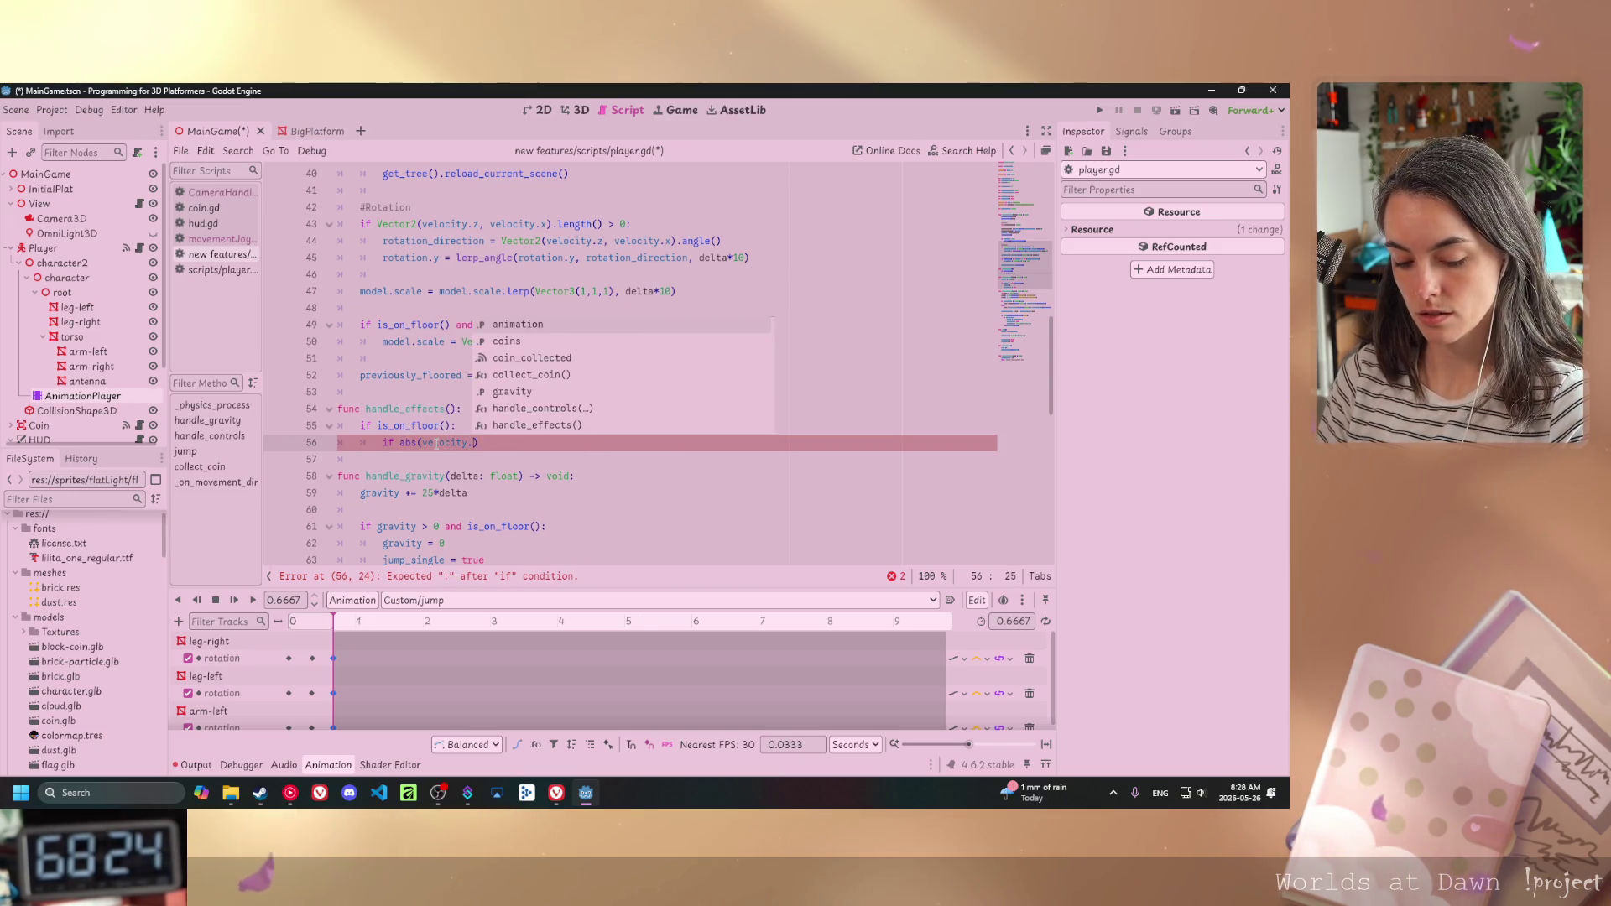
pyautogui.write('x')
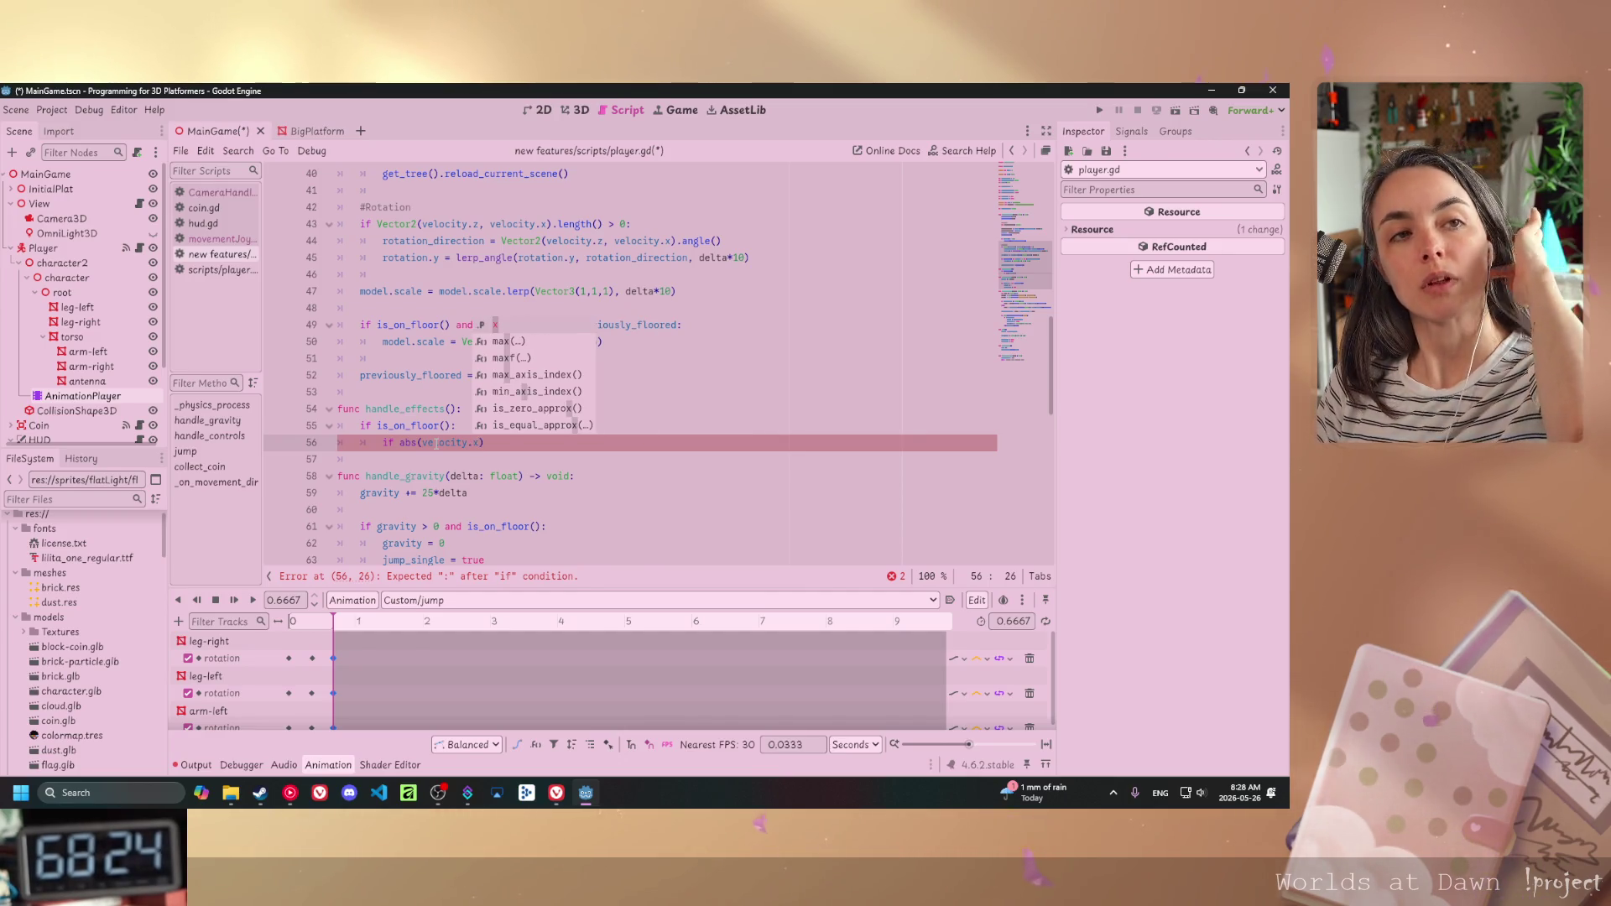
pyautogui.press('Right')
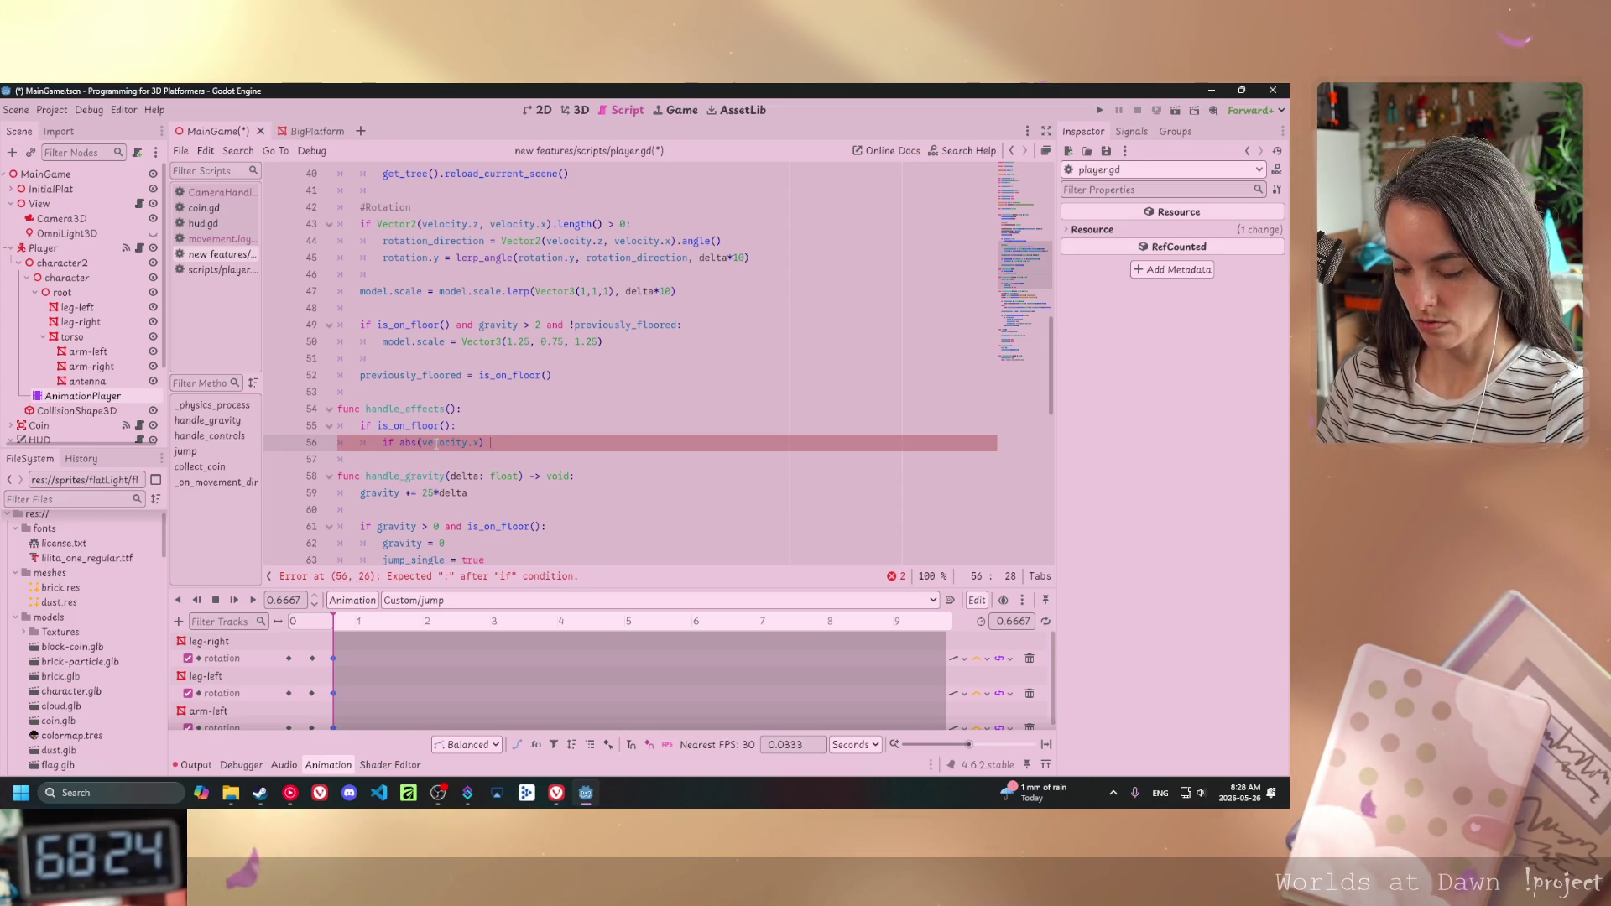
pyautogui.write('> 1 or abs')
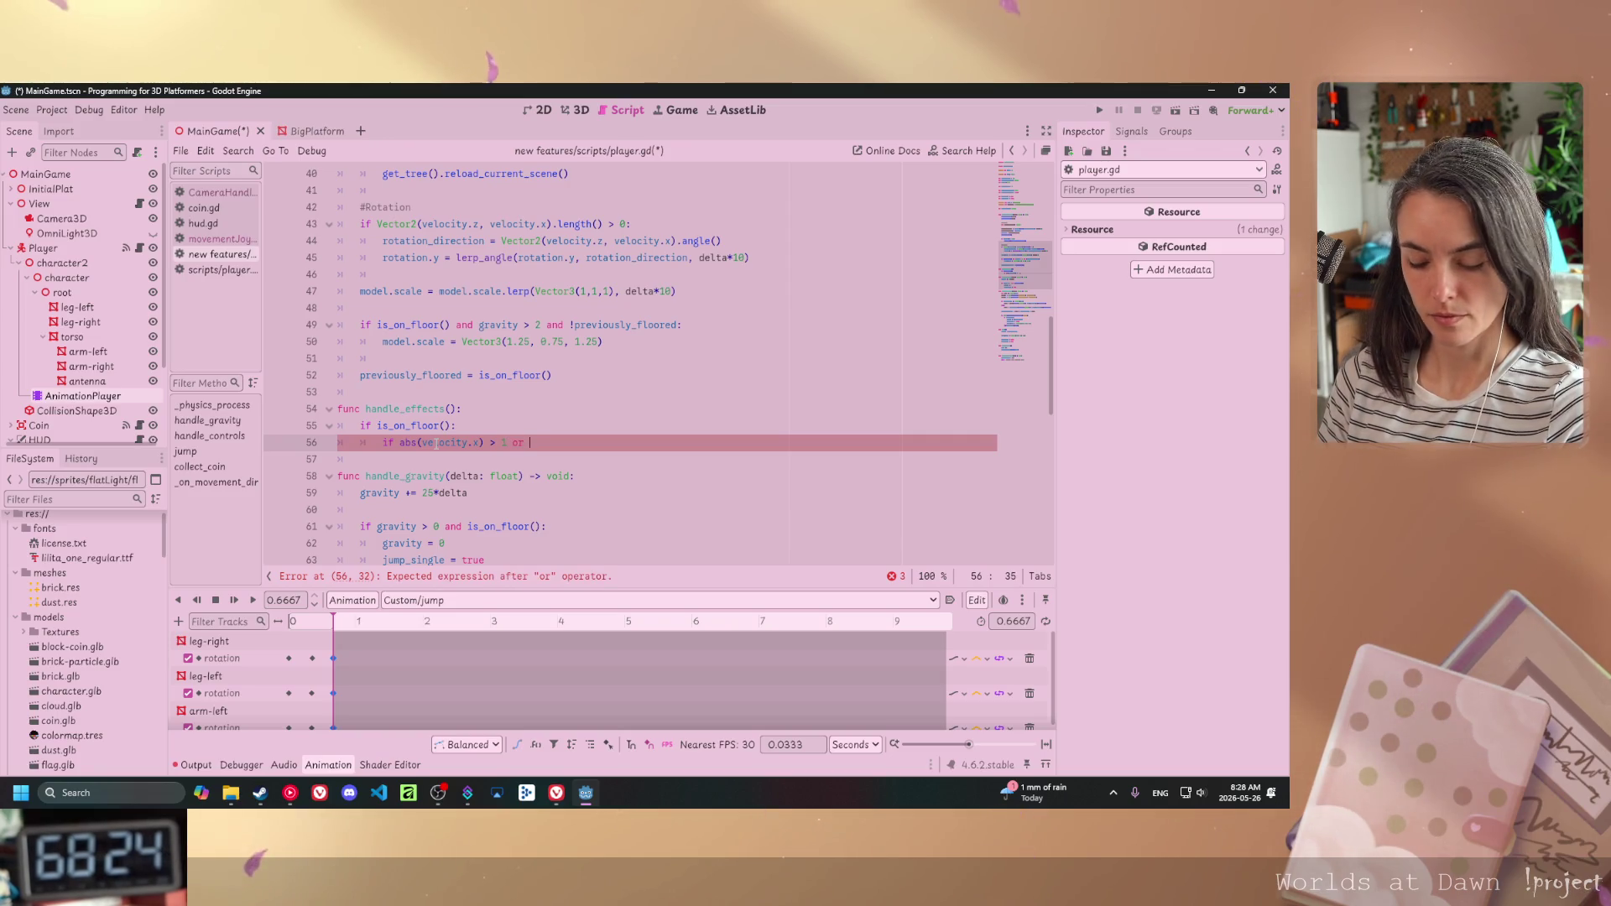
pyautogui.write('(velo')
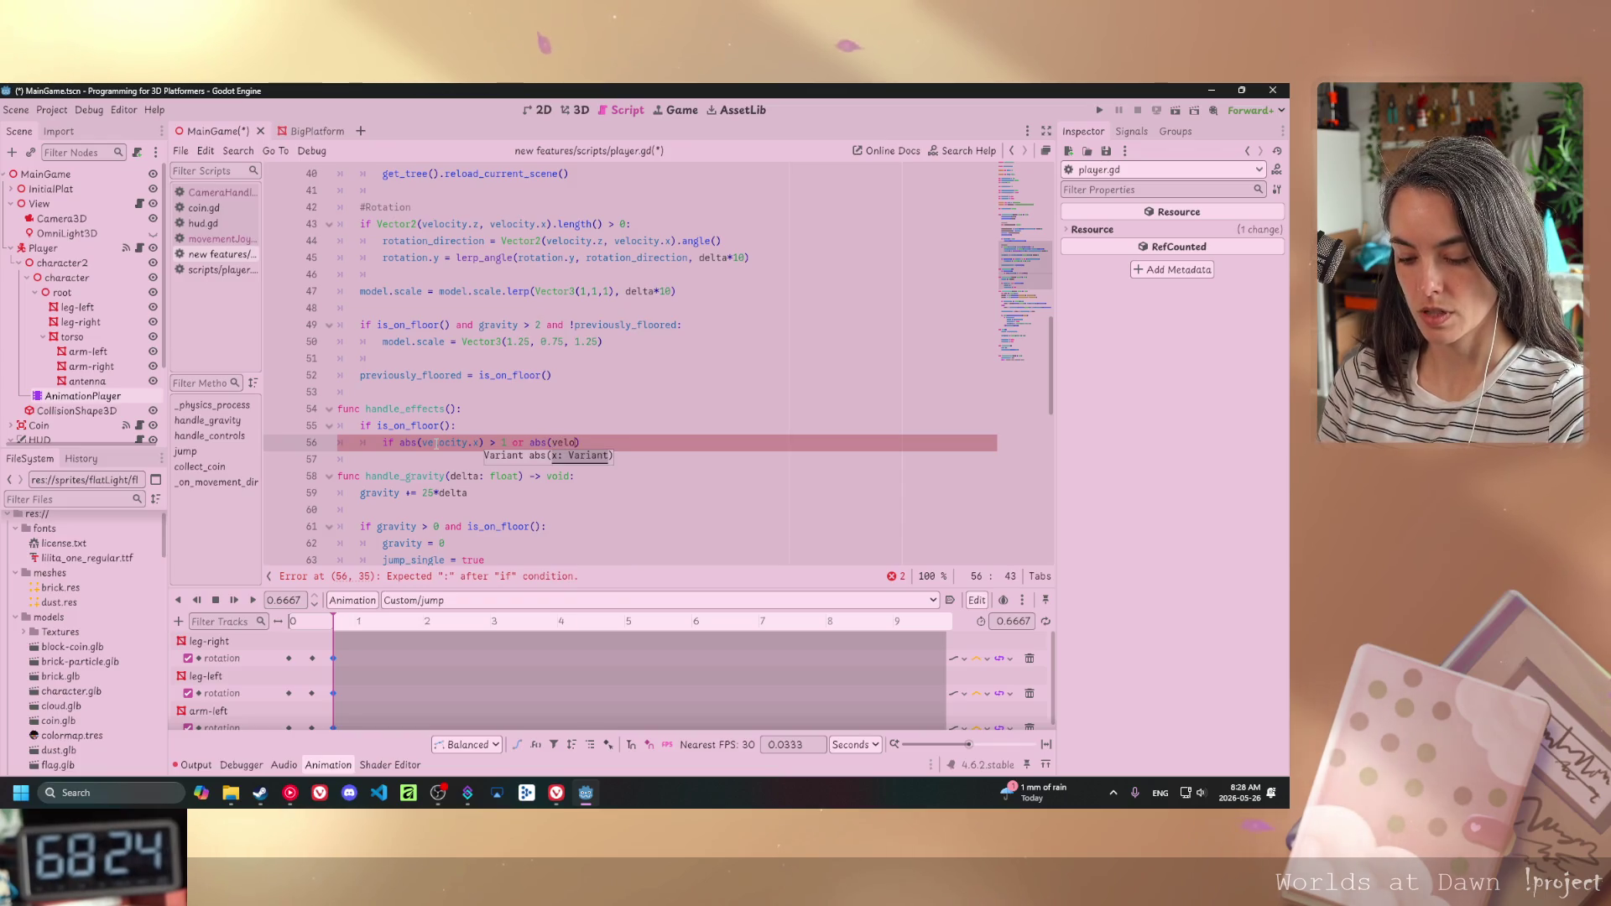
pyautogui.write('city.z')
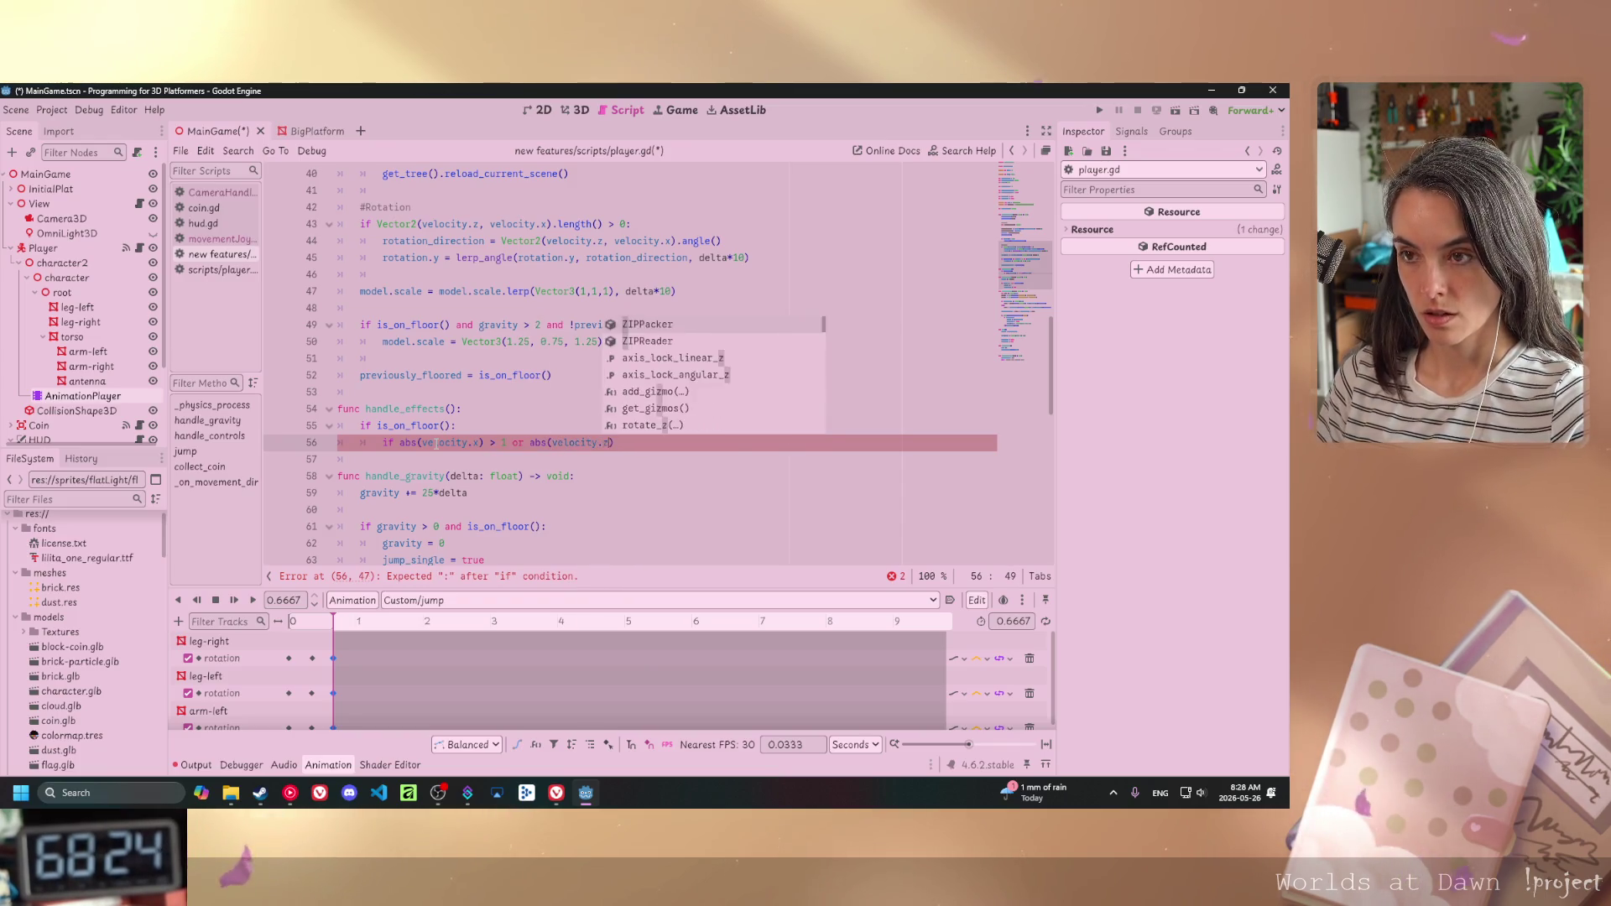
pyautogui.write(') > 1:')
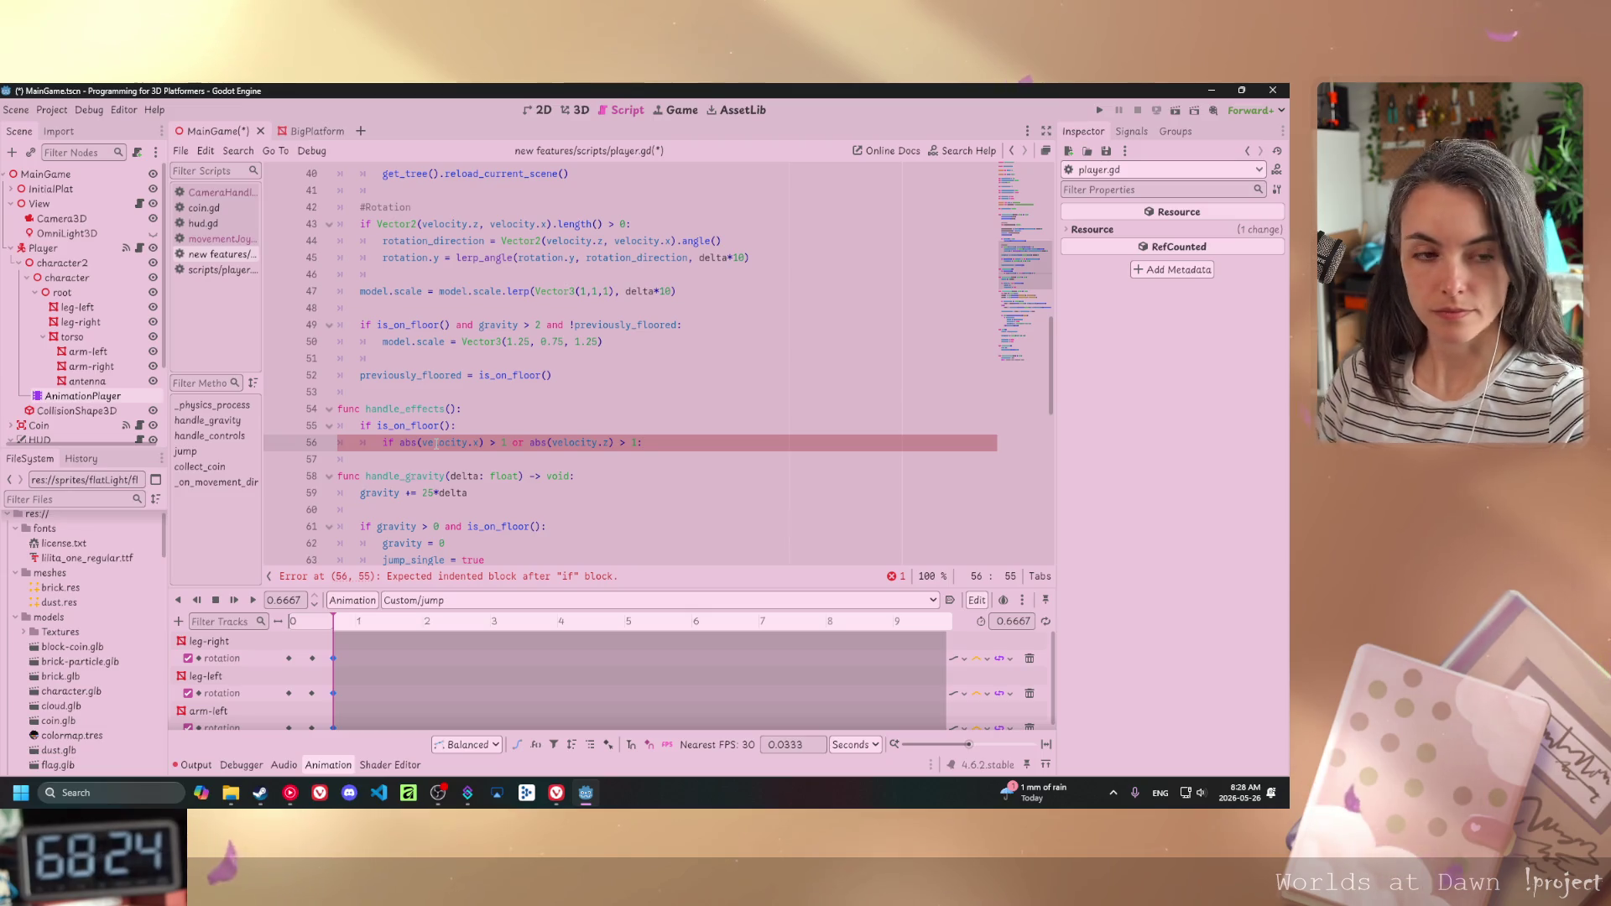
# - Start line 57 inside the velocity check with 'animation.play("', leaving the name empty
pyautogui.press('Return')
pyautogui.write('ai')
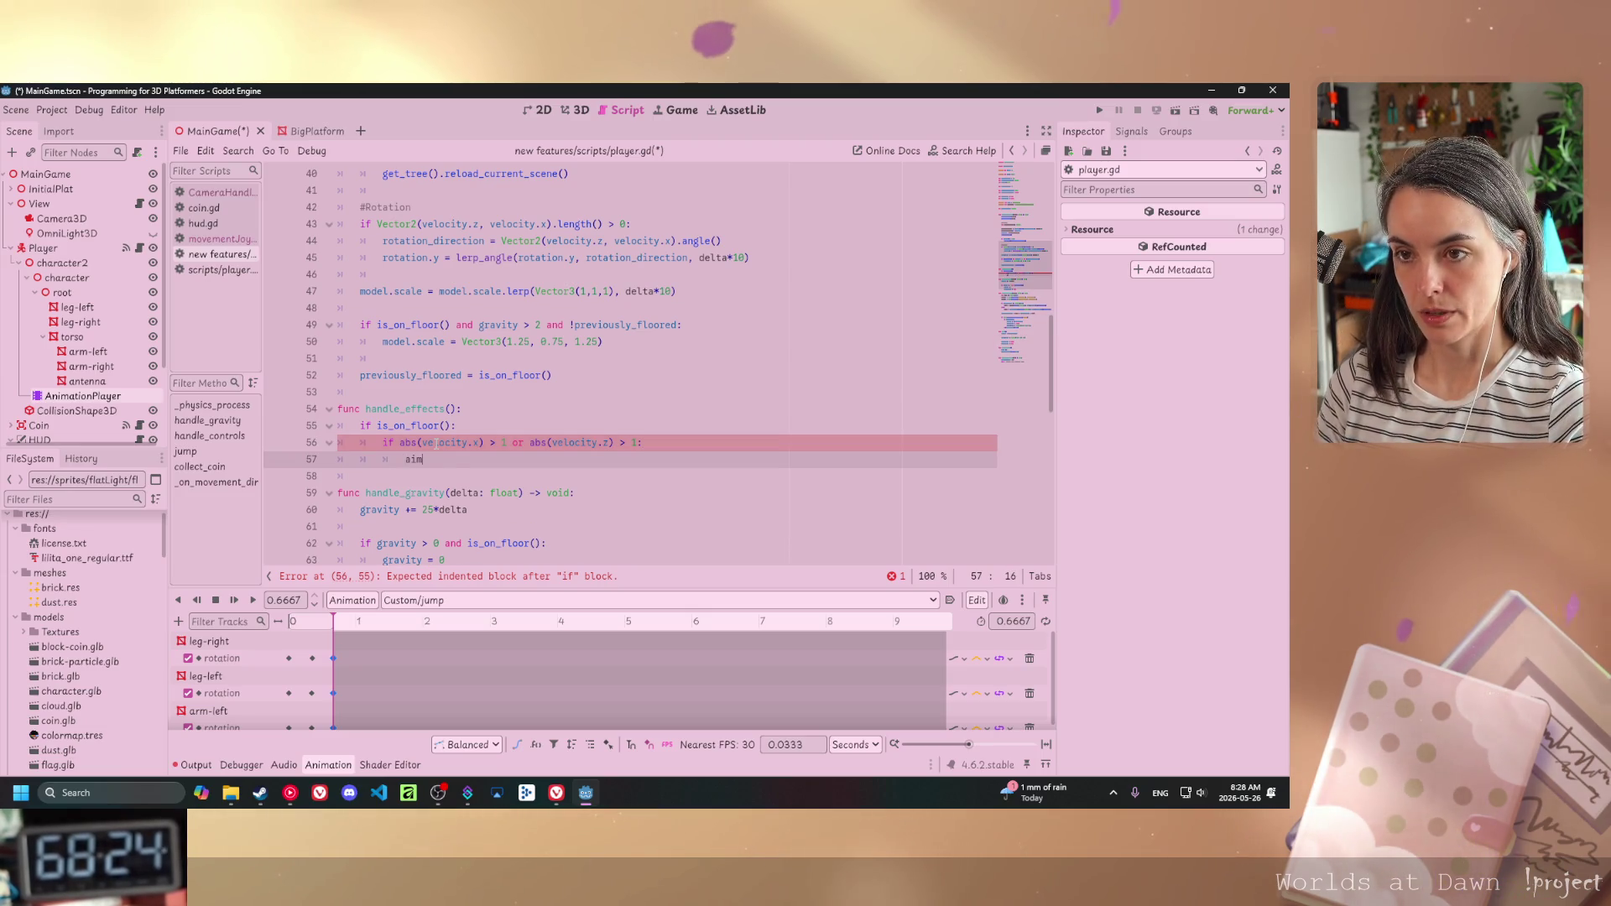
pyautogui.write('m')
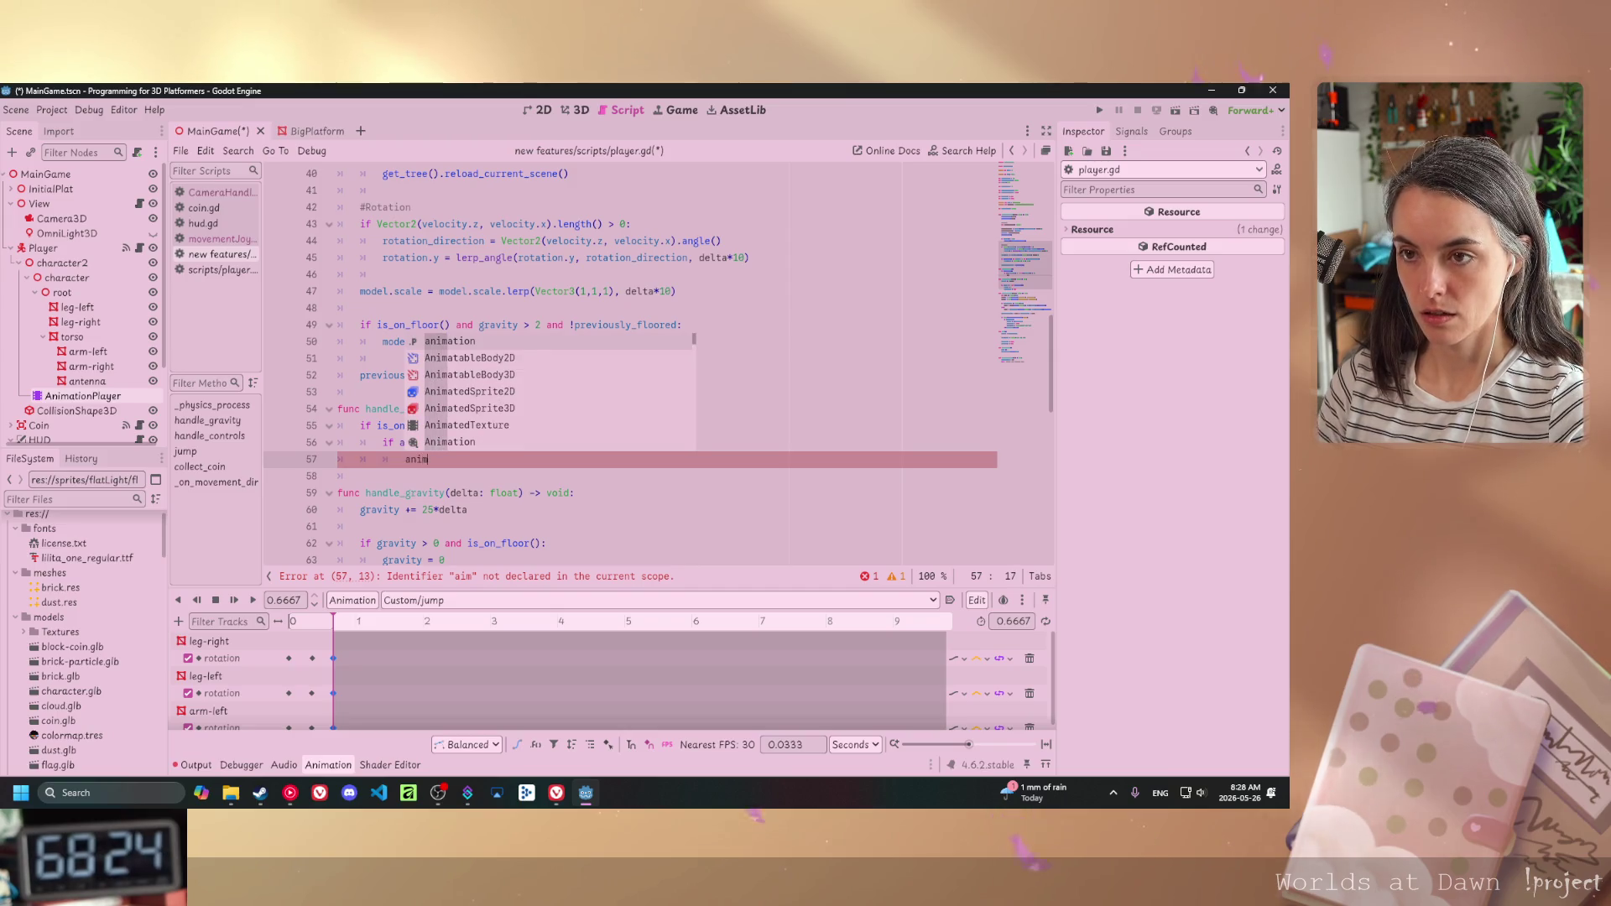
pyautogui.press('Return')
pyautogui.write('.play(')
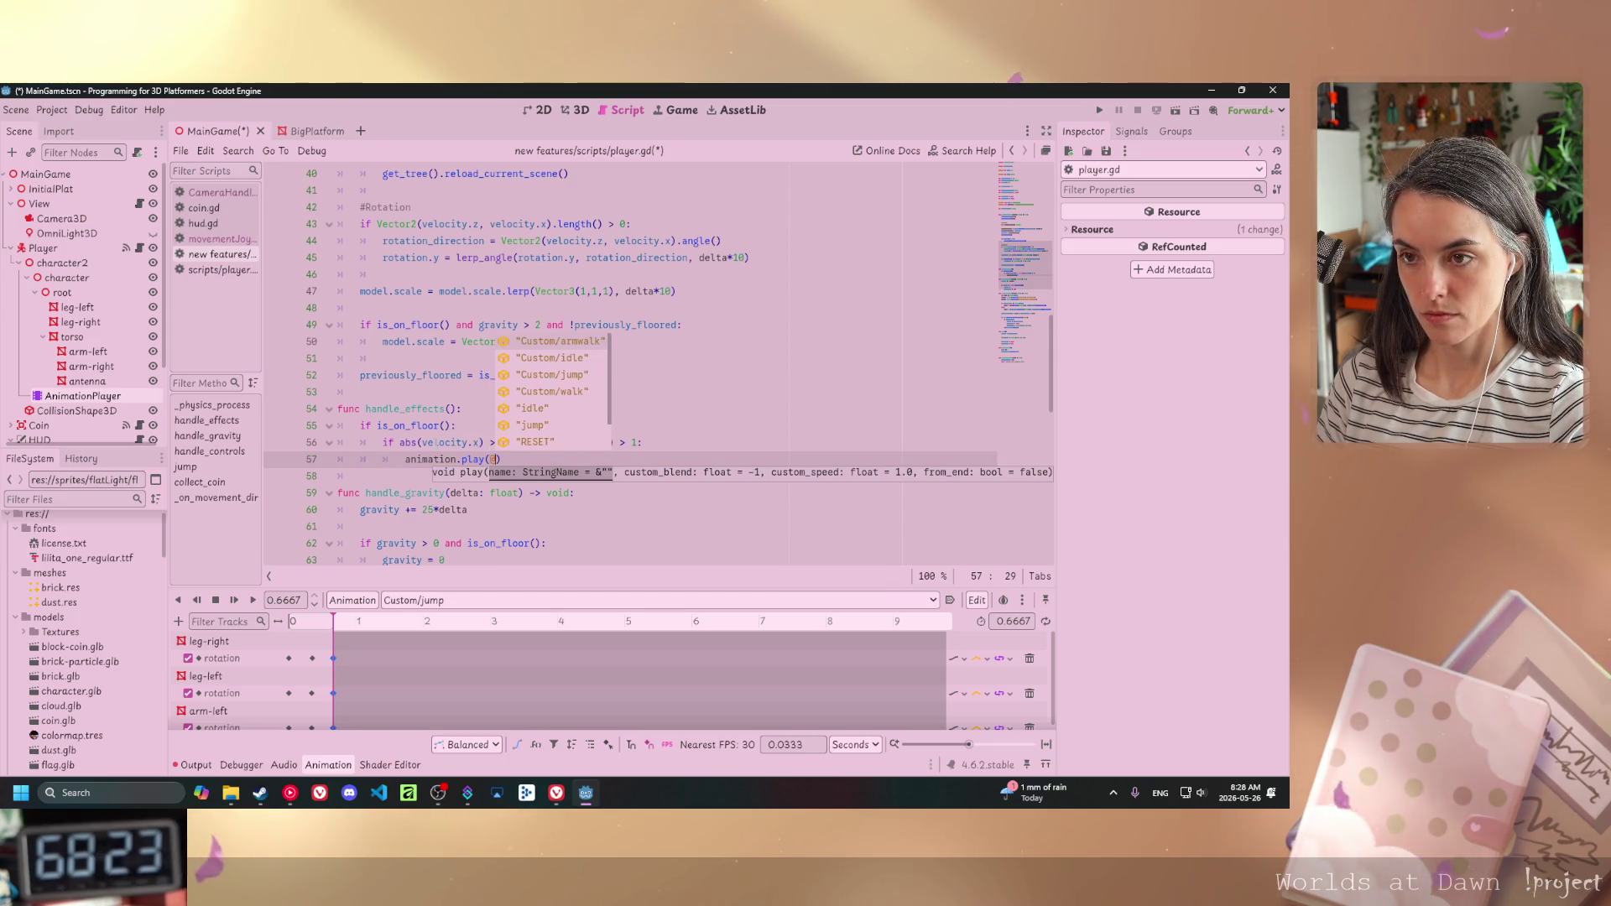
pyautogui.write('"')
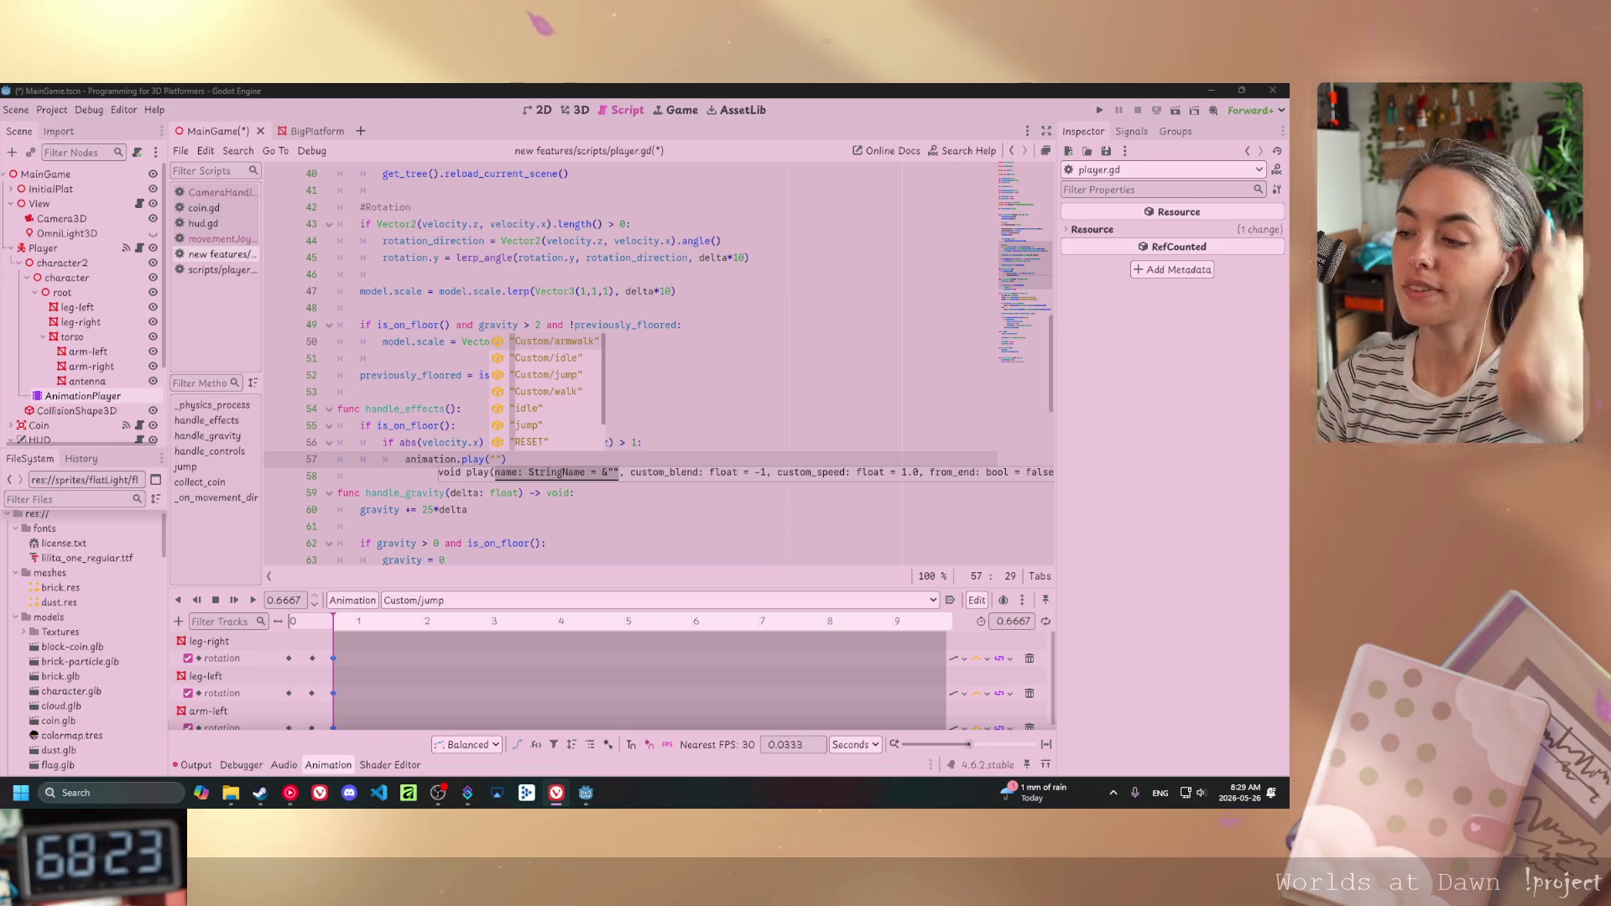
pyautogui.click(1160, 793)
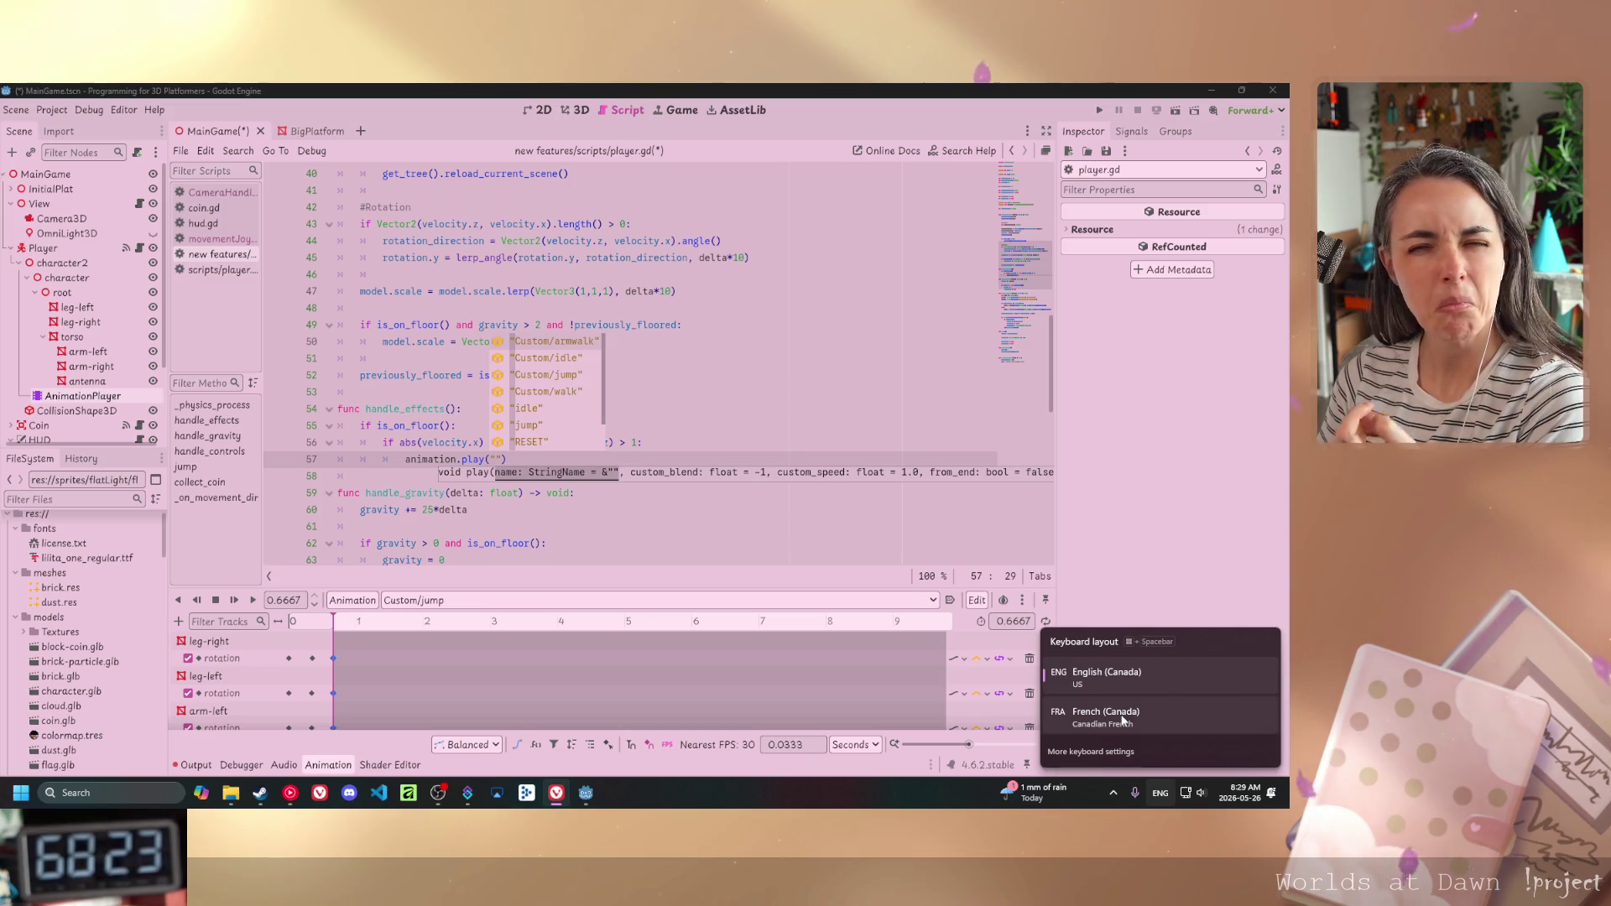
pyautogui.click(1134, 561)
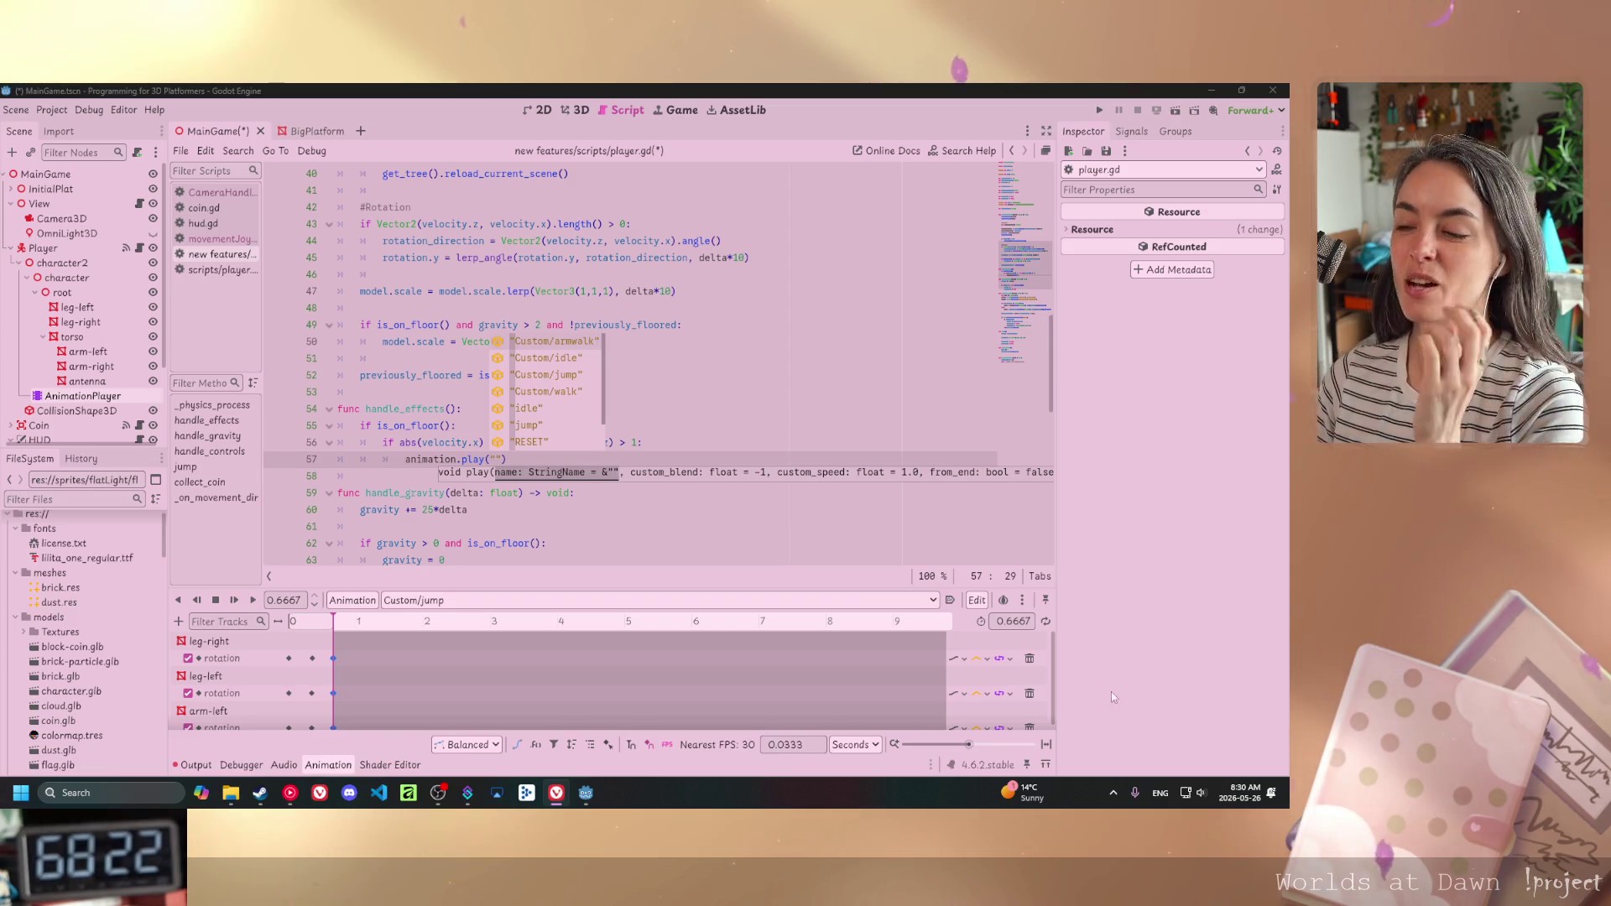
pyautogui.press('super+space')
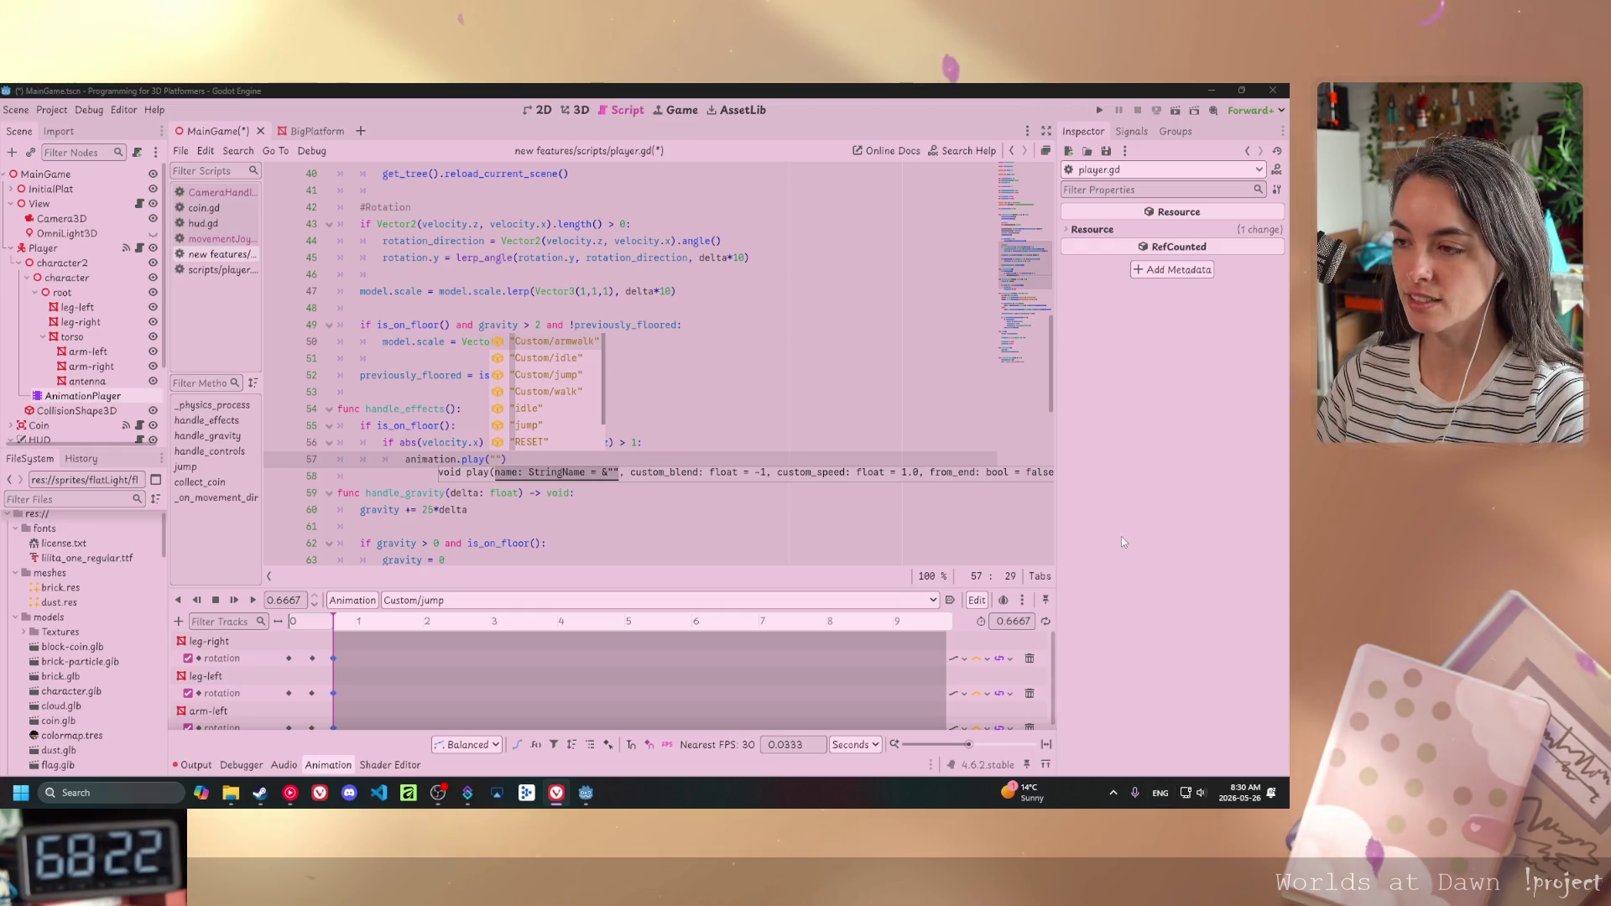
pyautogui.click(361, 475)
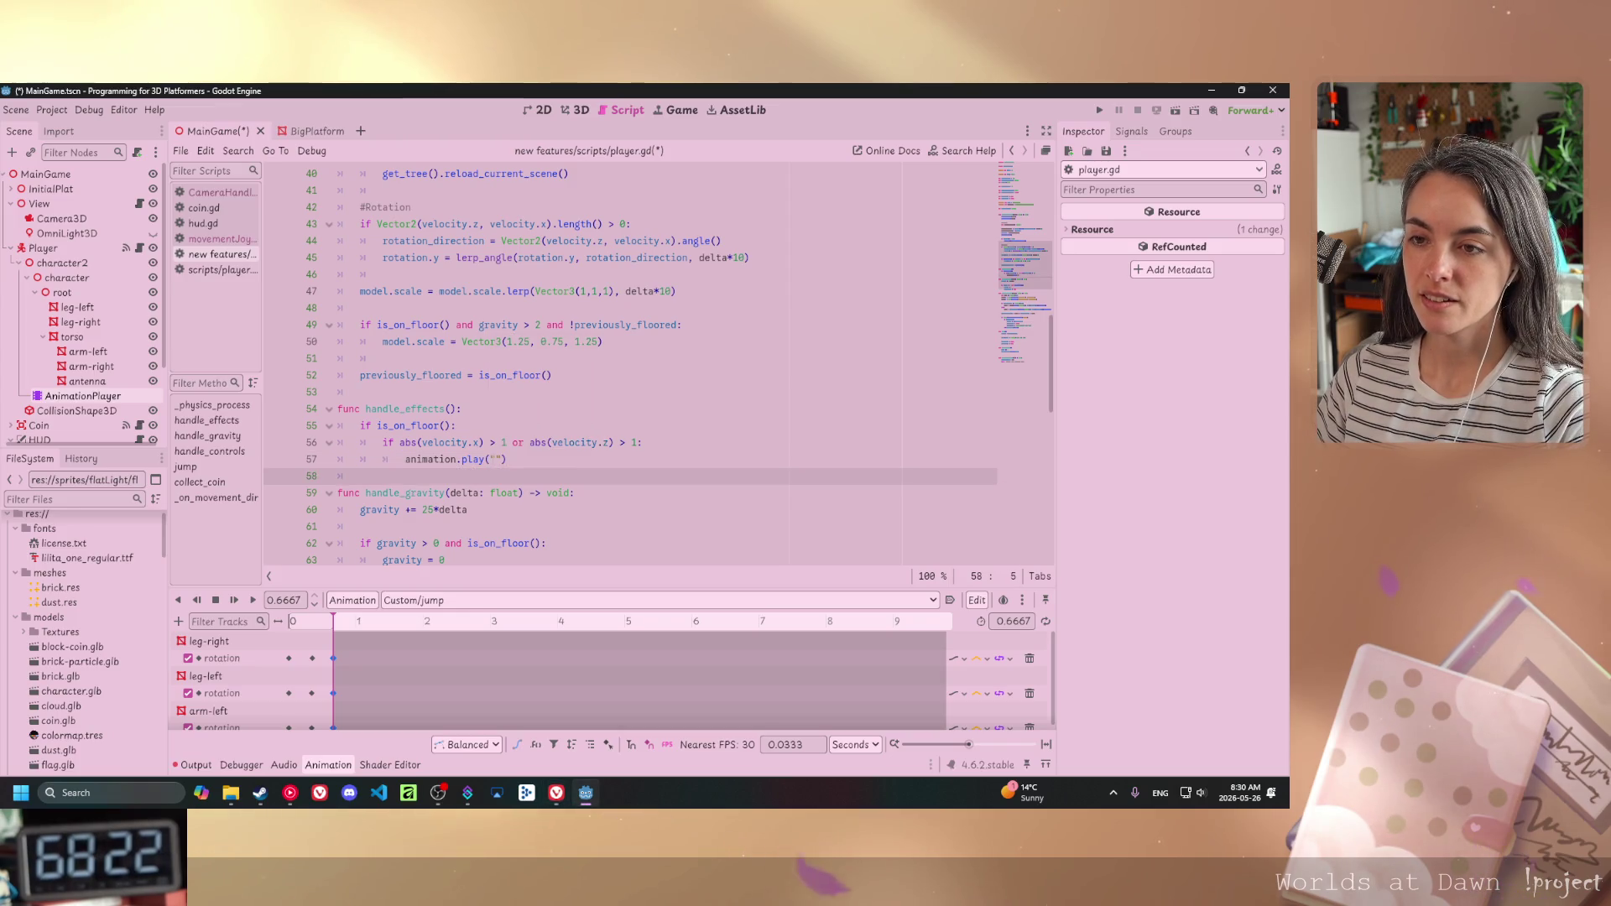
# - Complete line 57 as animation.play("Custom/walk", 0.5) and show Custom/walk in the Animation panel
pyautogui.click(494, 459)
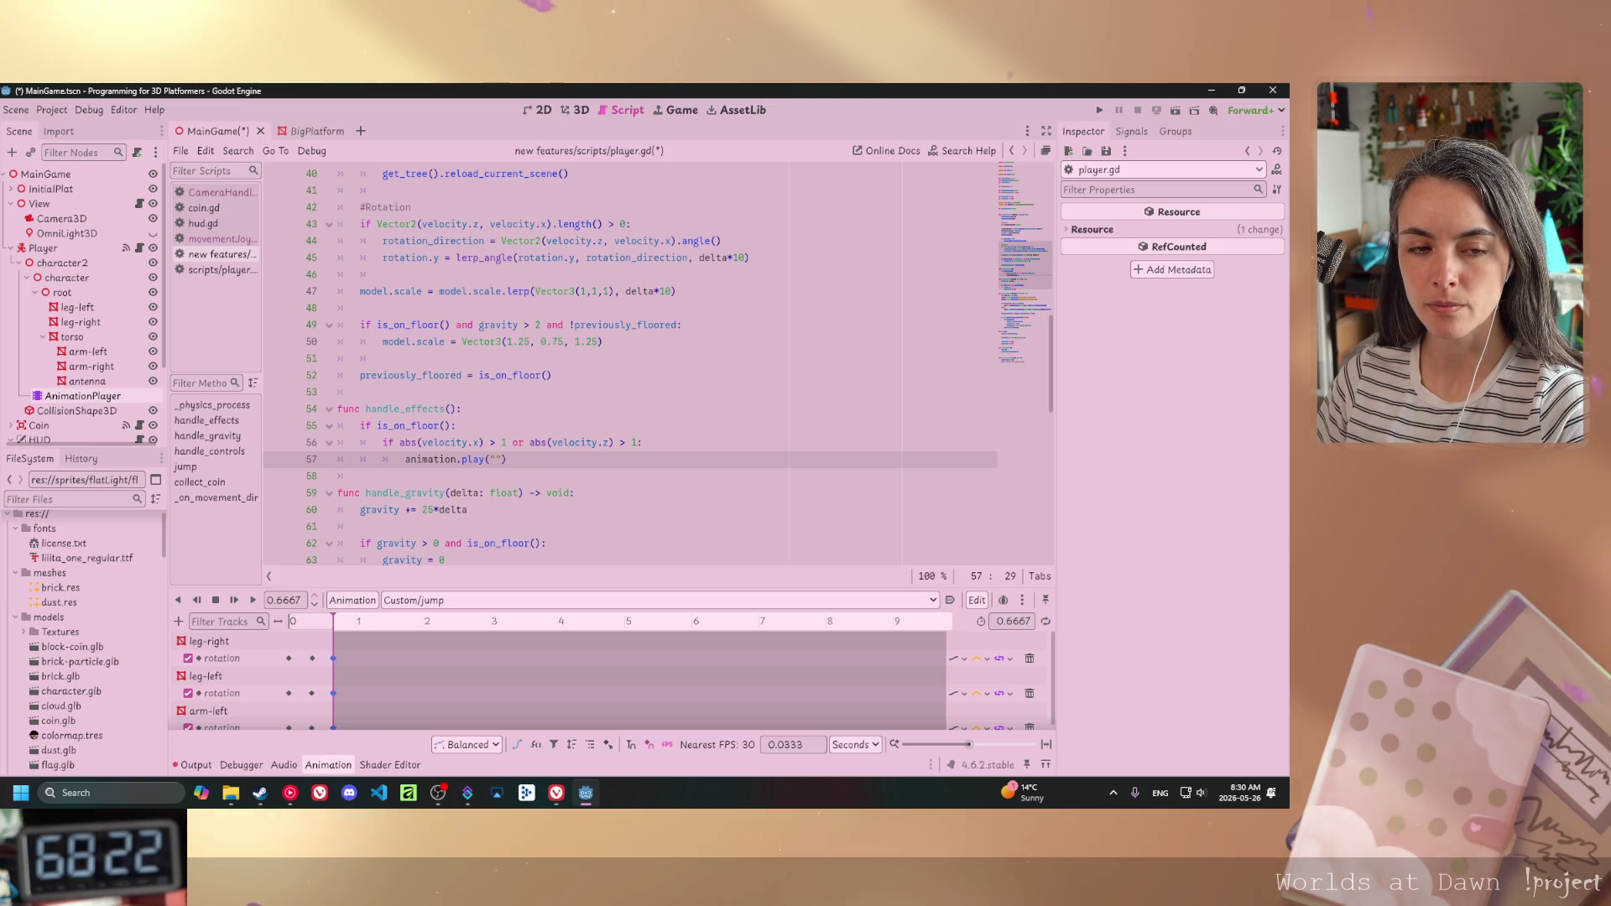
pyautogui.hotkey('alt', 'Tab')
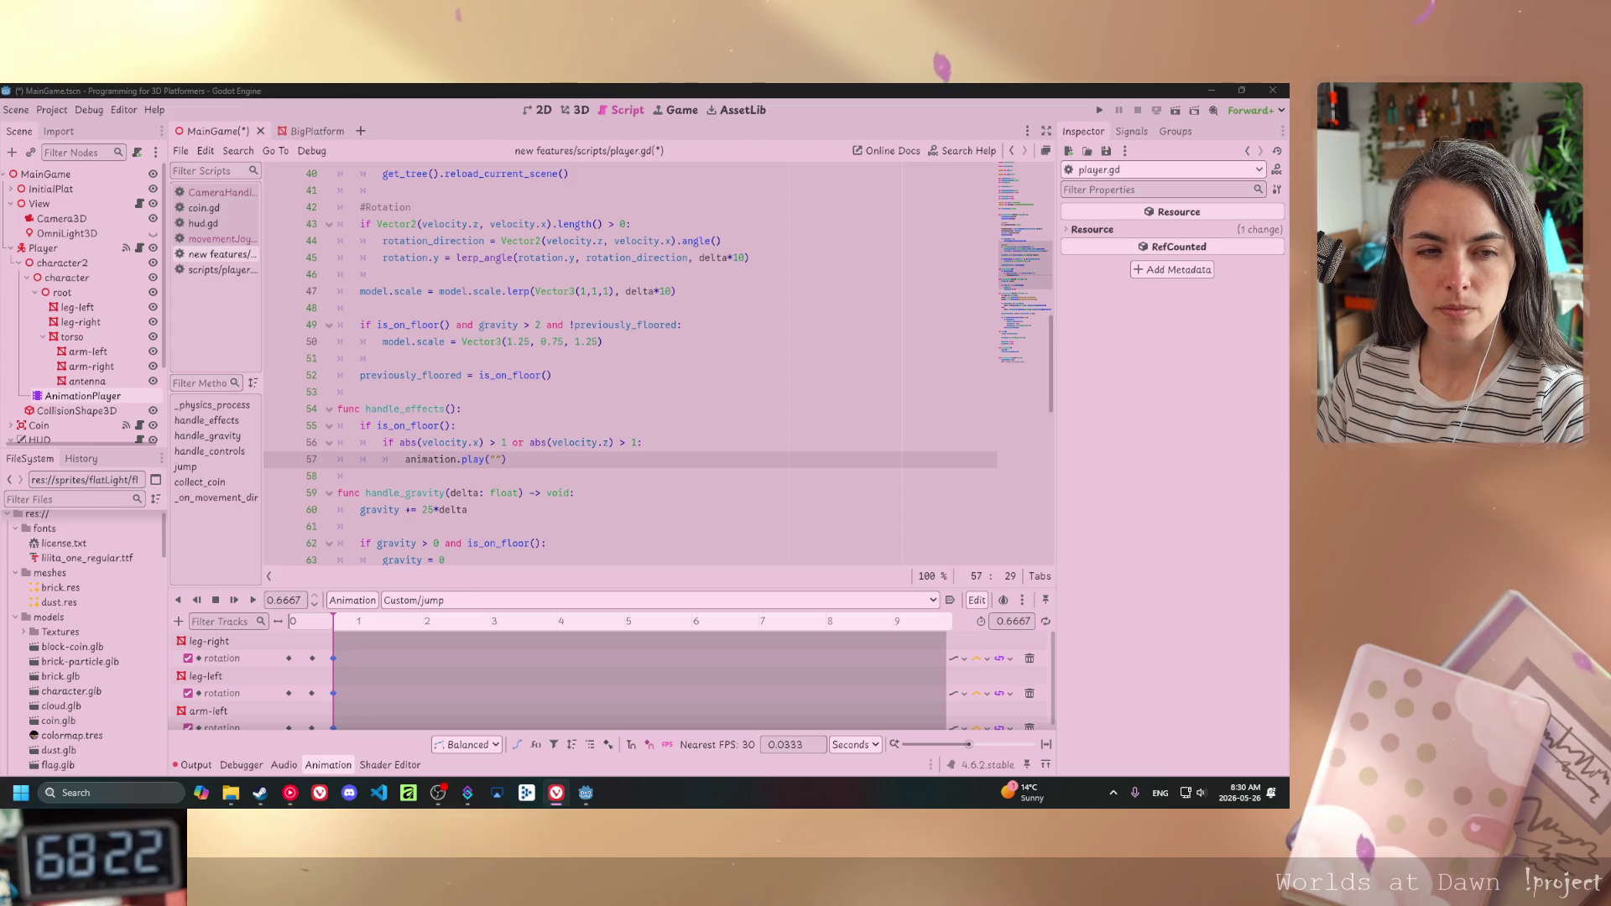
pyautogui.hotkey('alt', 'Tab')
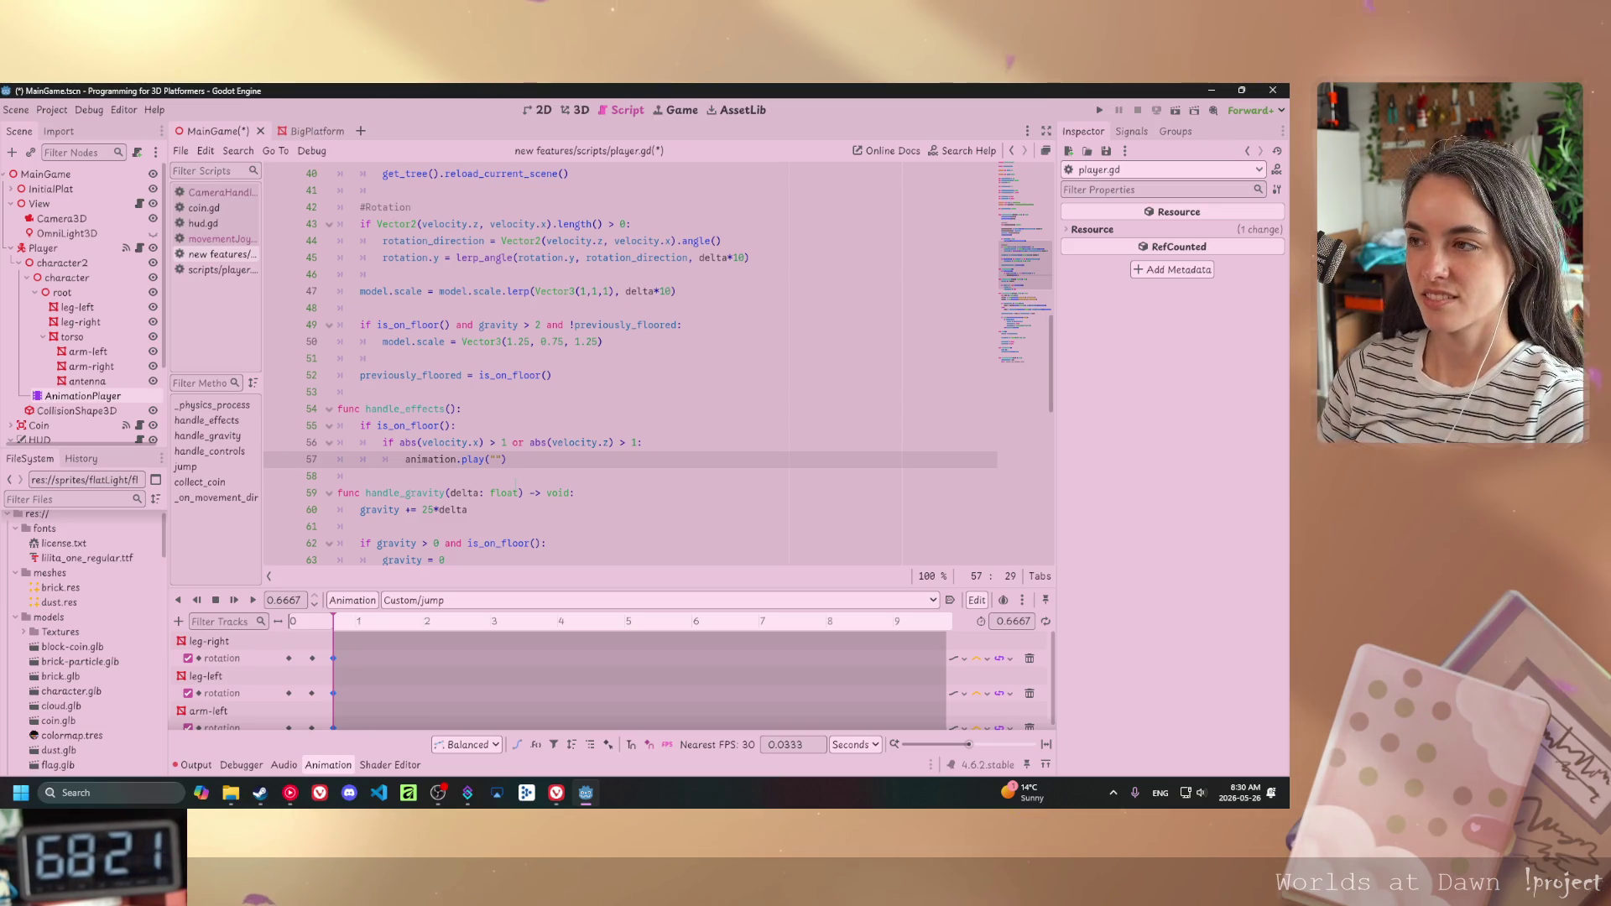
pyautogui.write('Cus')
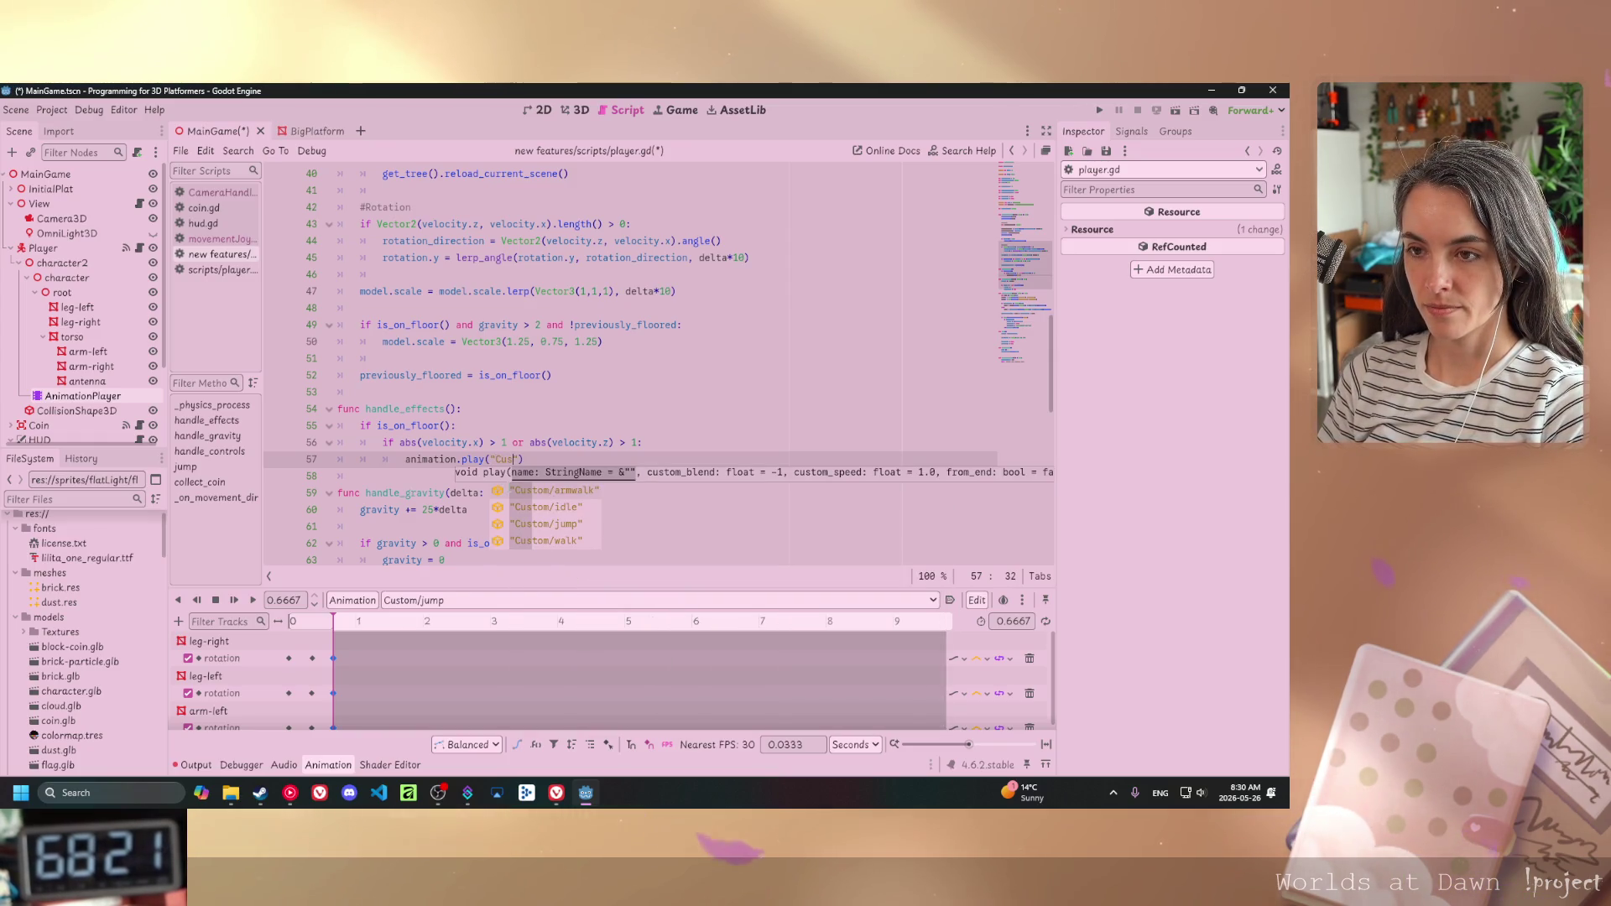
pyautogui.press('Down')
pyautogui.press('Down')
pyautogui.press('Down')
pyautogui.press('Return')
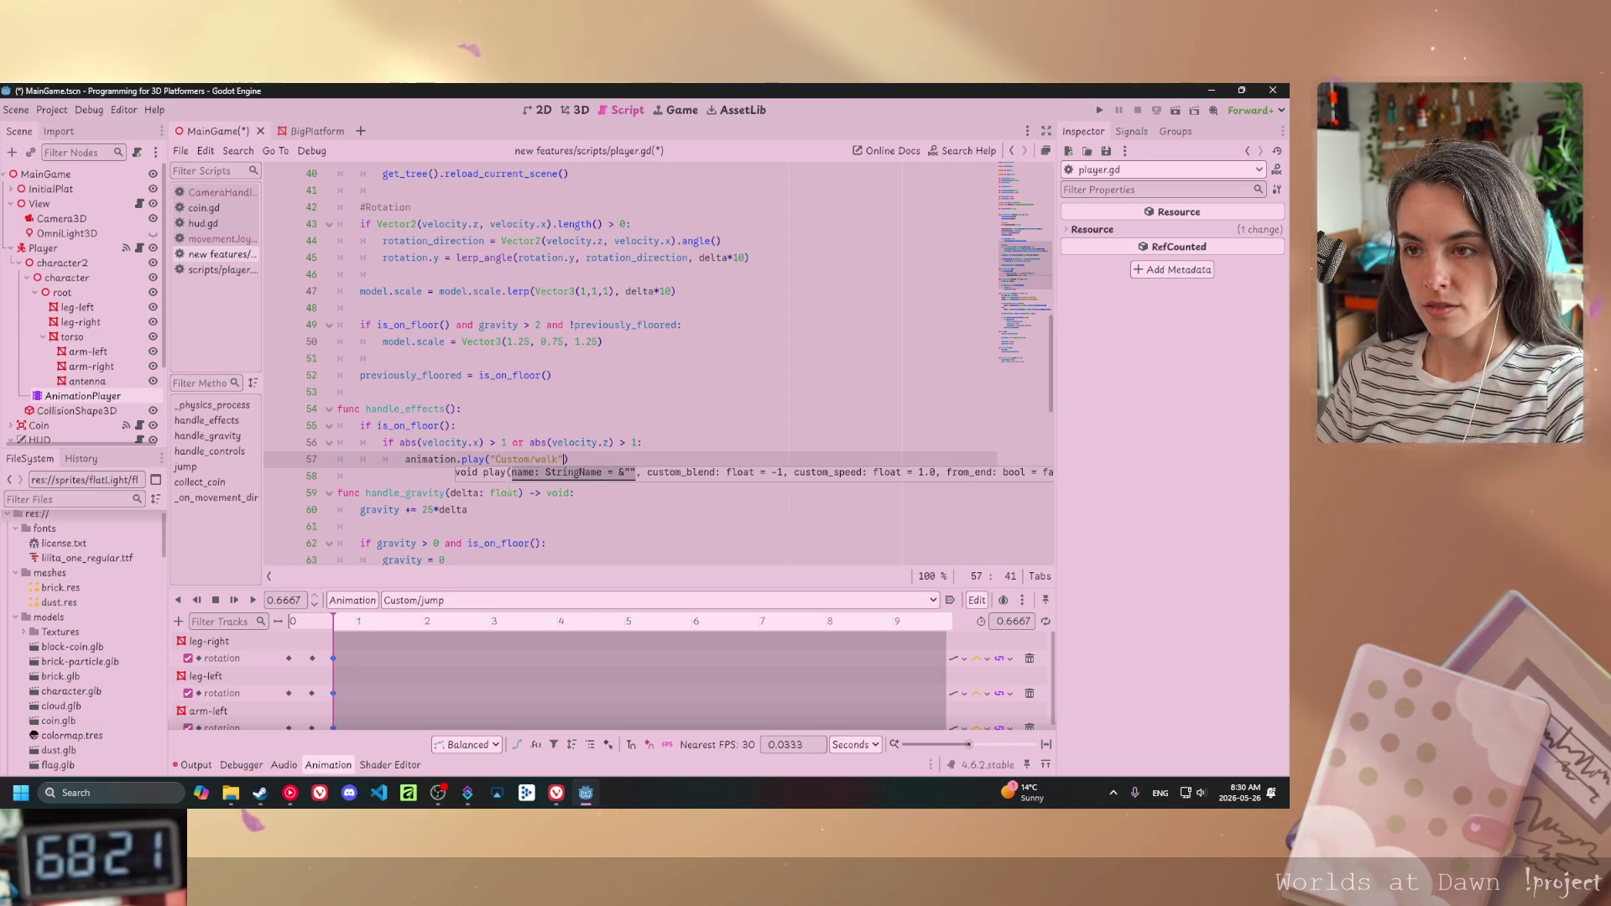
pyautogui.write(', 0')
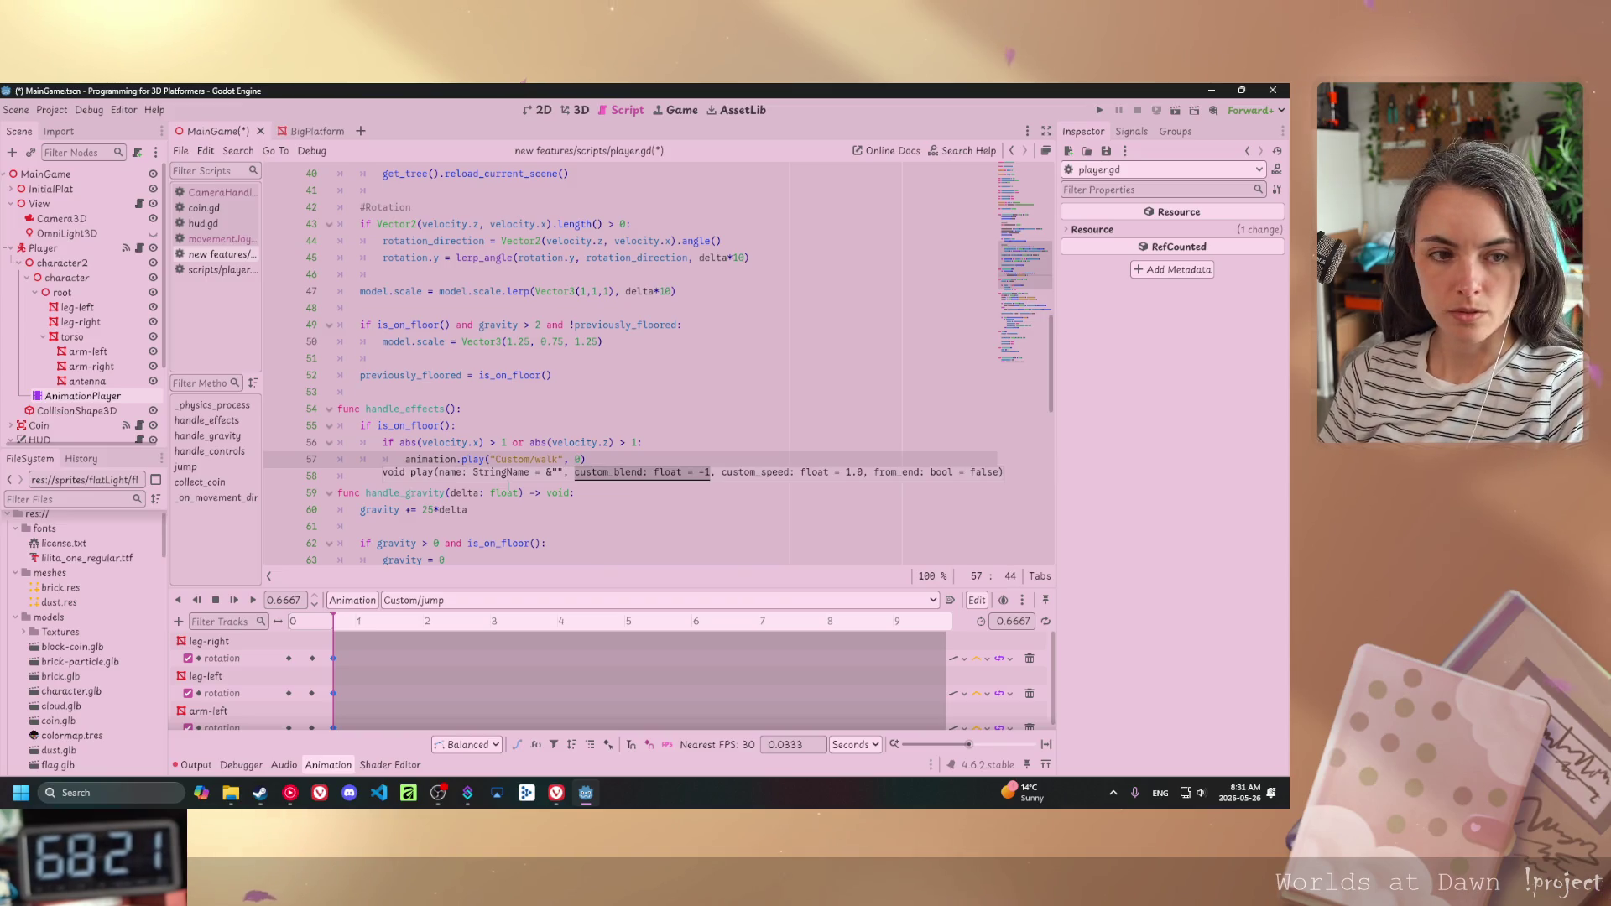
pyautogui.write('.5')
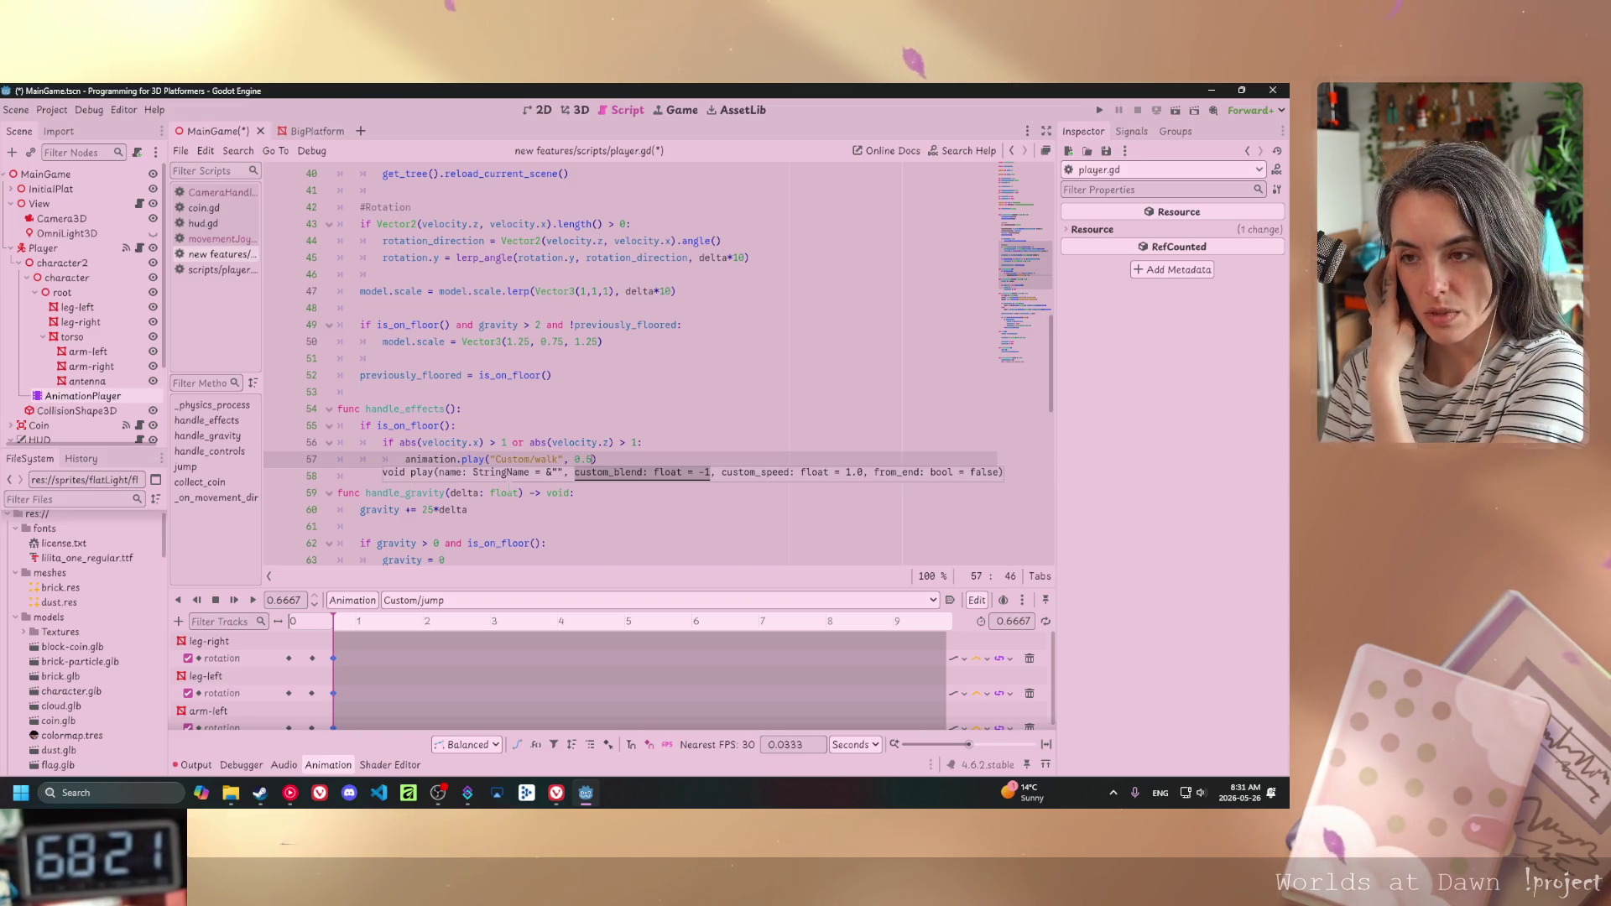
pyautogui.click(457, 599)
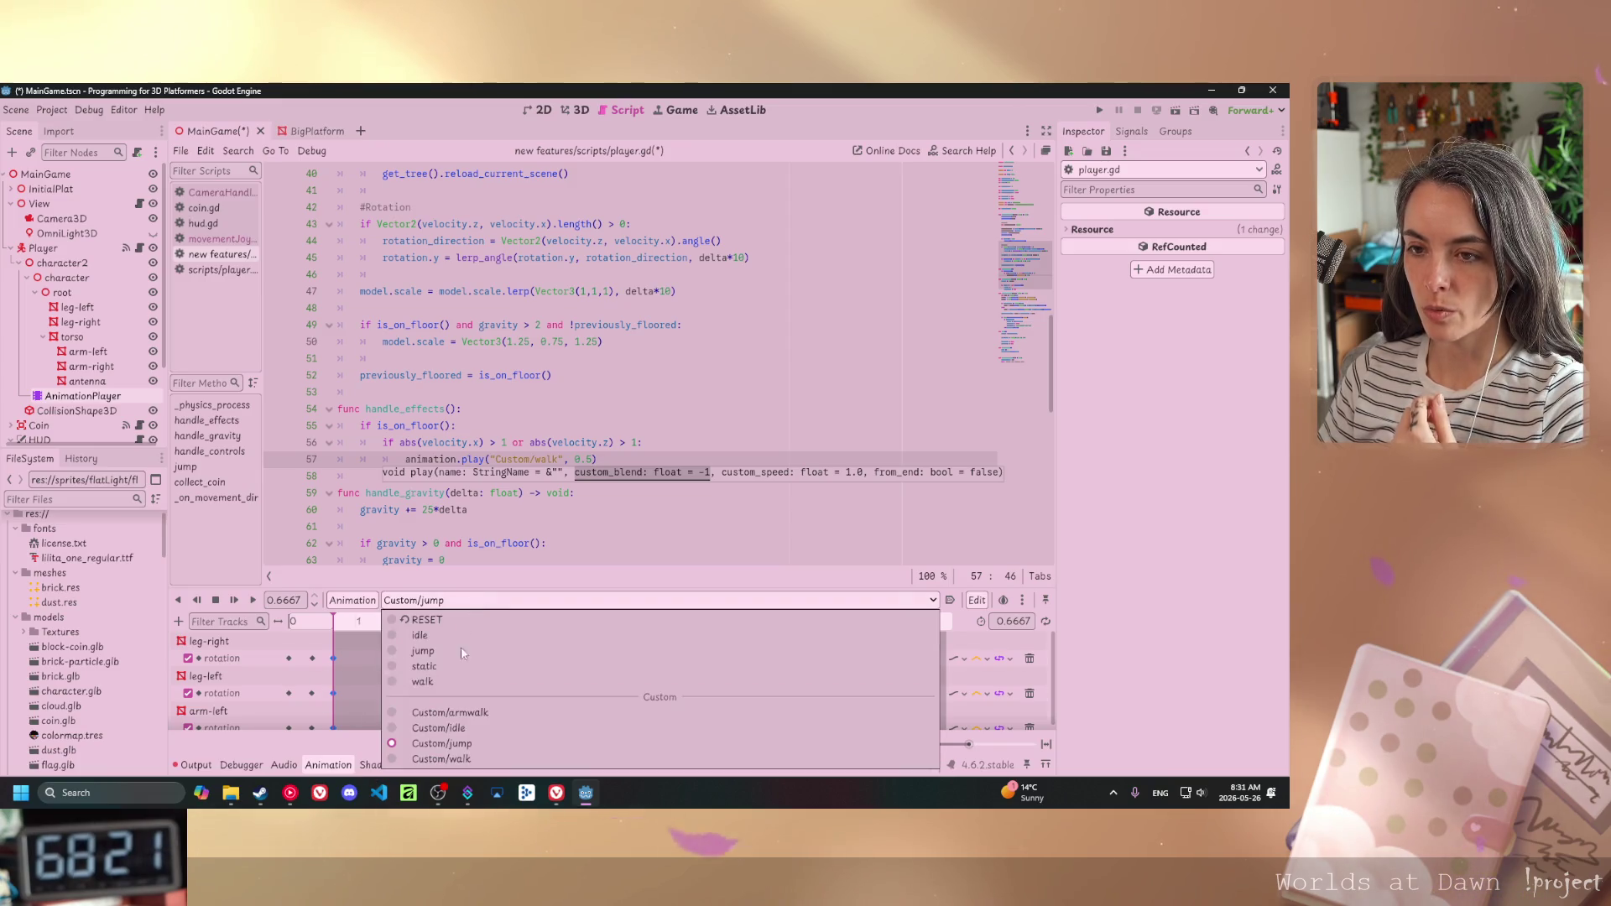
pyautogui.click(441, 759)
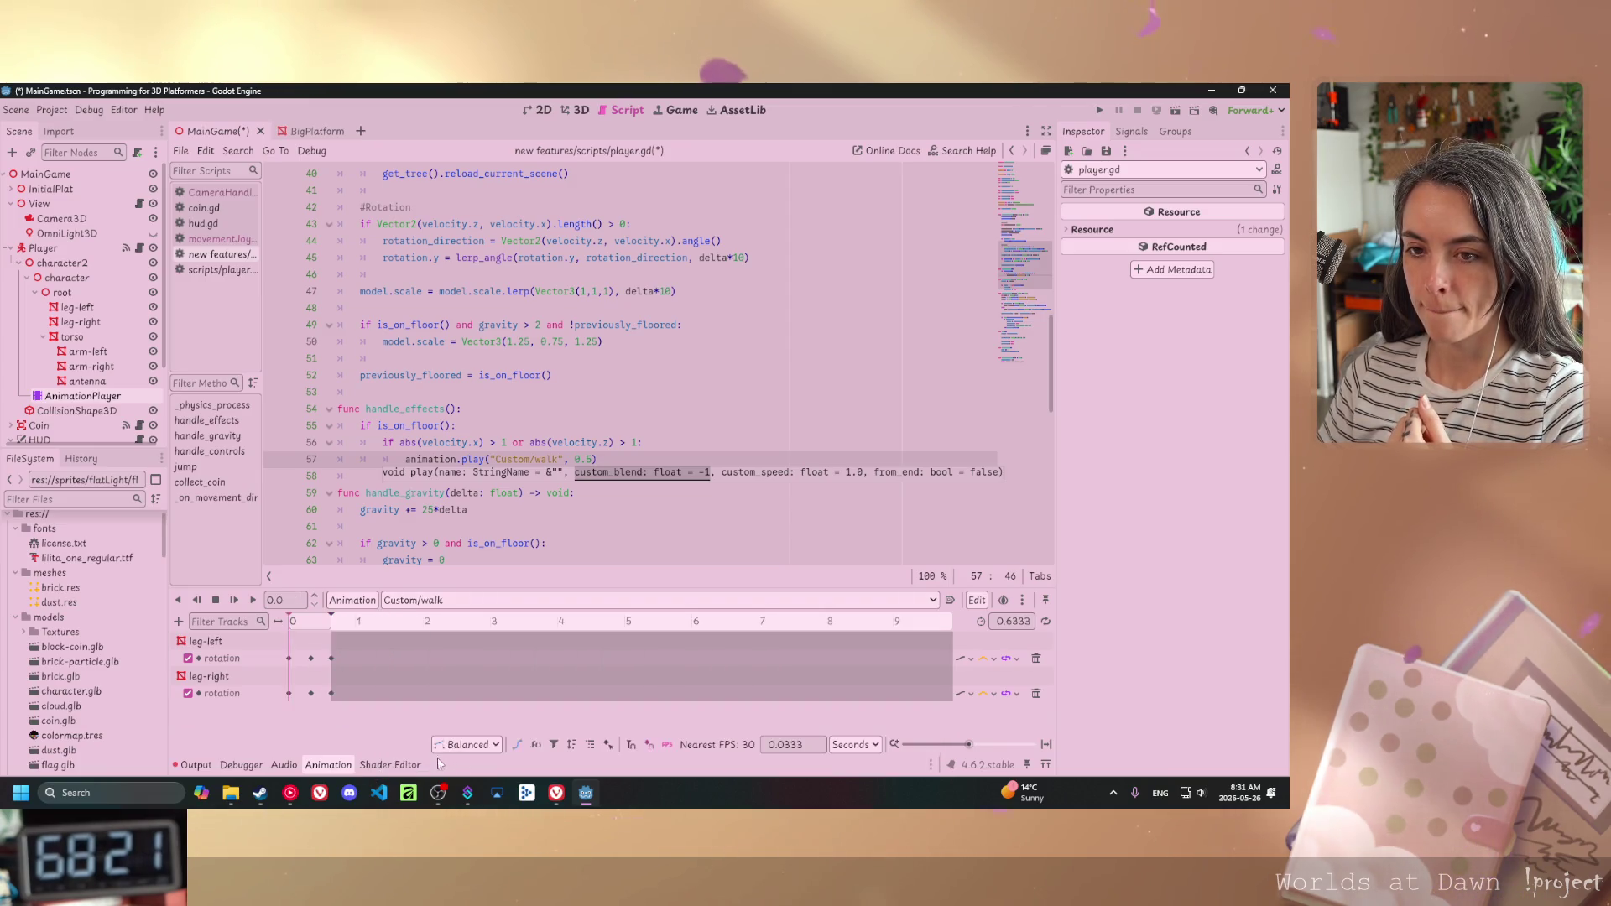